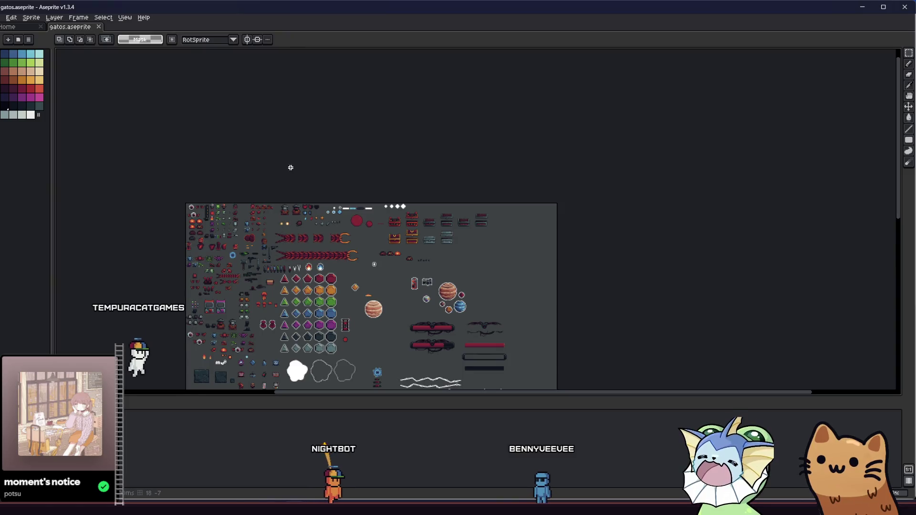
- Pan and zoom around the Aseprite sprite sheet to survey the sprites and planets
left_click_drag(286, 324, 269, 169)
scroll(272, 239, "up", 3)
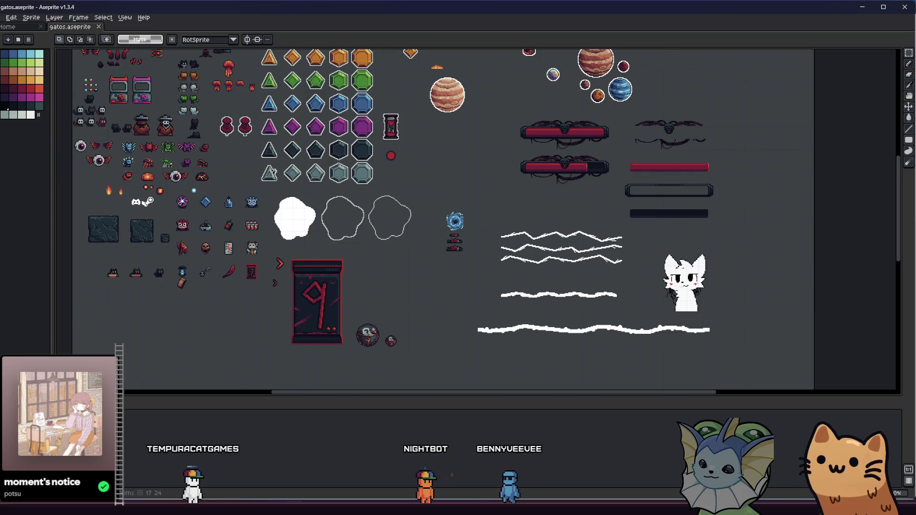
scroll(232, 274, "up", 2)
left_click_drag(233, 275, 361, 274)
scroll(252, 302, "down", 1)
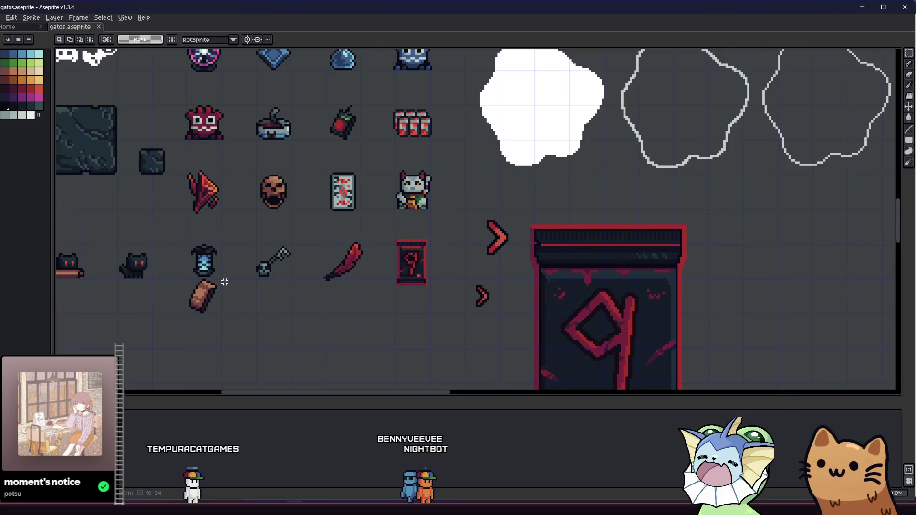
left_click_drag(264, 236, 270, 286)
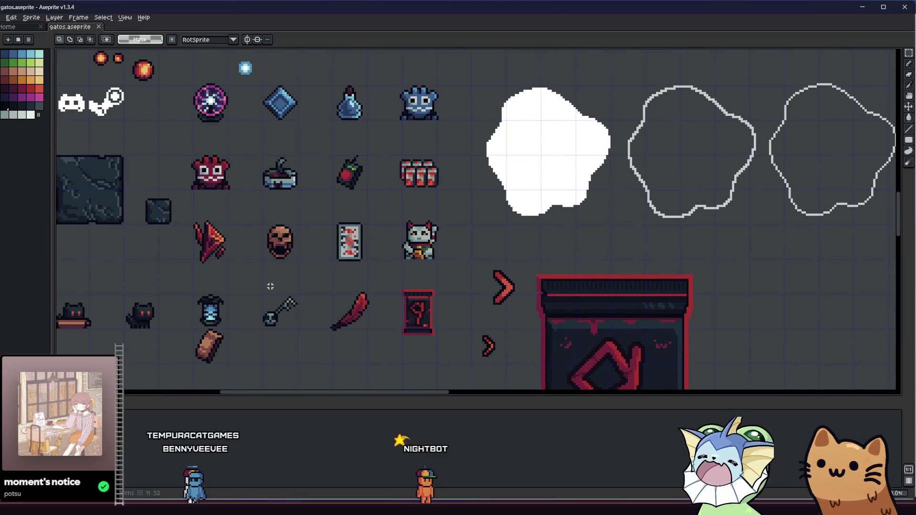
scroll(306, 269, "down", 1)
left_click_drag(305, 270, 276, 275)
scroll(294, 259, "down", 2)
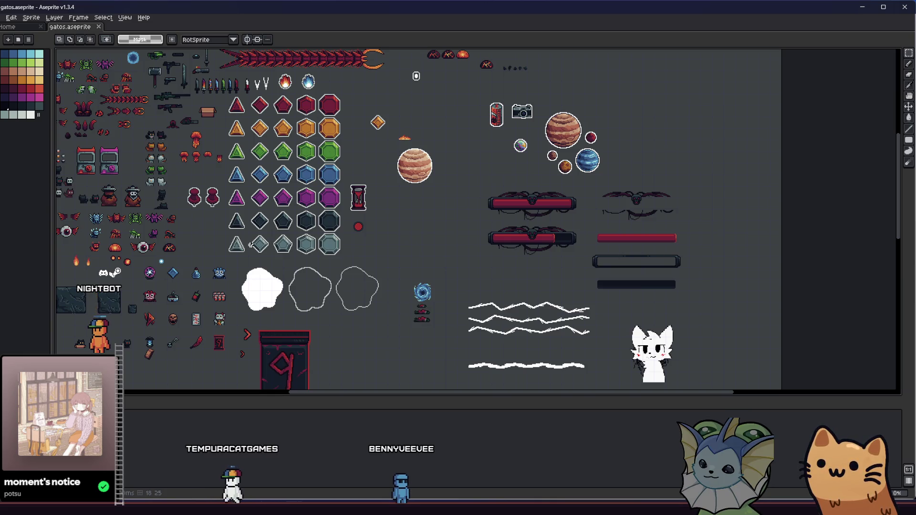
scroll(287, 227, "up", 3)
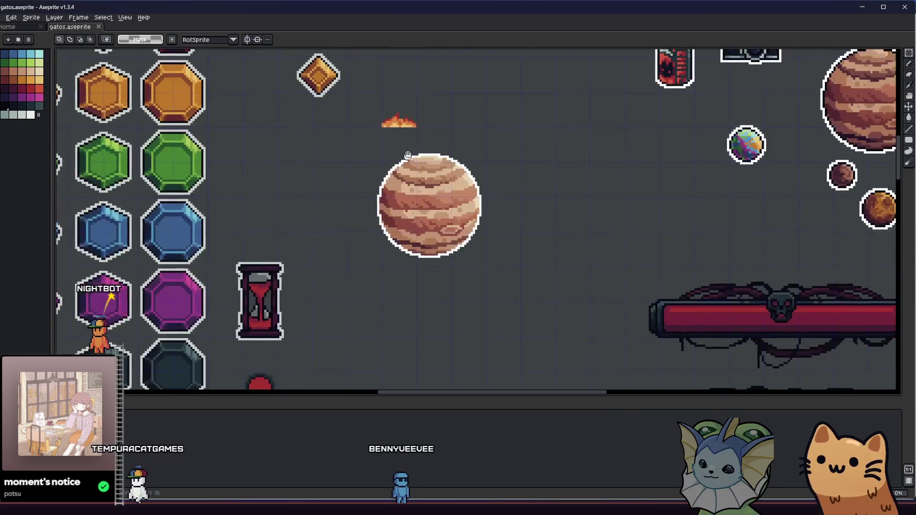
scroll(347, 203, "right", 3)
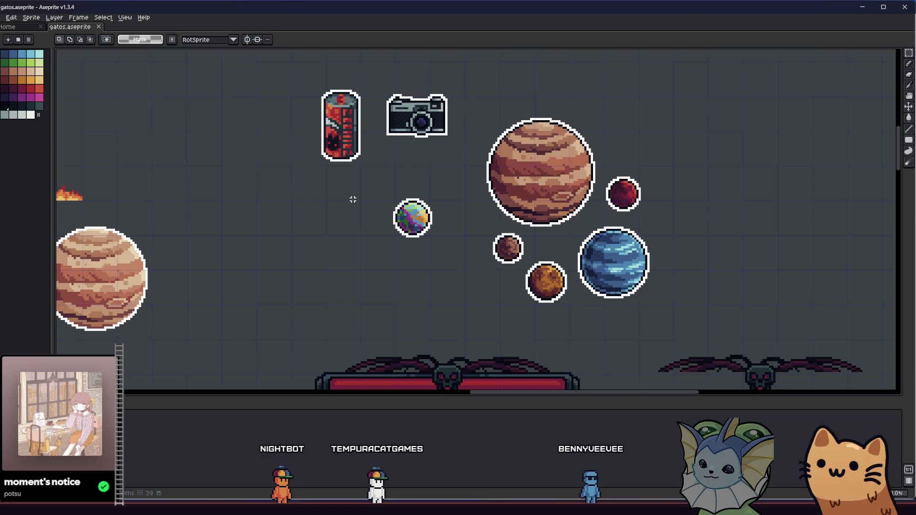
scroll(339, 192, "up", 1)
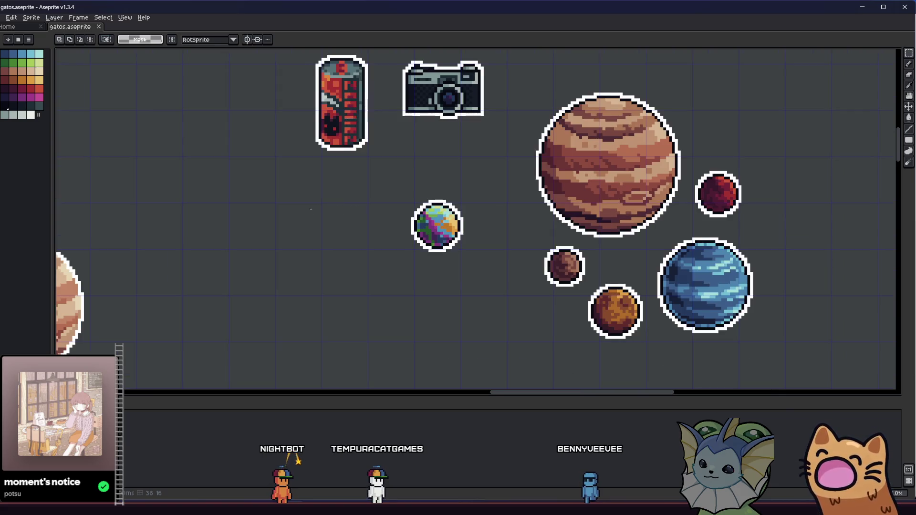
left_click_drag(310, 209, 343, 215)
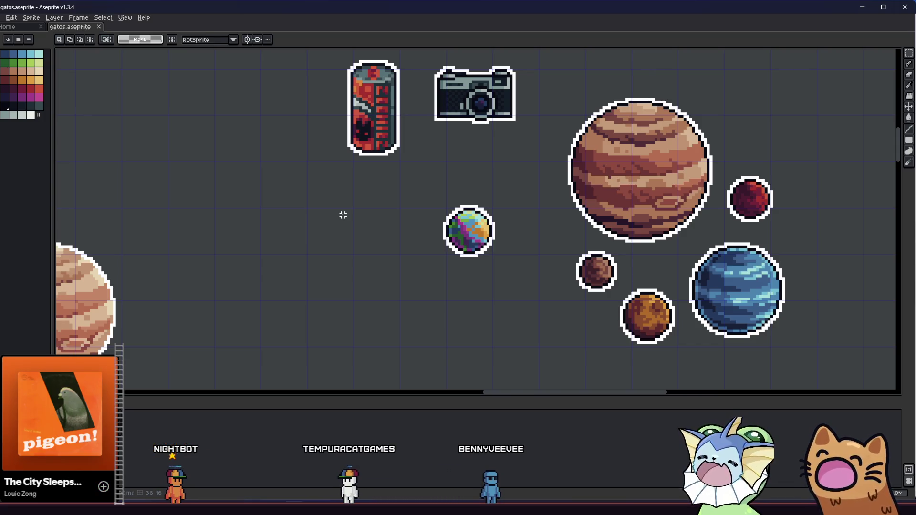
mouse_move(343, 215)
left_mouse_down()
mouse_move(313, 207)
mouse_move(288, 217)
mouse_move(253, 198)
mouse_move(258, 210)
left_mouse_up()
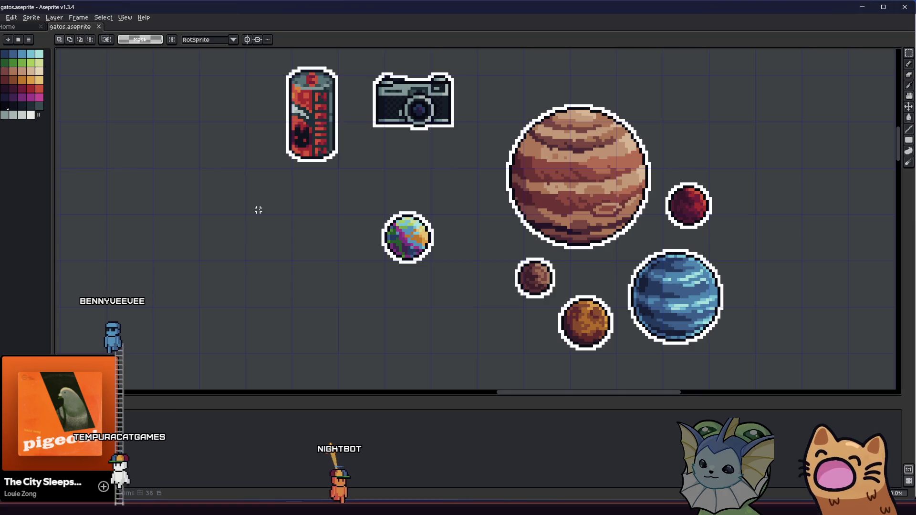
left_click_drag(267, 210, 253, 212)
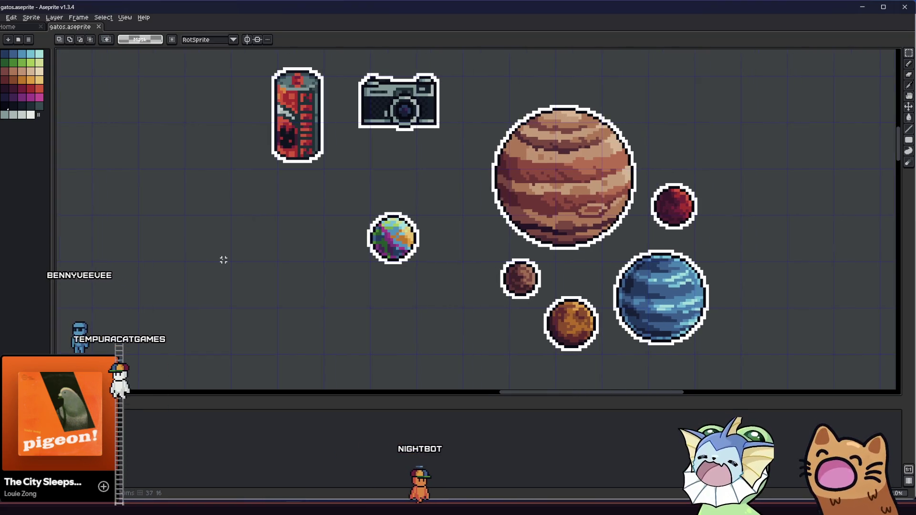
scroll(215, 260, "down", 3)
mouse_move(107, 282)
left_mouse_down()
mouse_move(188, 288)
mouse_move(231, 235)
mouse_move(219, 196)
left_mouse_up()
scroll(188, 288, "up", 3)
scroll(188, 288, "down", 1)
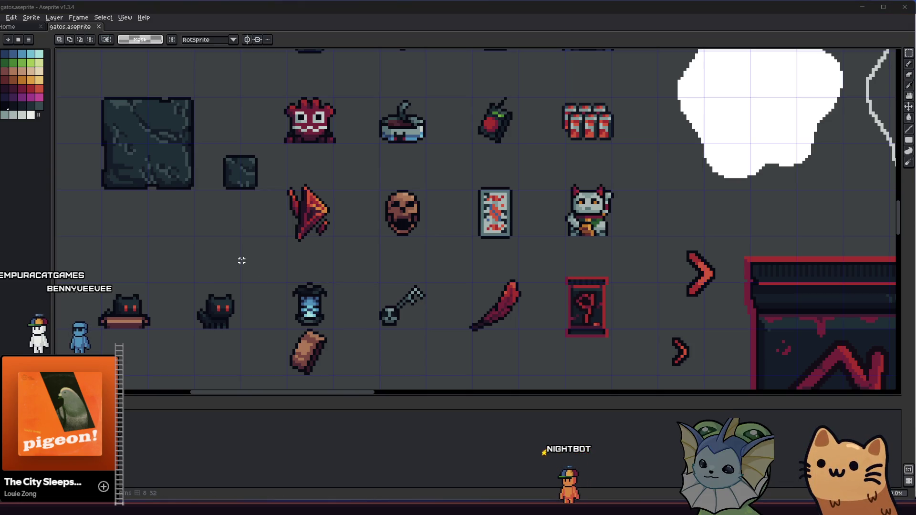
- Maximize the Obsidian notes window, scroll the JW note to Enemies and Notes, then return to Aseprite
key("super+1")
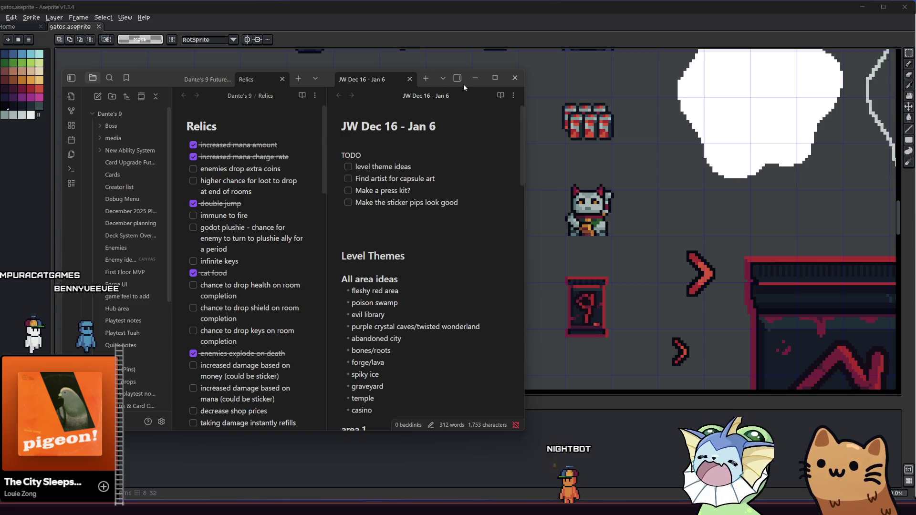
left_click_drag(329, 75, 394, 59)
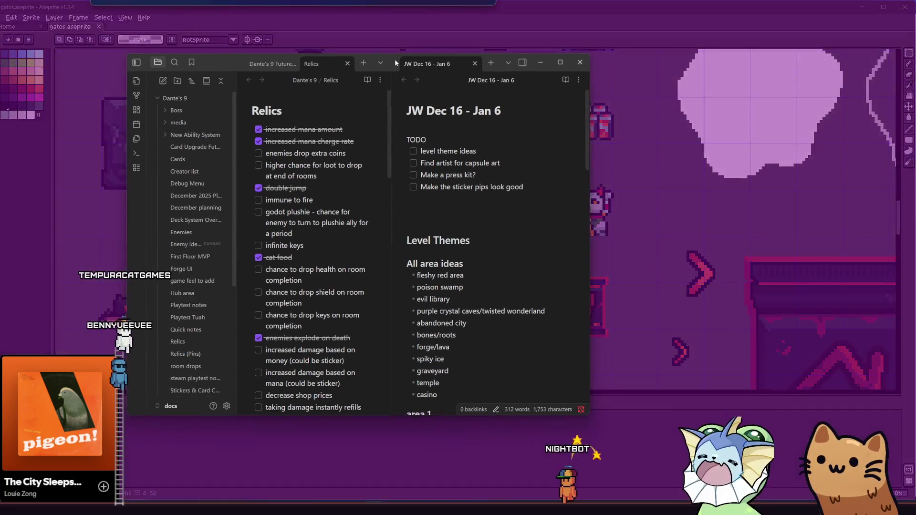
double_click(393, 59)
scroll(444, 179, "down", 15)
scroll(525, 241, "down", 8)
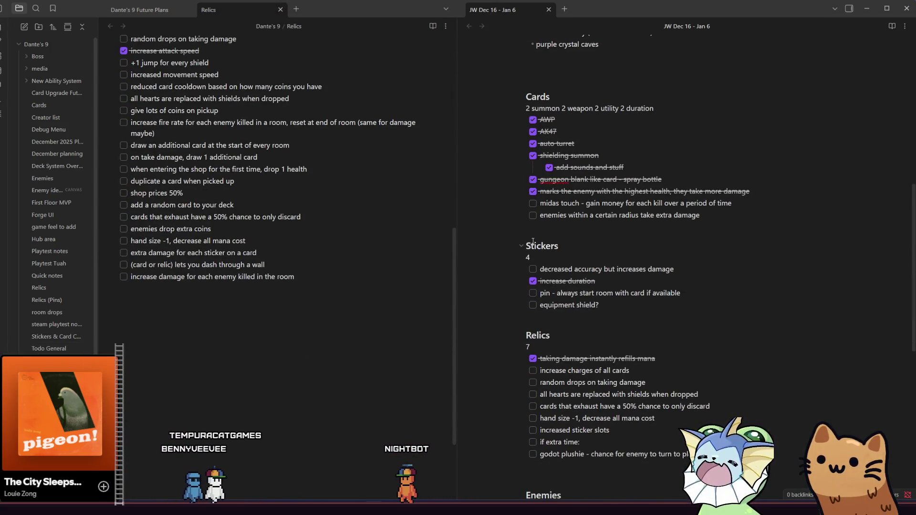
scroll(544, 191, "down", 4)
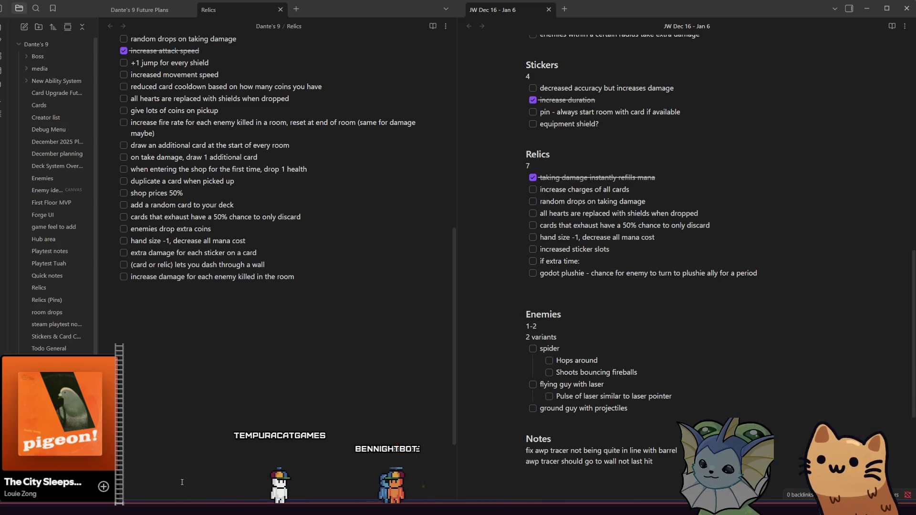
mouse_move(293, 508)
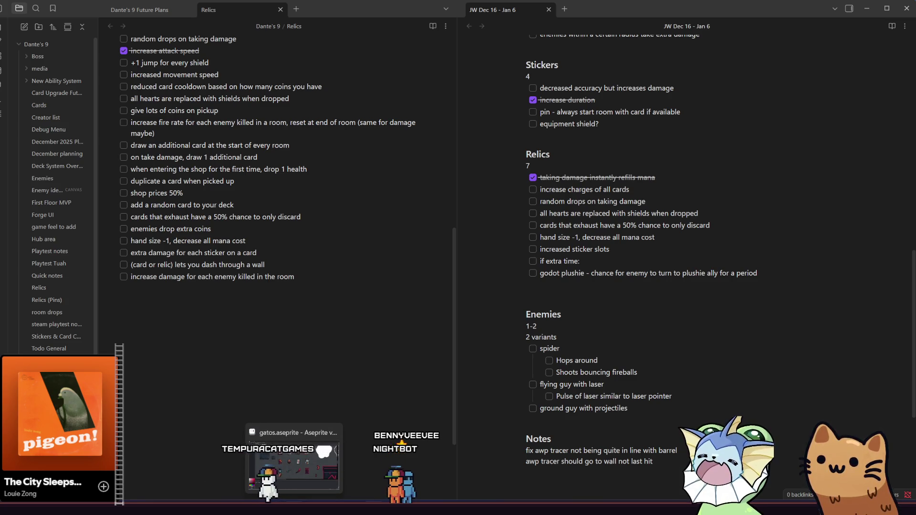
left_click(294, 458)
- Commit the bread sprite's new position lower down beneath the lantern
mouse_move(339, 323)
left_mouse_down()
mouse_move(301, 286)
mouse_move(219, 242)
mouse_move(234, 307)
mouse_move(233, 369)
left_mouse_up()
scroll(168, 251, "up", 2)
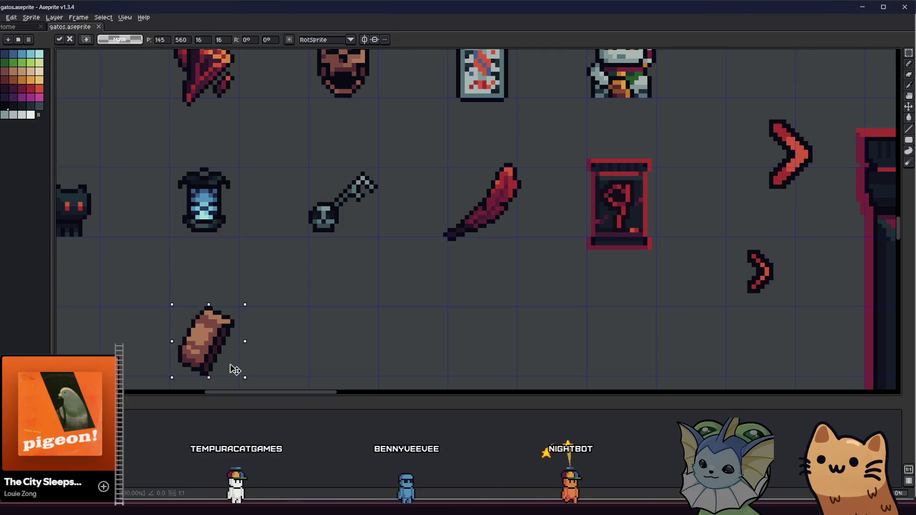
left_click(266, 343)
left_click_drag(266, 344, 205, 296)
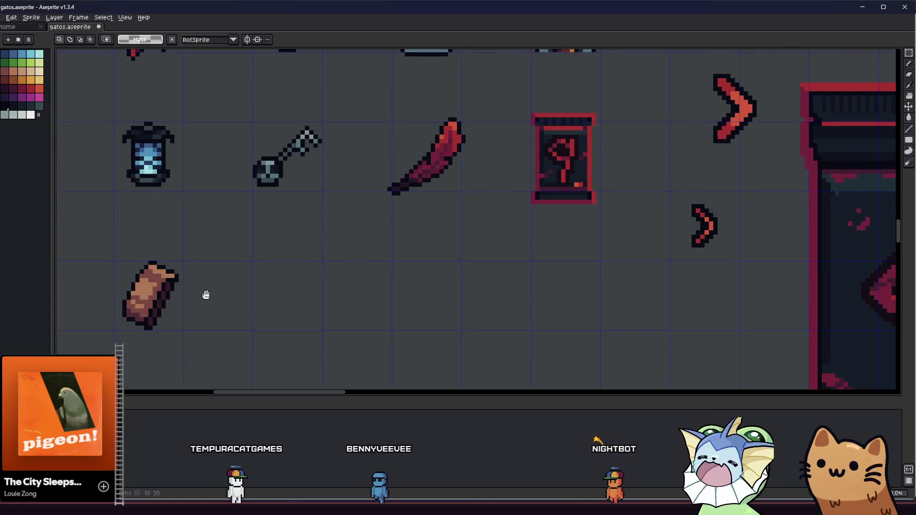
scroll(205, 293, "down", 2)
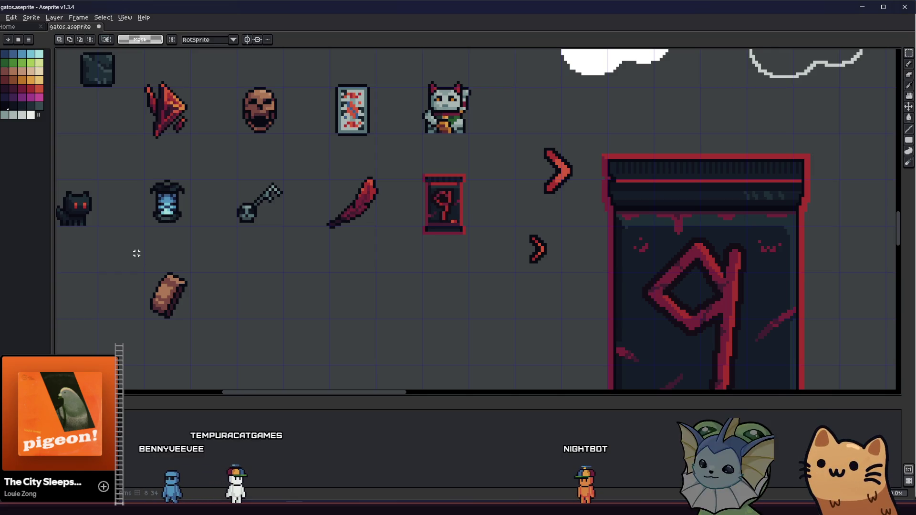
left_click_drag(134, 259, 97, 249)
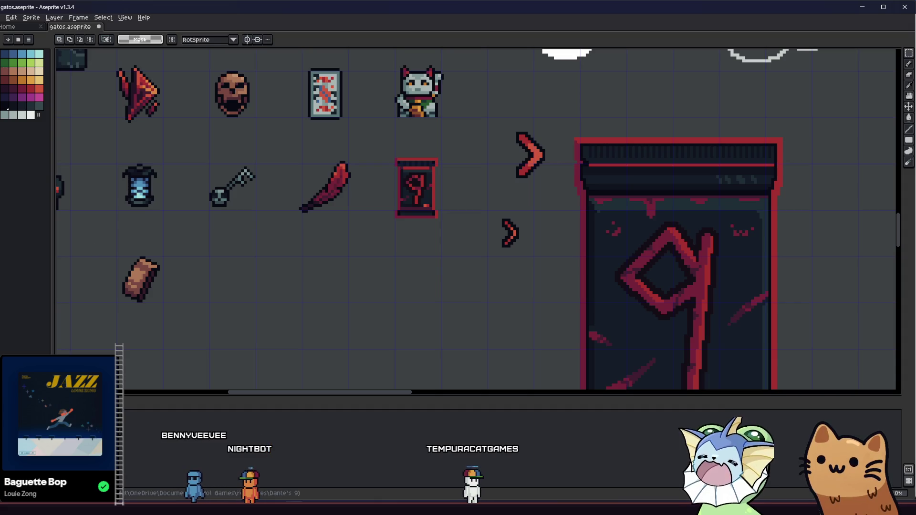
- Quick-open card_res.gd with '_res' and scroll through it to line 138
type("_res")
key("Return")
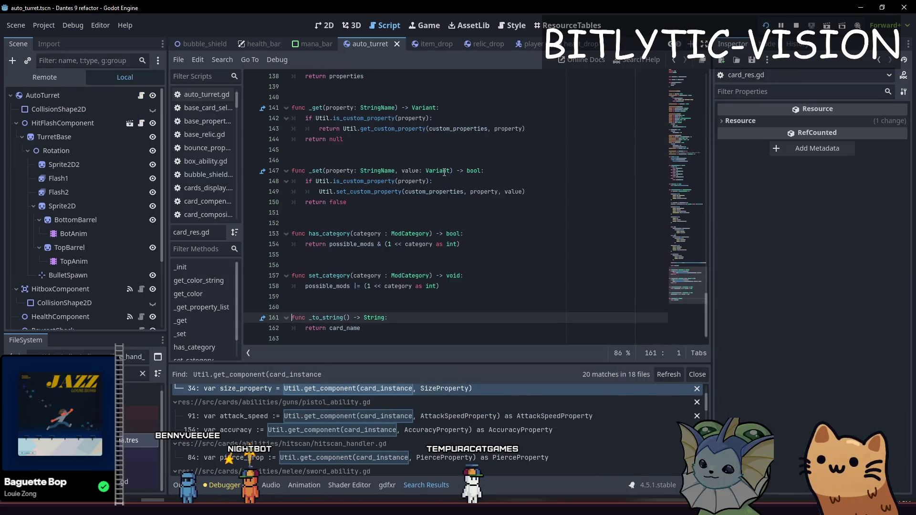
left_click_drag(347, 202, 292, 170)
scroll(466, 209, "up", 1)
scroll(465, 209, "up", 3)
mouse_move(342, 251)
left_mouse_down()
mouse_move(305, 240)
mouse_move(290, 219)
left_mouse_up()
scroll(605, 259, "up", 2)
left_click_drag(626, 250, 306, 240)
scroll(472, 249, "up", 5)
scroll(472, 249, "down", 10)
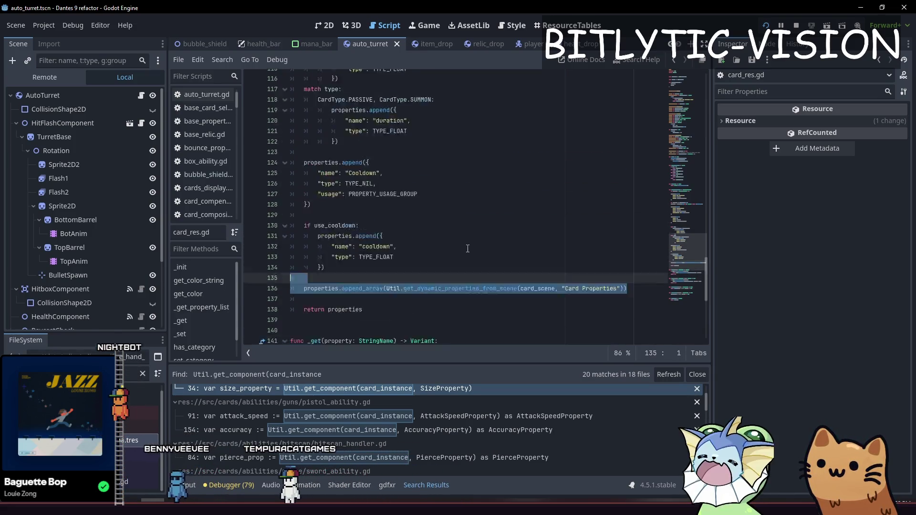
scroll(509, 183, "up", 3)
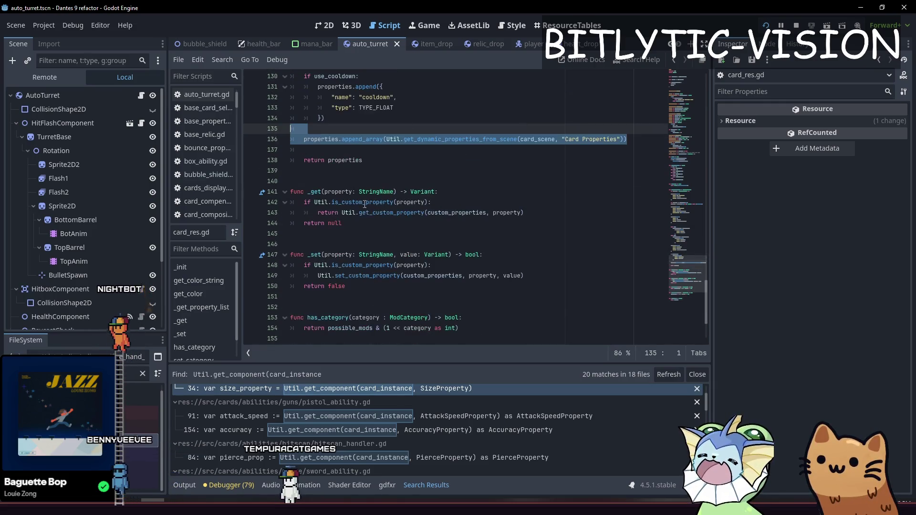
left_click(429, 160)
- Jump to the Util helper definitions in util.gd, browse them, then return to Aseprite
left_click(439, 139, "ctrl")
scroll(517, 217, "down", 12)
scroll(516, 217, "up", 3)
scroll(429, 239, "down", 5)
left_click(358, 326)
scroll(429, 238, "up", 3)
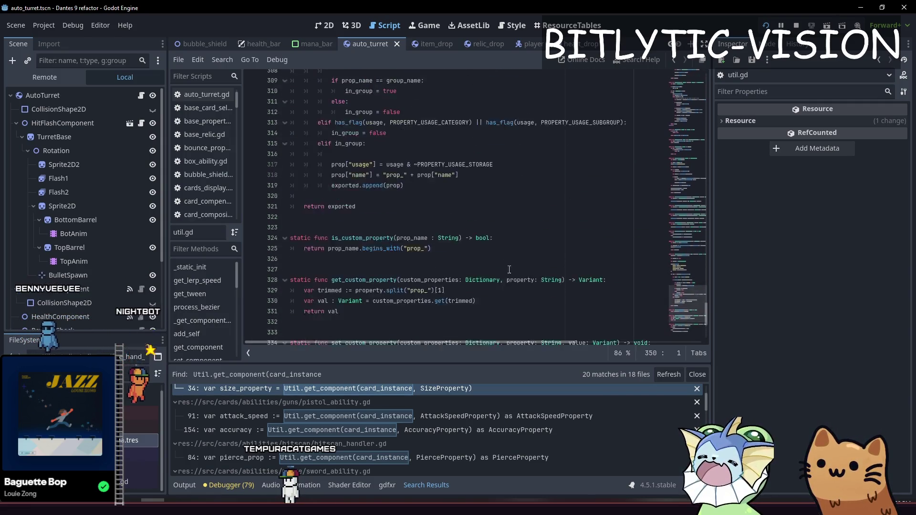
scroll(511, 240, "down", 3)
left_click(510, 239)
key("alt+Tab")
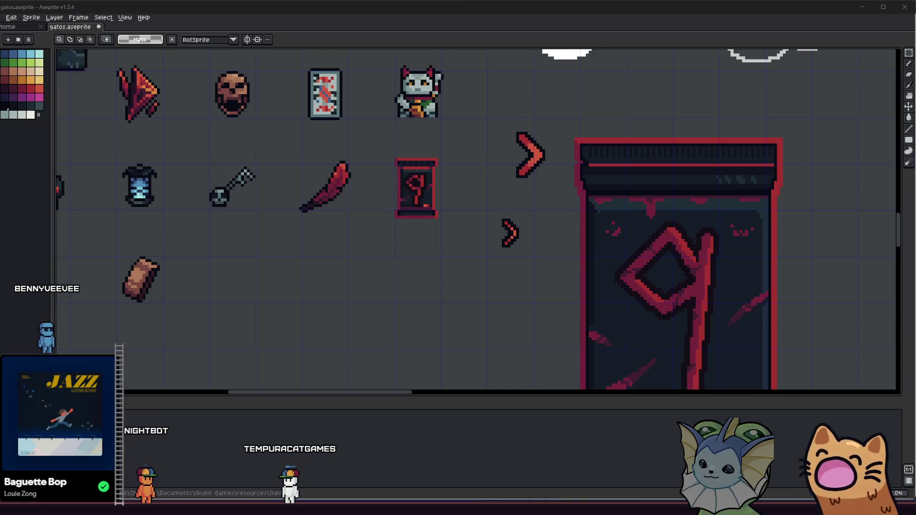
mouse_move(211, 251)
left_mouse_down()
mouse_move(229, 248)
mouse_move(213, 204)
left_mouse_up()
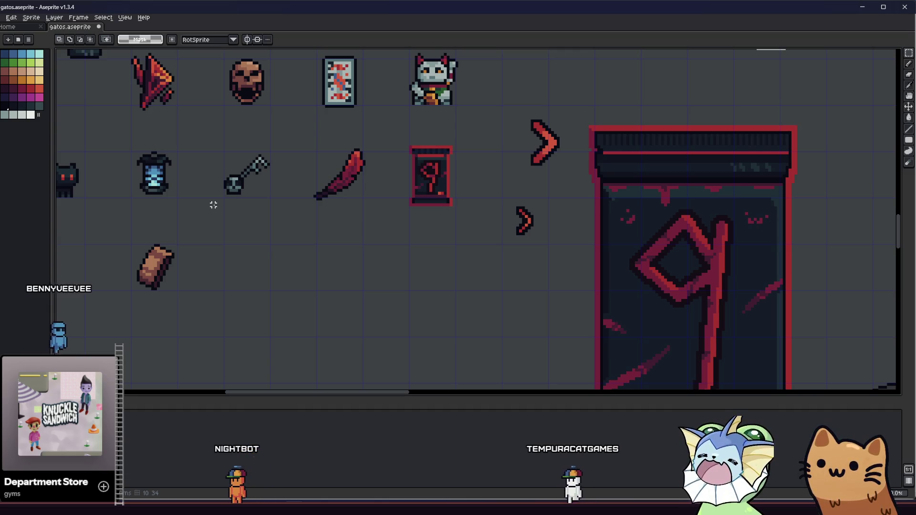
left_click_drag(401, 249, 413, 246)
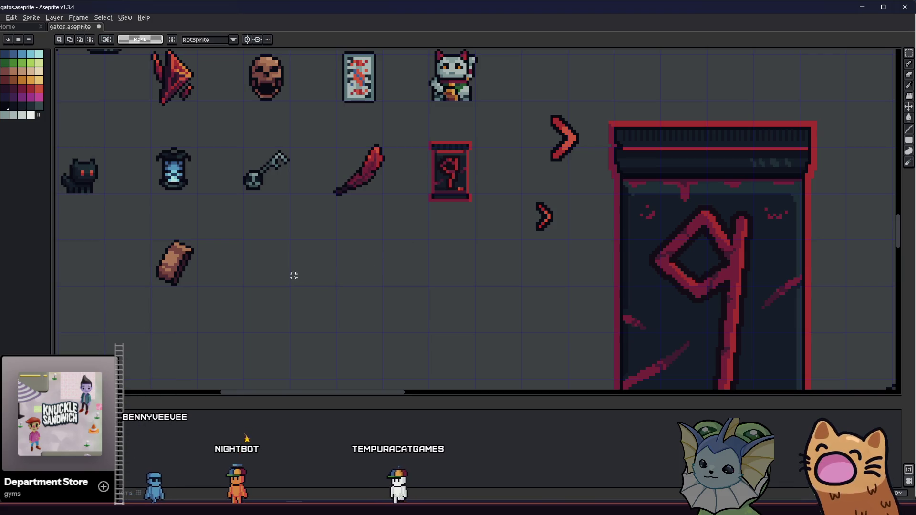
scroll(196, 269, "up", 2)
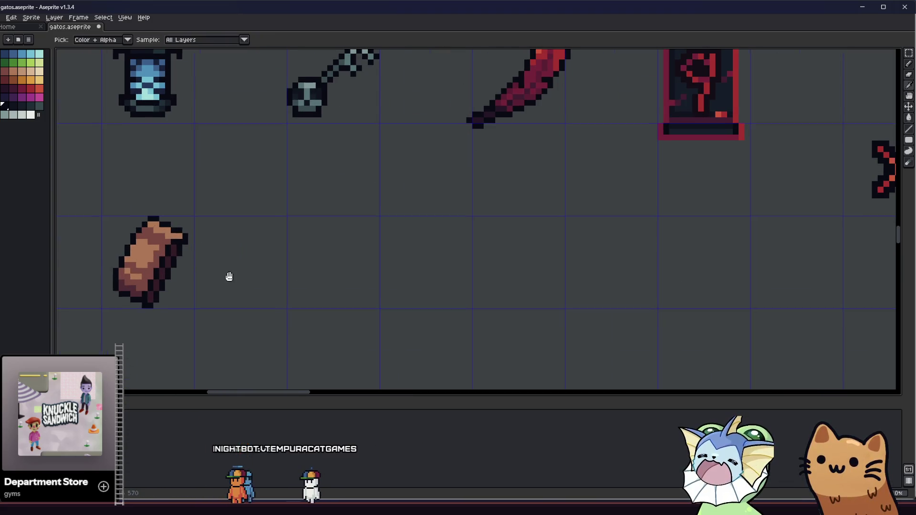
key("b")
scroll(292, 264, "up", 1)
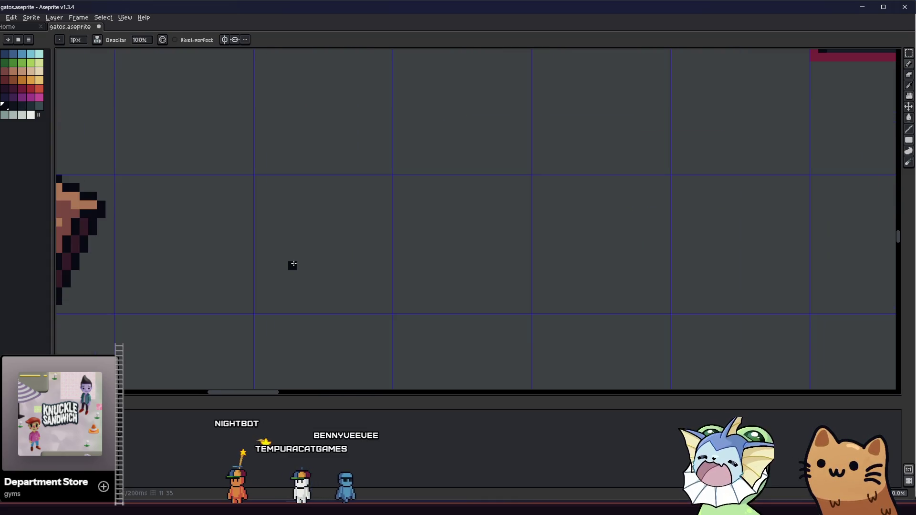
left_click_drag(294, 266, 286, 266)
scroll(282, 307, "up", 1)
scroll(283, 307, "down", 1)
scroll(282, 306, "down", 2)
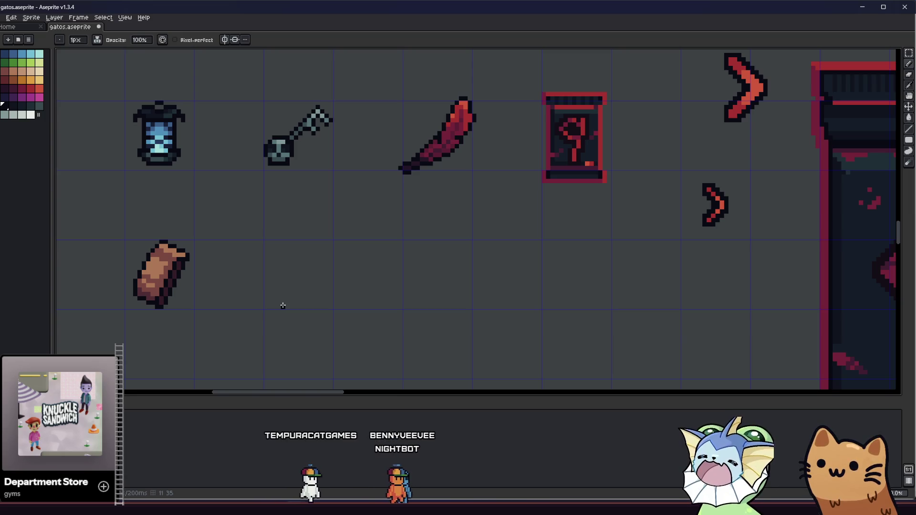
left_click_drag(282, 305, 289, 294)
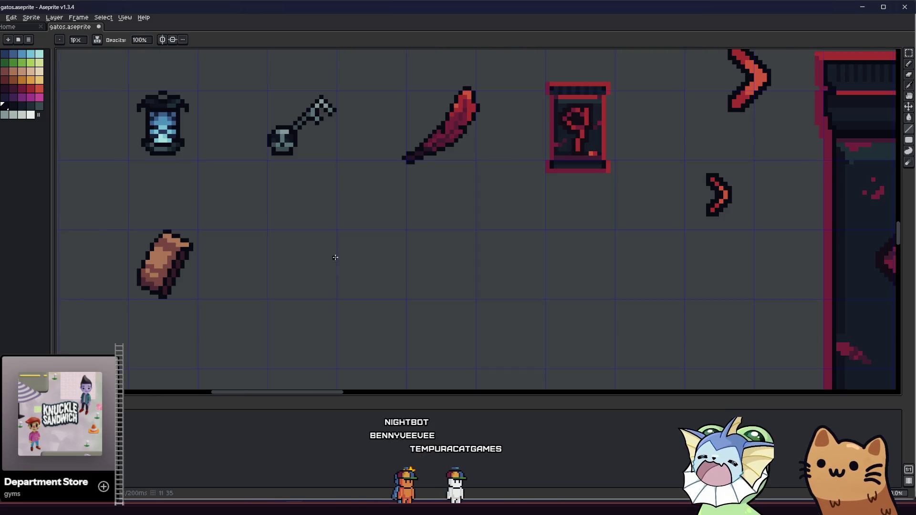
scroll(336, 257, "up", 1)
left_click_drag(334, 265, 256, 284)
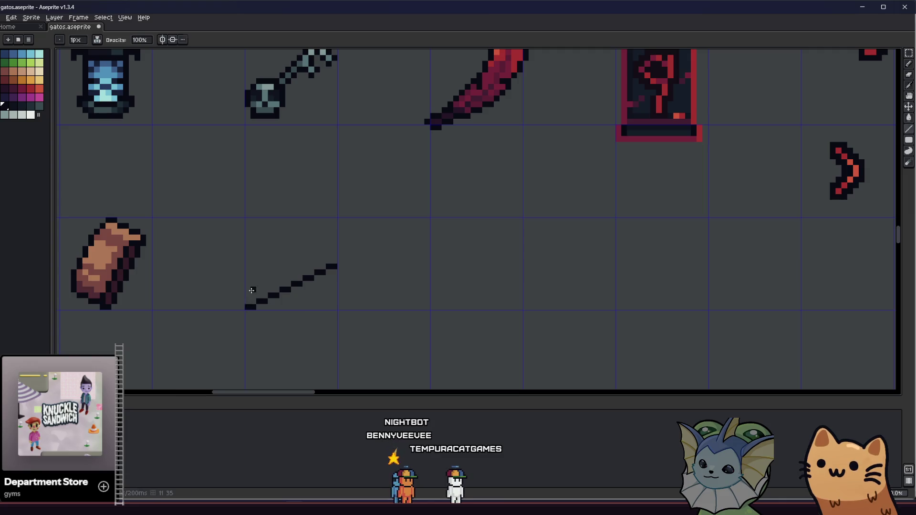
- Draw the stepped top edge of the new icon and shift it one pixel left
mouse_move(249, 271)
left_mouse_down()
mouse_move(337, 259)
mouse_move(338, 249)
left_mouse_up()
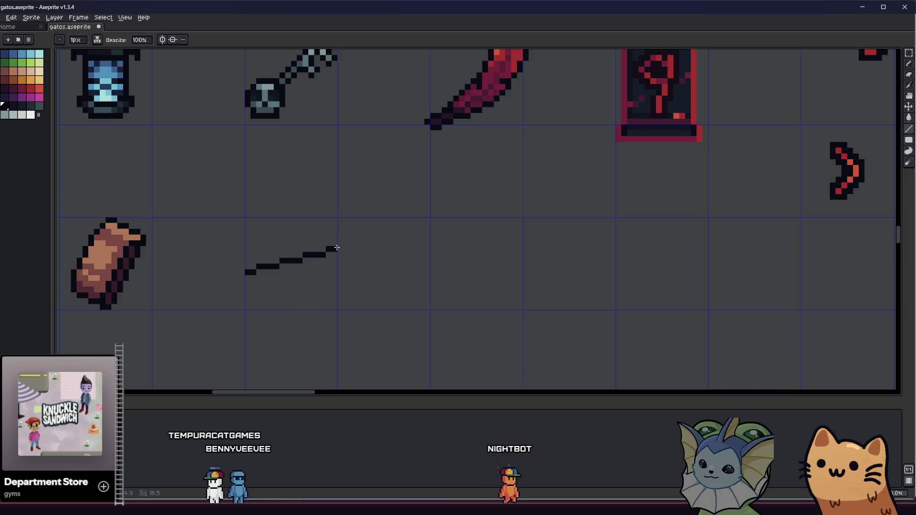
scroll(254, 271, "up", 2)
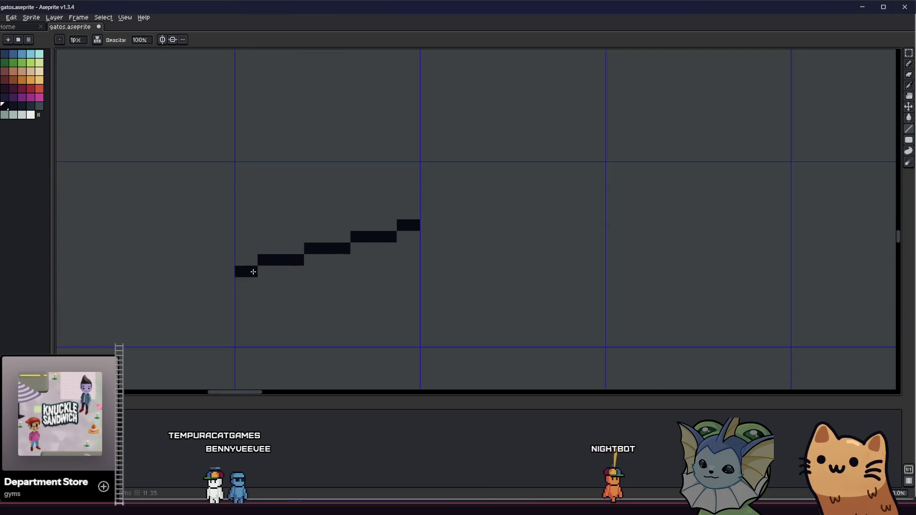
key("m")
left_click_drag(241, 213, 511, 333)
left_click_drag(367, 300, 352, 298)
- Draw the box's left side and lower edge, and close its right end with pixels
key("b")
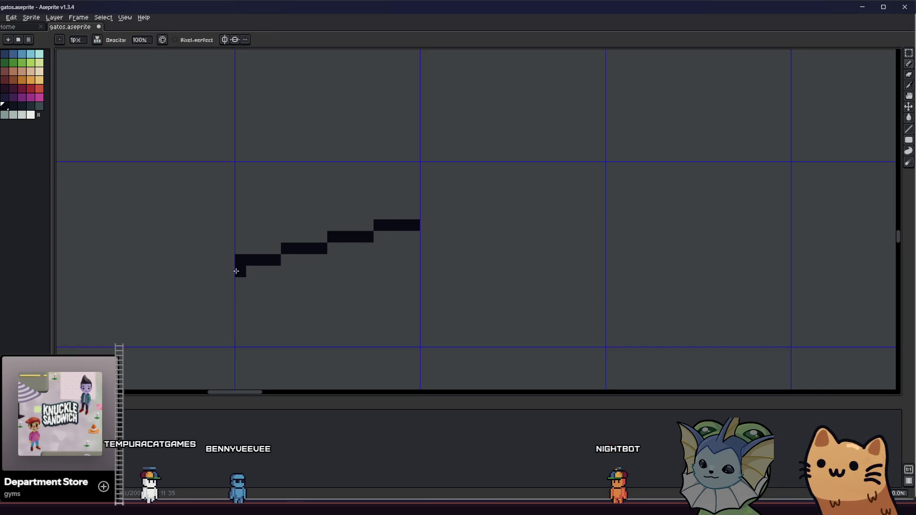
left_click(247, 284)
left_click(269, 298)
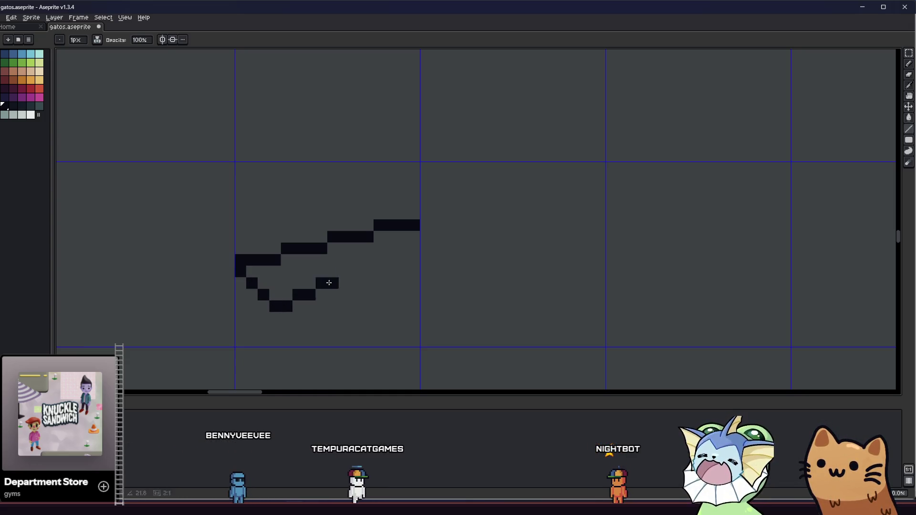
key("ctrl+z")
key("b")
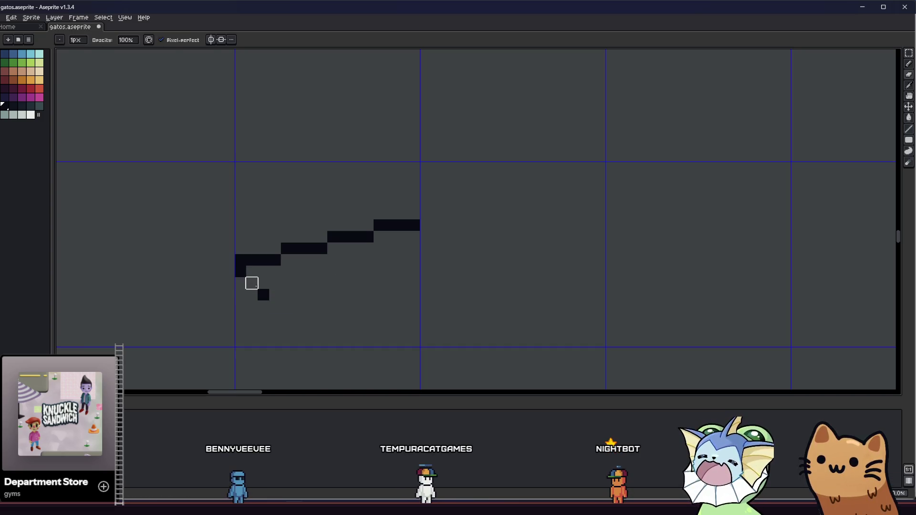
mouse_move(240, 271)
left_mouse_down()
mouse_move(250, 291)
mouse_move(303, 292)
mouse_move(423, 256)
mouse_move(430, 246)
mouse_move(419, 247)
mouse_move(459, 257)
left_mouse_up()
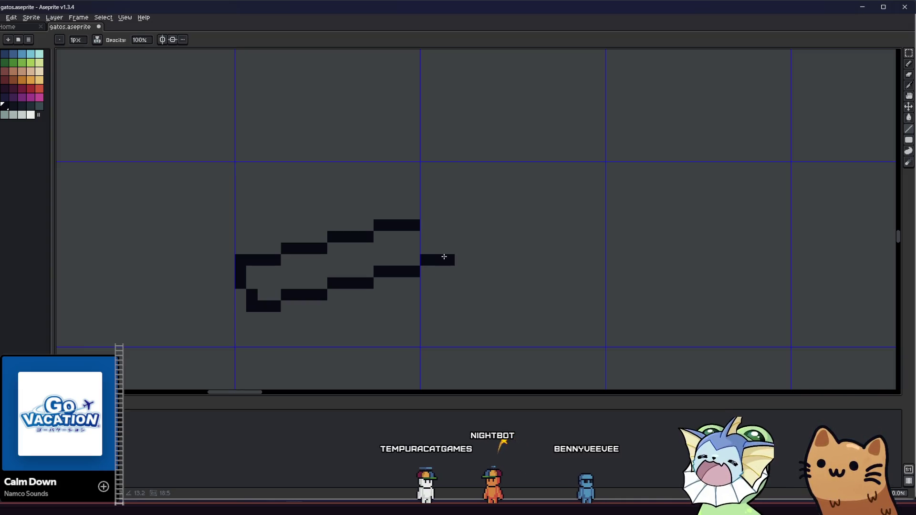
left_click_drag(444, 256, 444, 257)
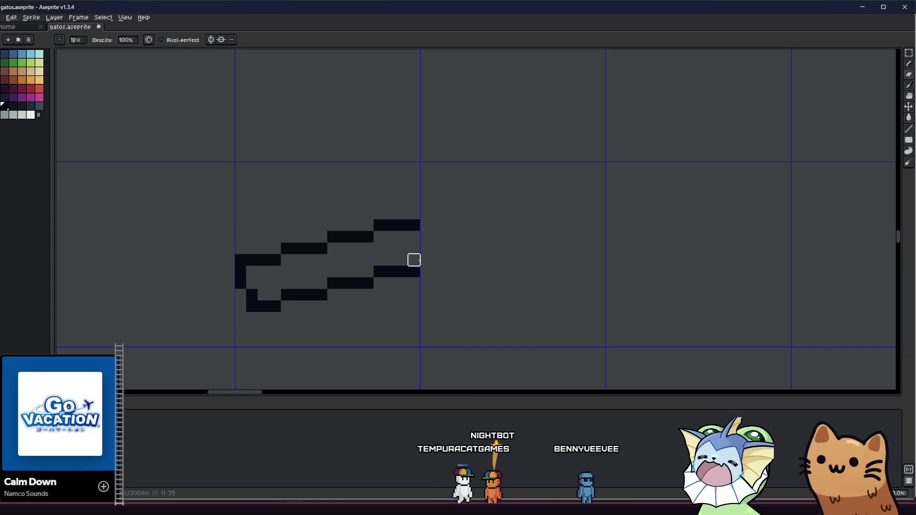
left_click(406, 238)
left_click(407, 246)
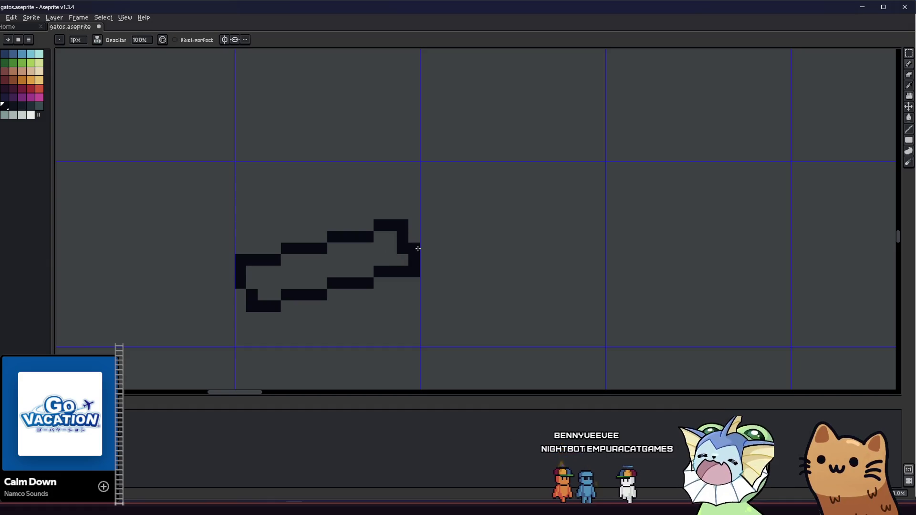
- Move the outline up several pixels within its cell and deselect
left_click_drag(333, 283, 402, 294)
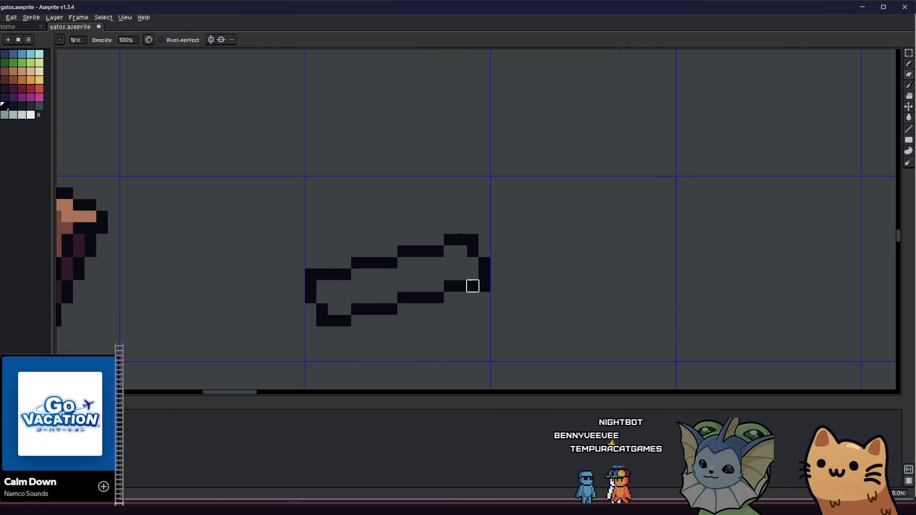
scroll(484, 263, "down", 4)
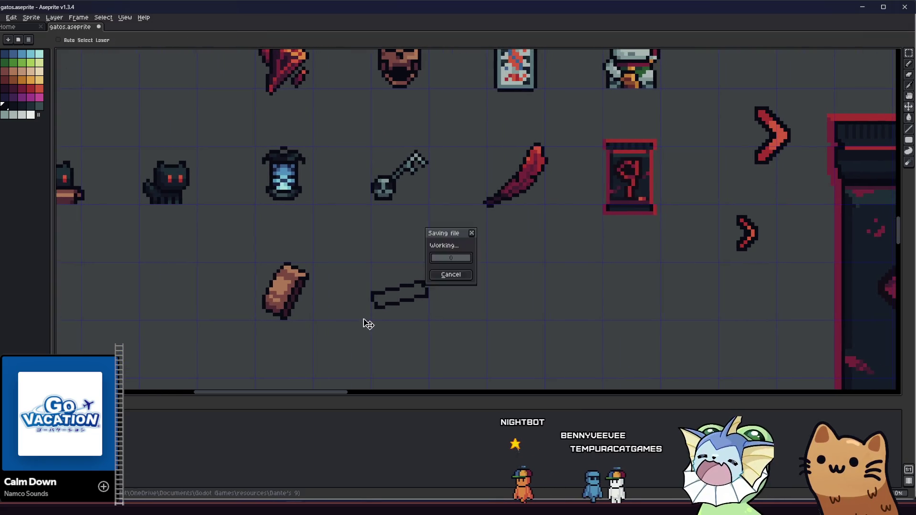
scroll(370, 307, "up", 2)
left_click_drag(453, 324, 453, 324)
key("Up")
key("Up")
key("Up")
key("ctrl+d")
- Draw the box's right side and bottom edge to the left corner, then save
key("b")
scroll(370, 299, "up", 1)
scroll(370, 299, "up", 1)
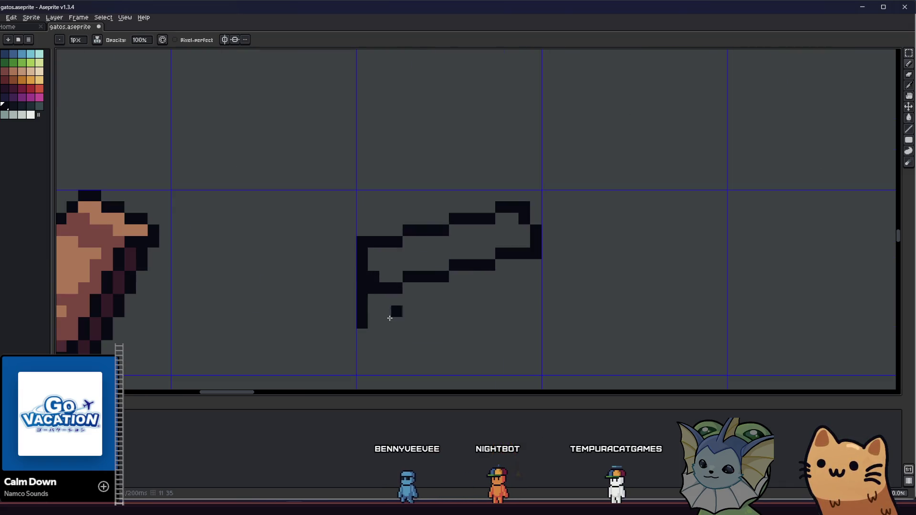
left_click_drag(534, 262, 534, 303)
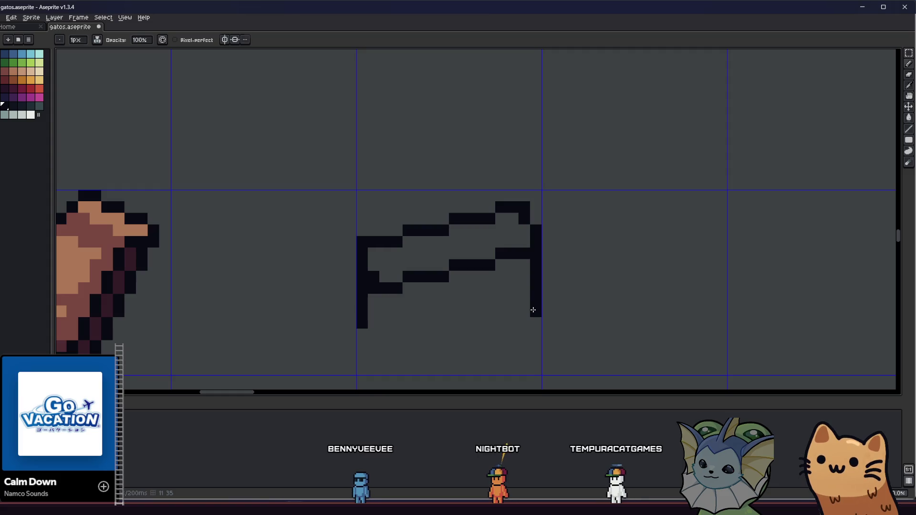
left_click(420, 344, "shift")
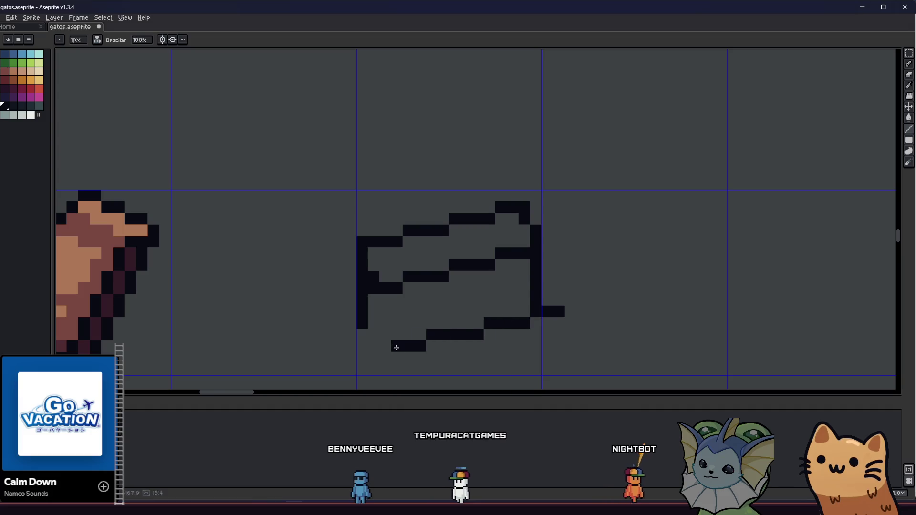
key("ctrl+z")
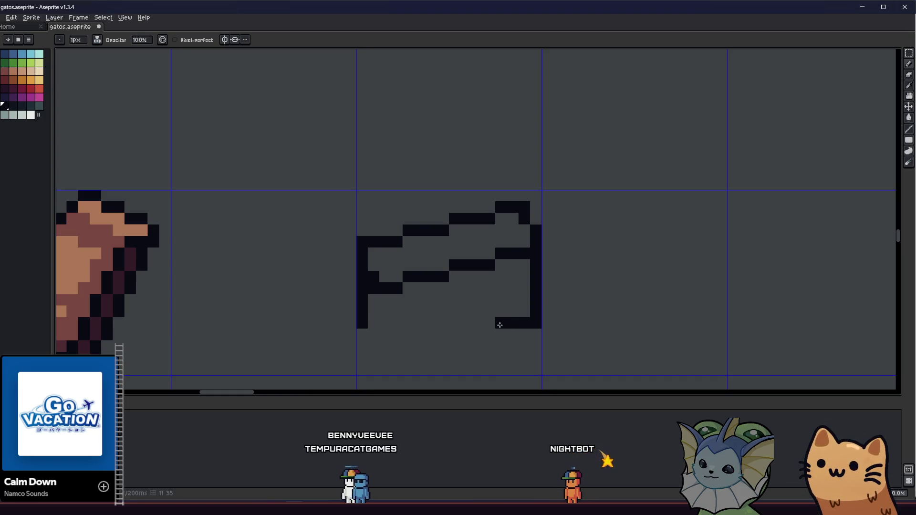
left_click_drag(479, 334, 443, 345)
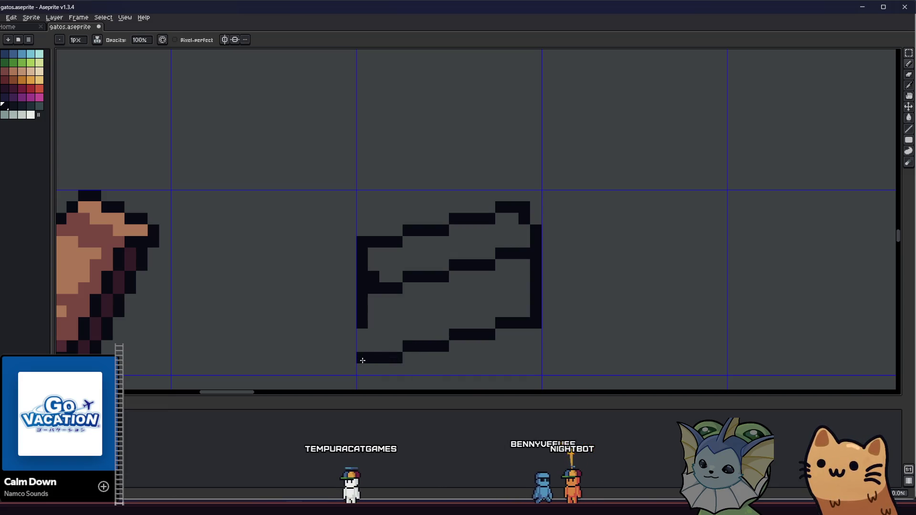
left_click(362, 345)
scroll(363, 335, "down", 4)
key("ctrl+s")
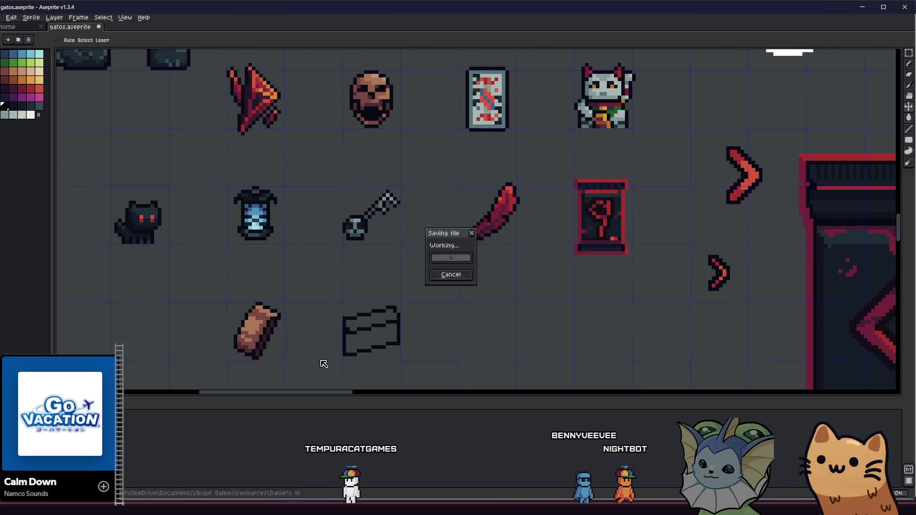
scroll(324, 357, "up", 5)
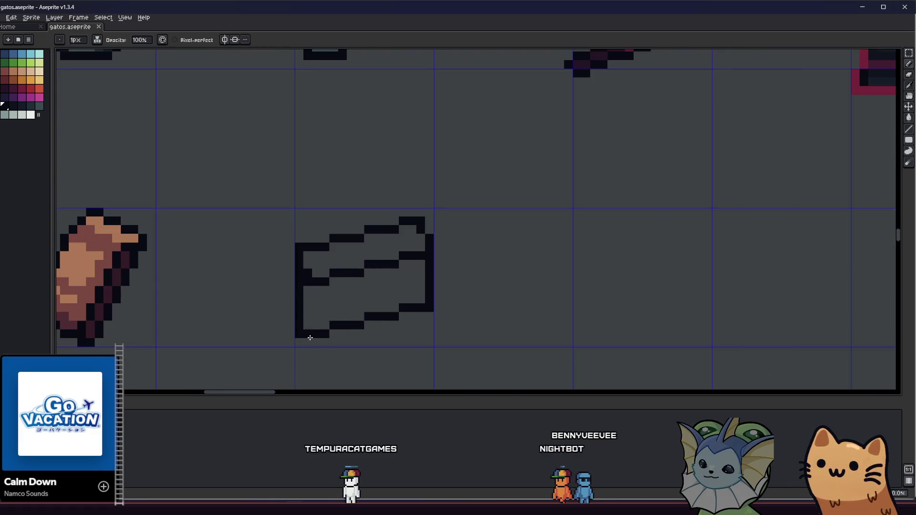
key("e")
left_click(297, 313)
mouse_move(308, 313)
left_mouse_down()
mouse_move(315, 306)
mouse_move(308, 336)
left_mouse_up()
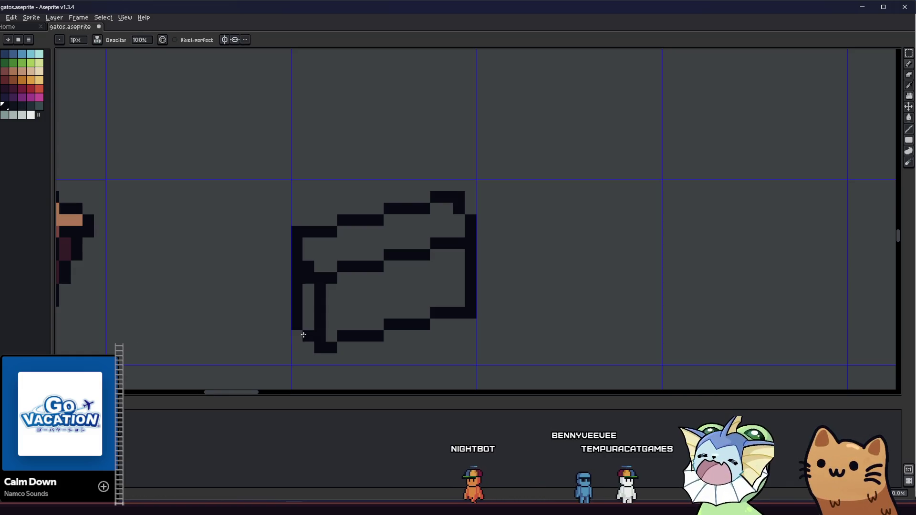
scroll(281, 342, "down", 3)
scroll(256, 343, "down", 2)
scroll(286, 313, "up", 4)
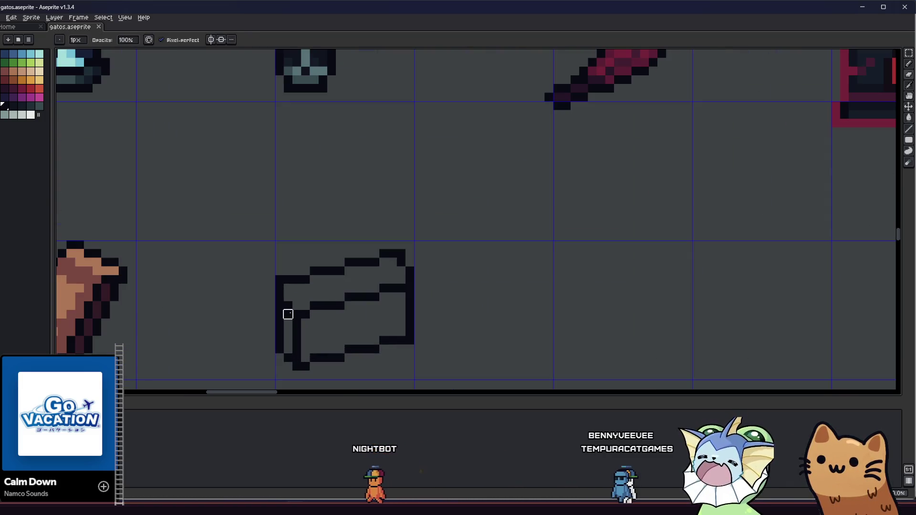
mouse_move(220, 352)
left_mouse_down()
mouse_move(288, 329)
mouse_move(511, 321)
mouse_move(293, 317)
left_mouse_up()
scroll(235, 321, "down", 2)
scroll(230, 324, "down", 2)
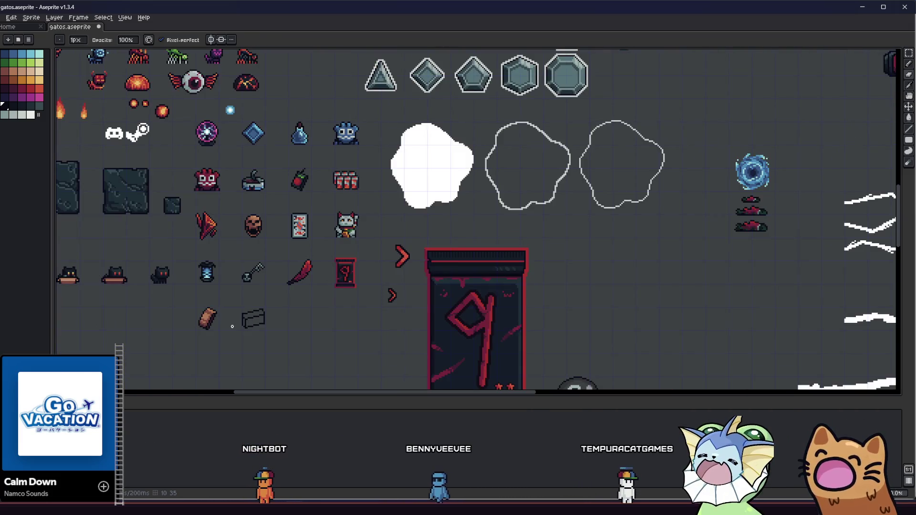
scroll(226, 333, "up", 5)
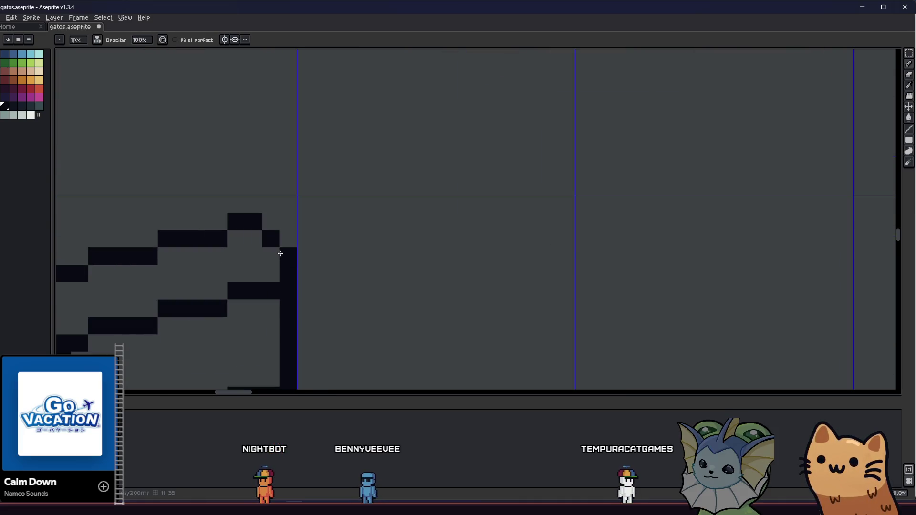
key("e")
left_click(253, 255)
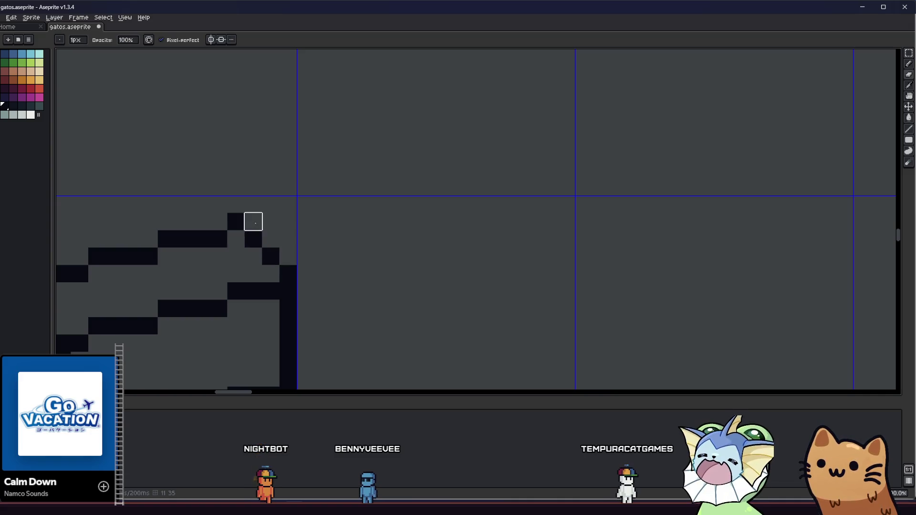
scroll(253, 221, "down", 3)
scroll(407, 245, "down", 3)
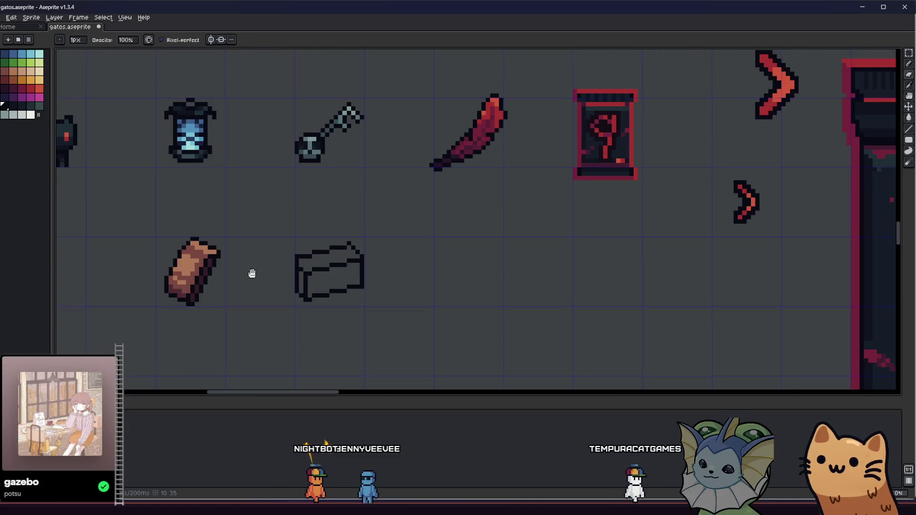
scroll(289, 270, "up", 3)
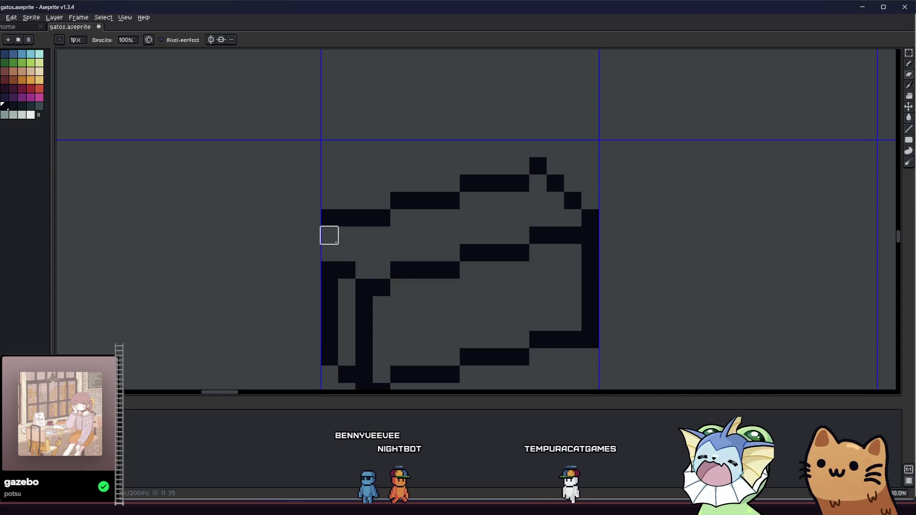
mouse_move(329, 235)
left_mouse_down()
mouse_move(347, 252)
mouse_move(329, 270)
left_mouse_up()
key("ctrl+z")
mouse_move(363, 304)
left_mouse_down()
mouse_move(364, 374)
mouse_move(374, 302)
left_mouse_up()
scroll(363, 286, "up", 1)
scroll(335, 358, "down", 2)
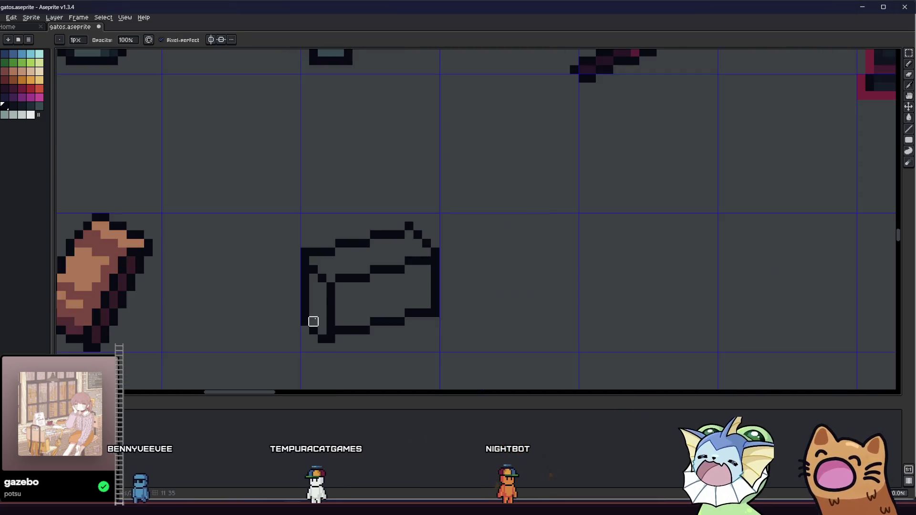
scroll(256, 333, "down", 1)
scroll(300, 331, "up", 2)
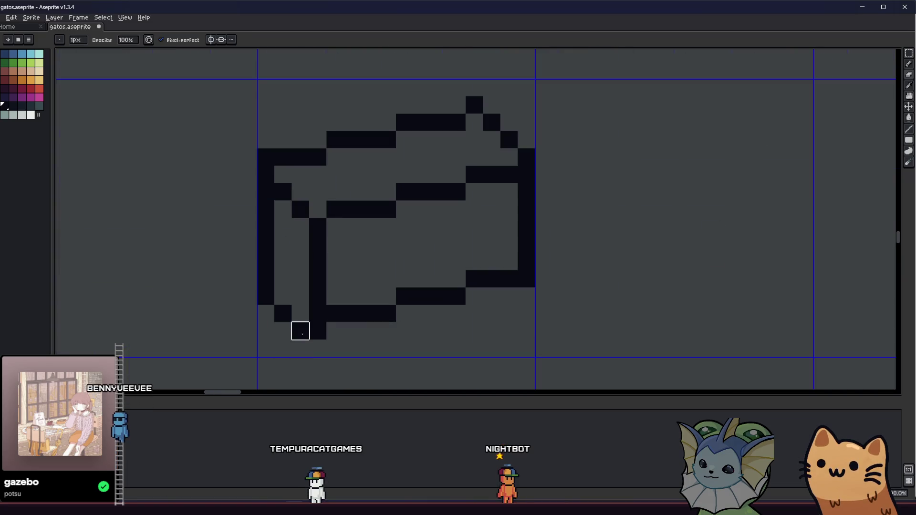
scroll(258, 308, "down", 2)
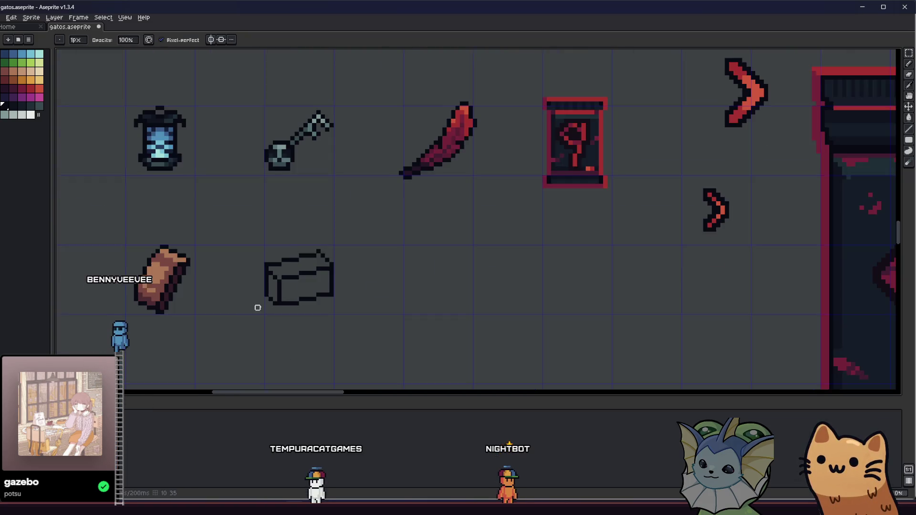
left_click_drag(258, 308, 221, 342)
mouse_move(269, 294)
left_mouse_down()
mouse_move(254, 301)
mouse_move(240, 290)
mouse_move(309, 276)
left_mouse_up()
scroll(272, 266, "up", 2)
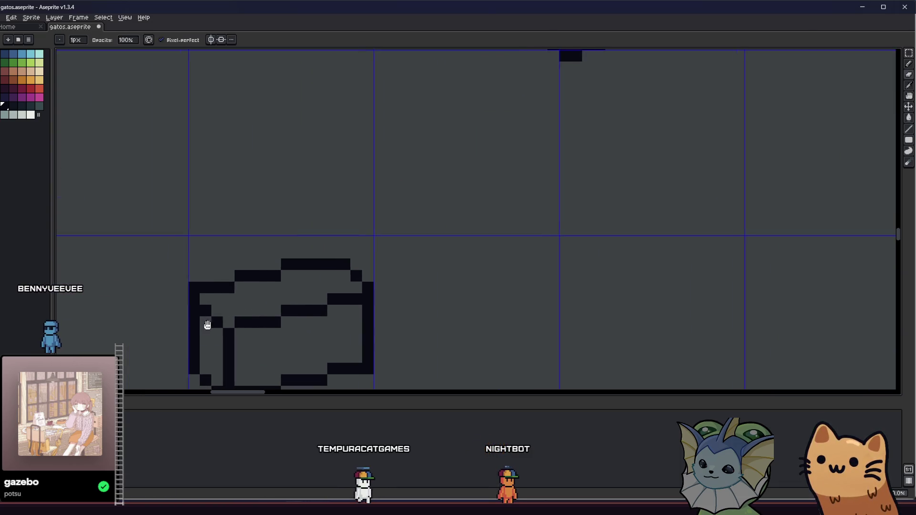
scroll(328, 264, "down", 3)
mouse_move(234, 324)
left_mouse_down()
mouse_move(247, 342)
mouse_move(219, 329)
left_mouse_up()
scroll(219, 329, "down", 2)
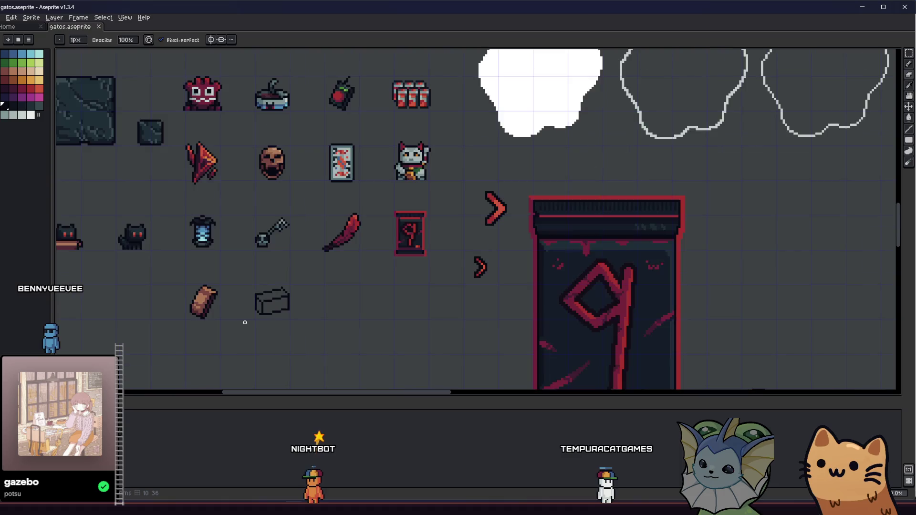
scroll(242, 311, "down", 1)
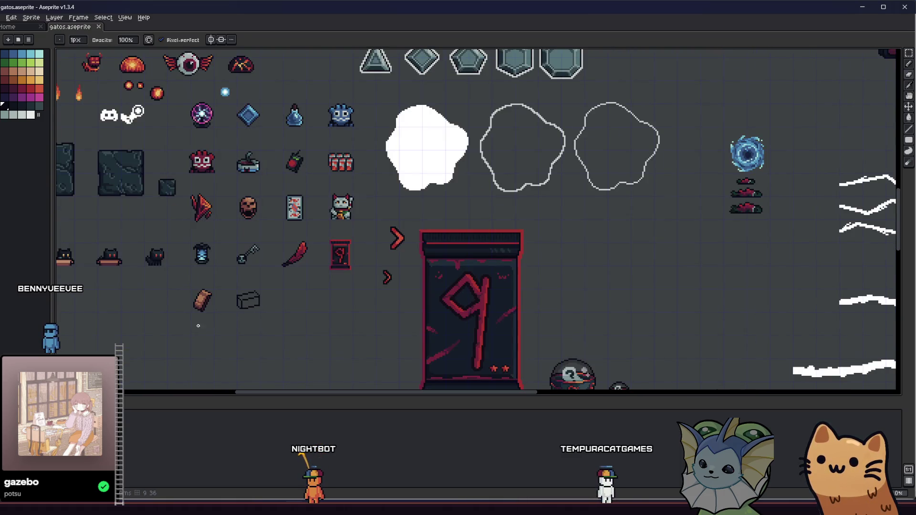
scroll(198, 326, "left", 2)
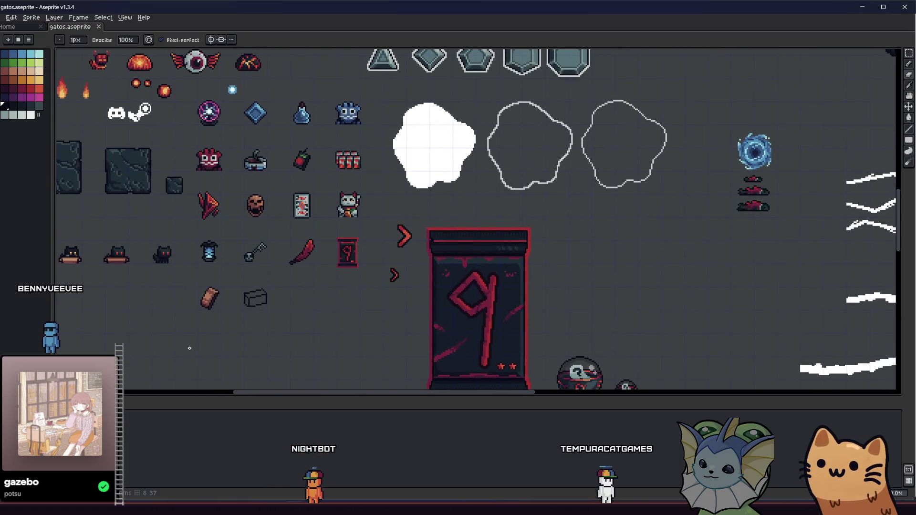
scroll(240, 279, "up", 4)
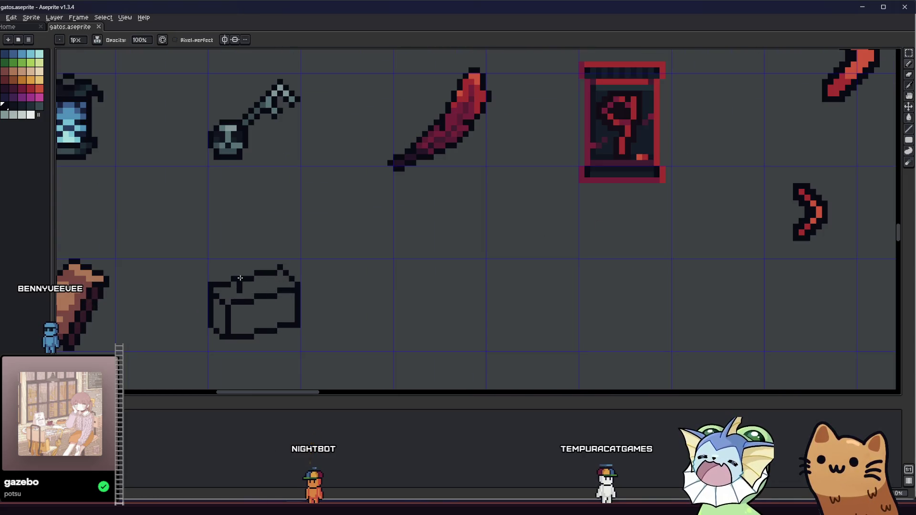
scroll(258, 287, "up", 1)
scroll(210, 328, "down", 2)
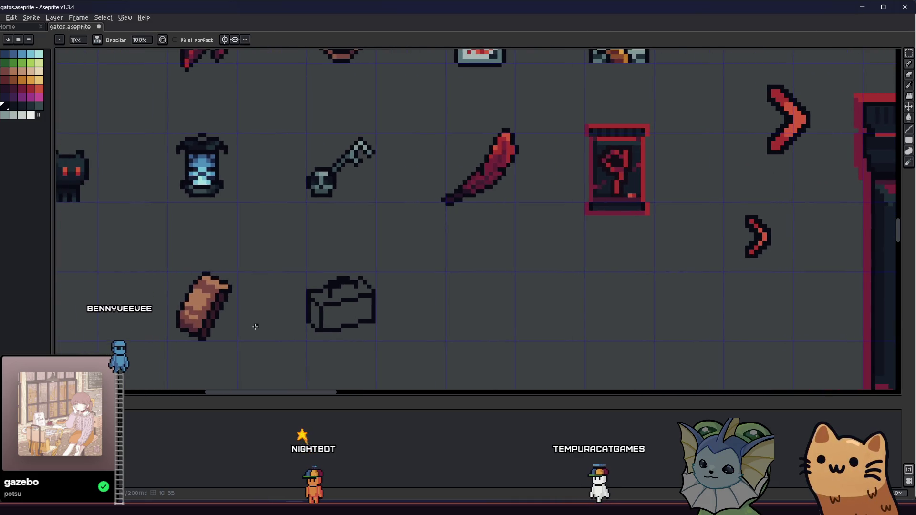
scroll(257, 325, "up", 1)
key("m")
left_click_drag(307, 239, 433, 340)
key("Delete")
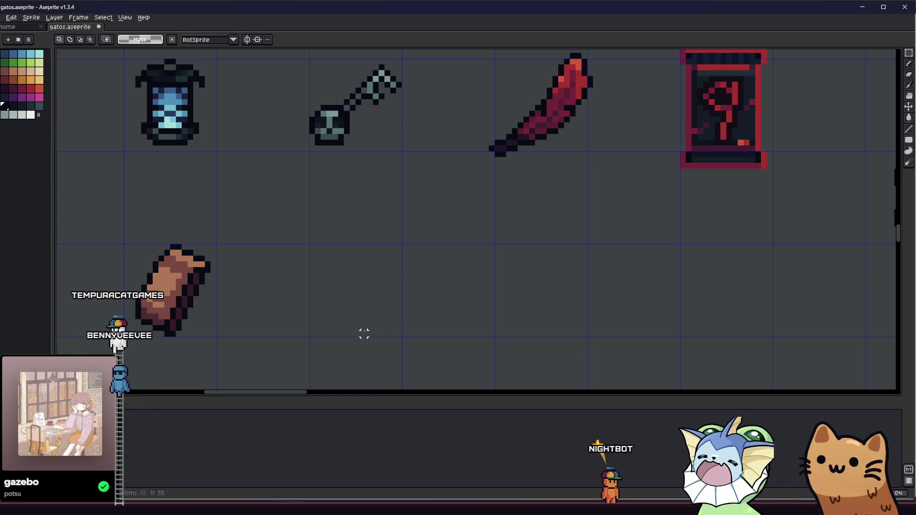
- Draw a dark line in the empty cell, flip it horizontally to rise rightward, and move it up-left
key("b")
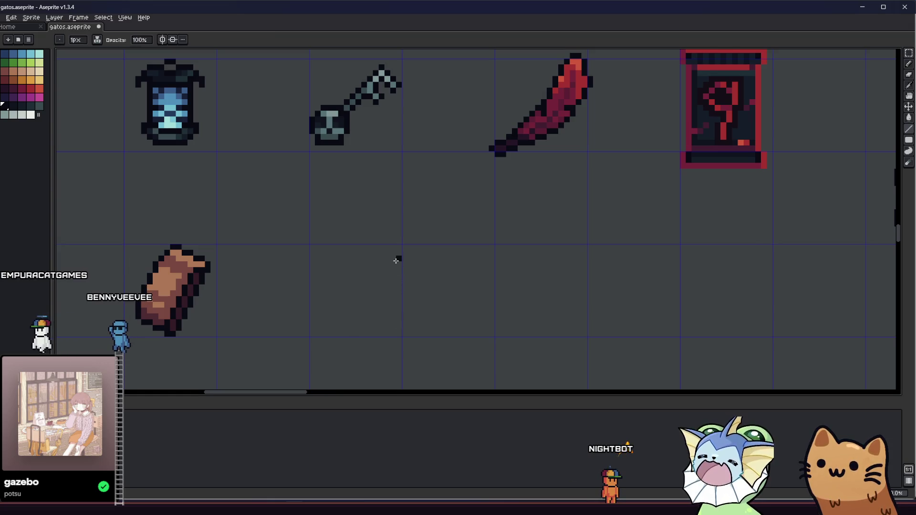
mouse_move(399, 259)
left_mouse_down()
mouse_move(321, 272)
mouse_move(307, 280)
mouse_move(311, 292)
mouse_move(308, 276)
mouse_move(311, 298)
mouse_move(311, 281)
mouse_move(429, 296)
mouse_move(416, 295)
left_mouse_up()
key("ctrl+z")
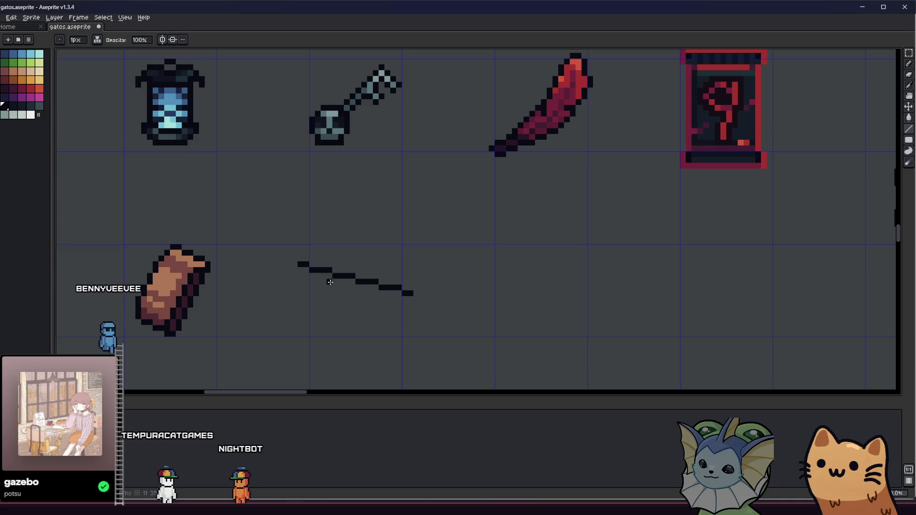
key("m")
left_click_drag(290, 249, 437, 326)
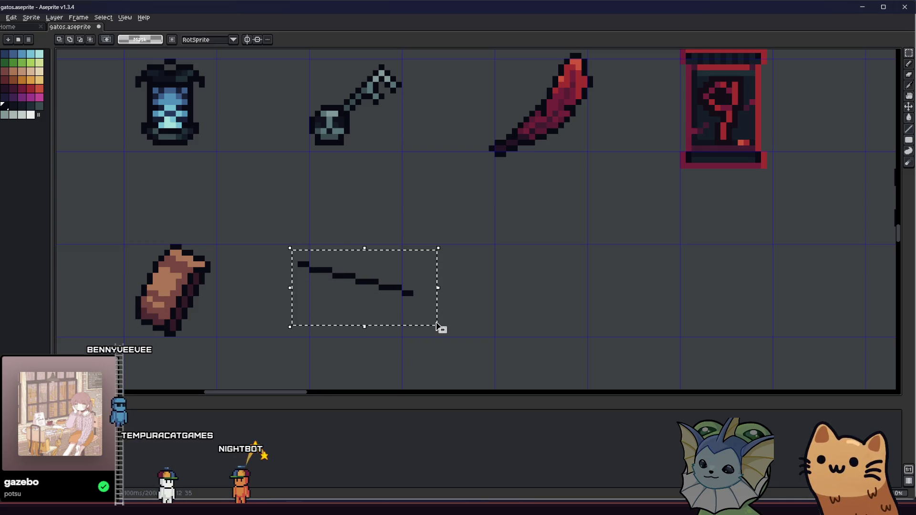
key("shift+h")
left_click_drag(379, 304, 363, 286)
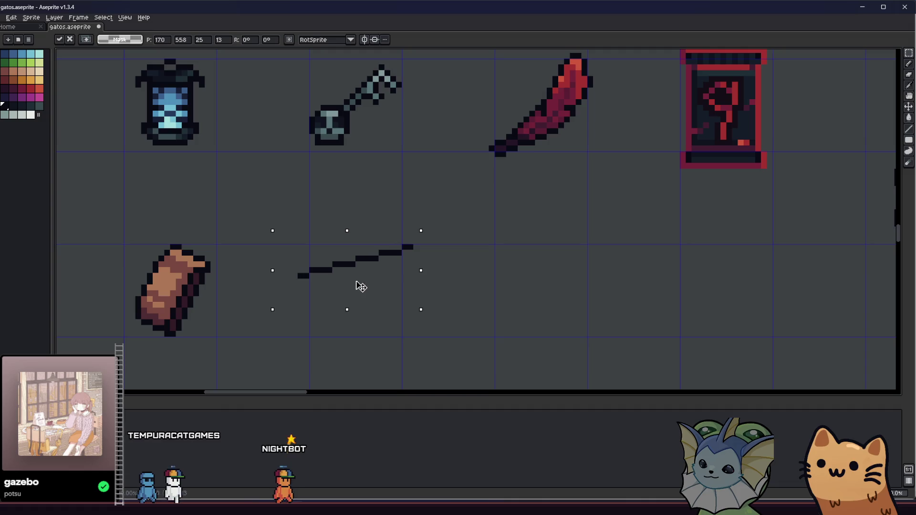
left_click(259, 282)
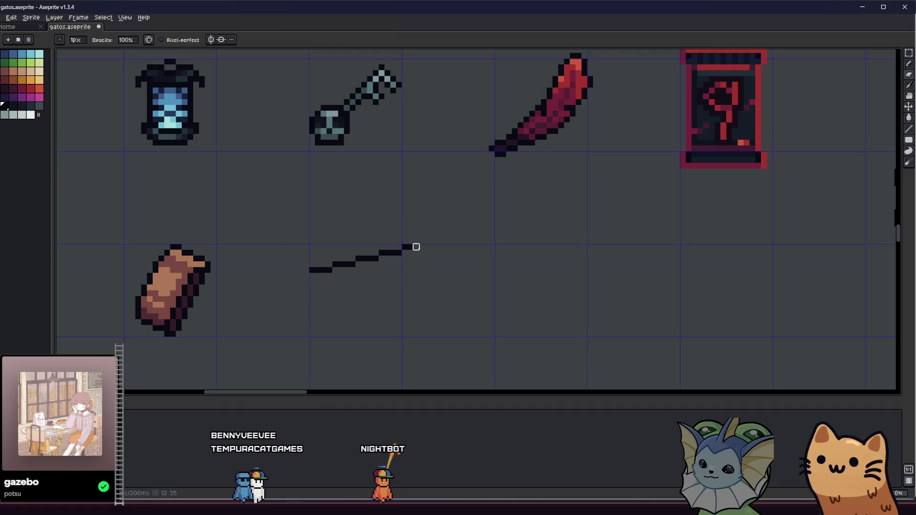
left_click_drag(341, 298, 326, 293)
scroll(303, 282, "up", 1)
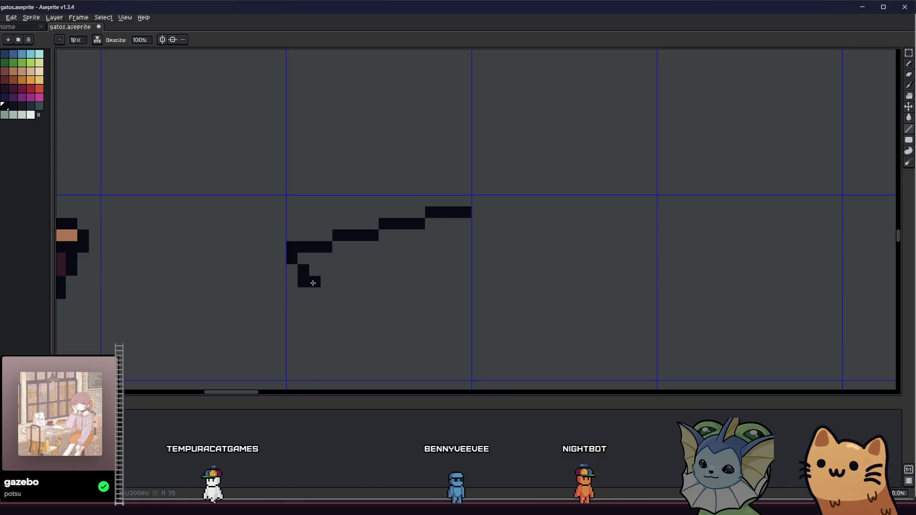
- Duplicate the diagonal stroke below-right of the original
key("m")
mouse_move(261, 194)
left_mouse_down()
mouse_move(470, 250)
mouse_move(519, 254)
left_mouse_up()
mouse_move(413, 238)
left_mouse_down()
mouse_move(413, 268)
mouse_move(402, 265)
left_mouse_up()
key("Return")
key("b")
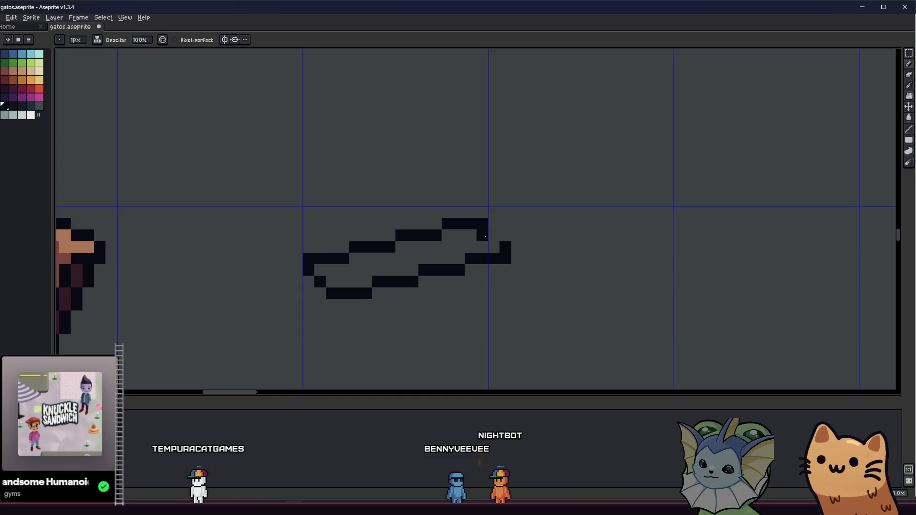
- Nudge the line's left end right, its right end left, then the whole drawing one pixel left
left_click_drag(447, 272, 457, 288)
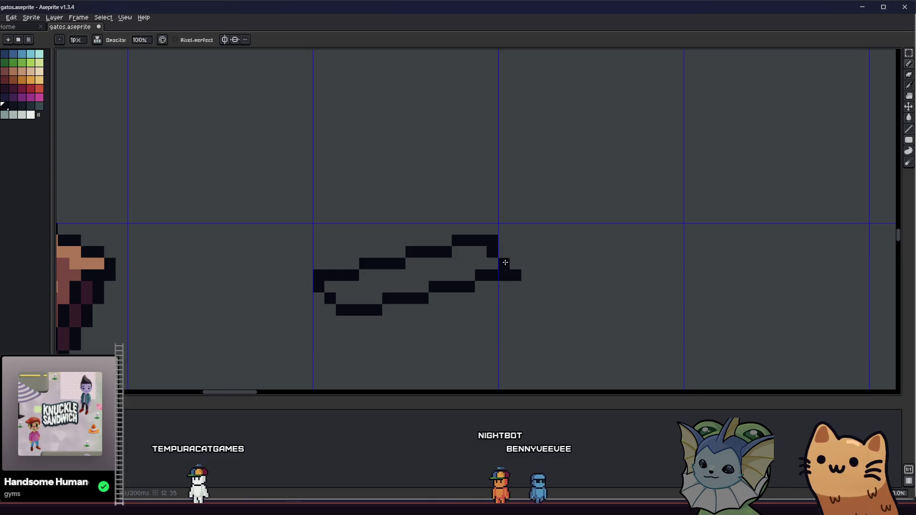
scroll(492, 240, "down", 5)
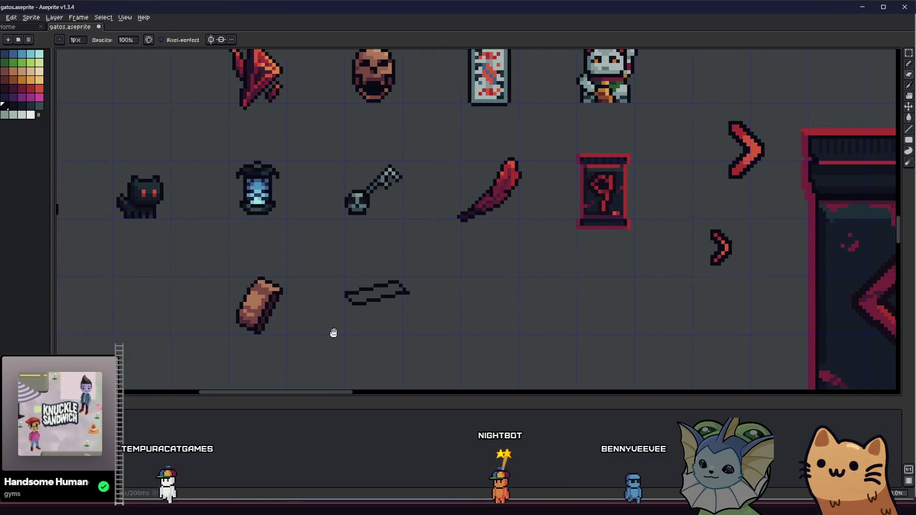
scroll(312, 325, "up", 3)
key("m")
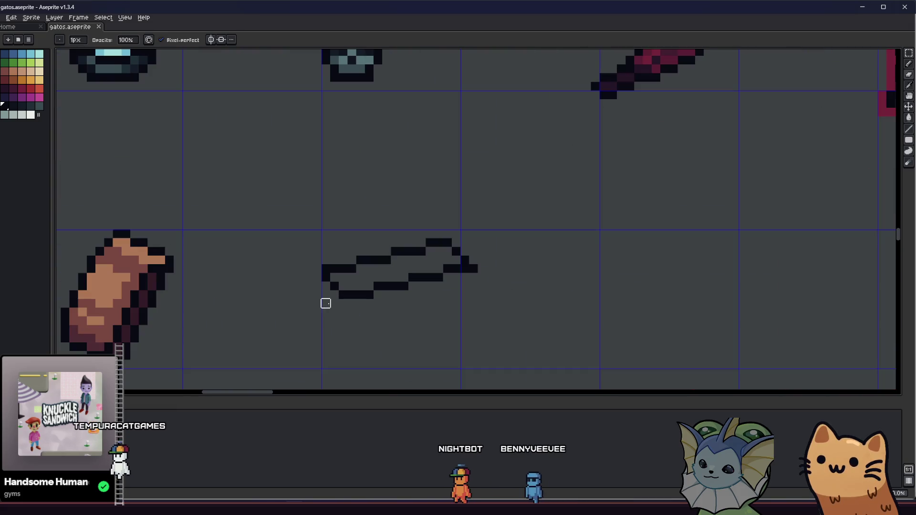
left_click_drag(310, 253, 352, 312)
key("Right")
key("ctrl+d")
mouse_move(469, 221)
left_mouse_down()
mouse_move(473, 277)
mouse_move(454, 285)
mouse_move(462, 286)
left_mouse_up()
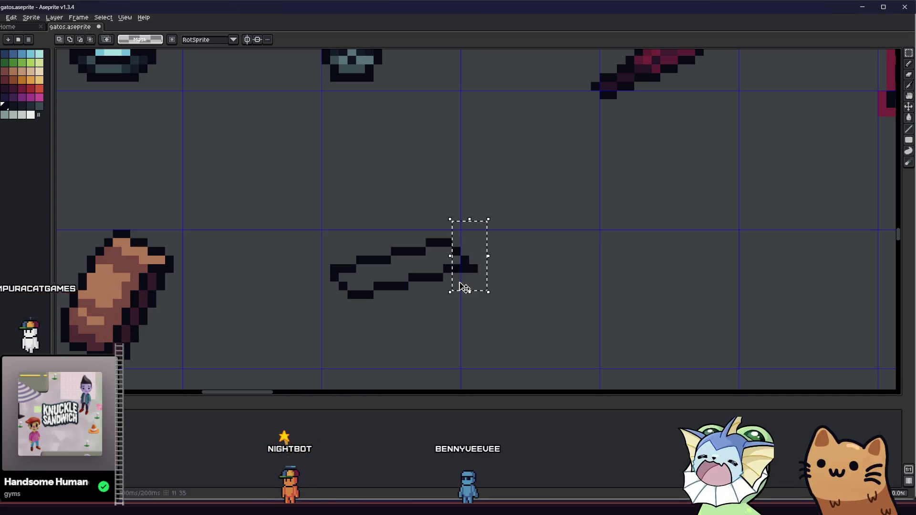
key("Left")
key("ctrl+d")
key("b")
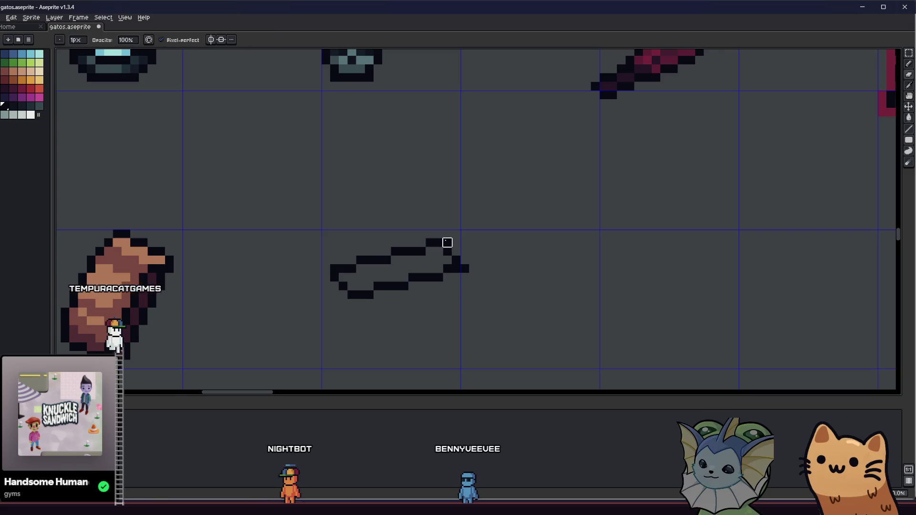
key("m")
left_click_drag(270, 231, 491, 313)
key("Left")
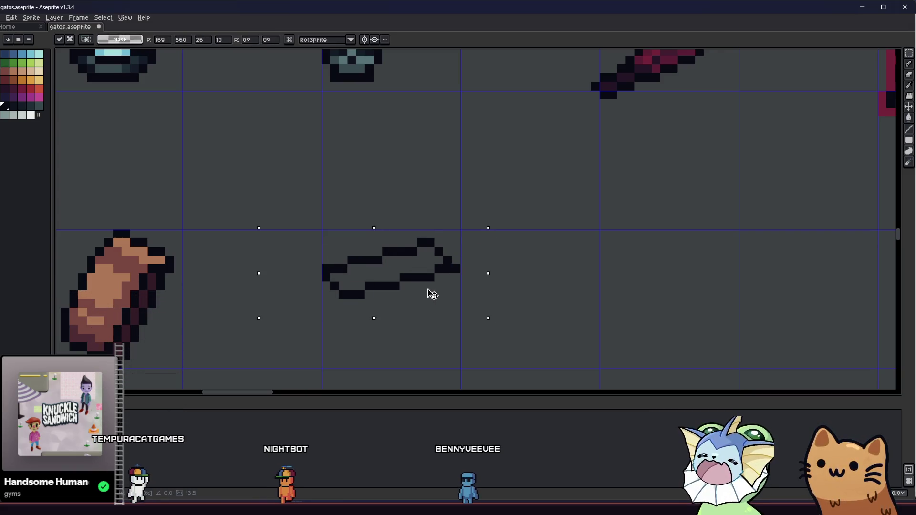
- Add pixels from the stem's bottom to complete the box's bottom edge
mouse_move(340, 318)
left_mouse_down()
mouse_move(317, 306)
mouse_move(329, 330)
mouse_move(305, 308)
mouse_move(301, 271)
left_mouse_up()
key("b")
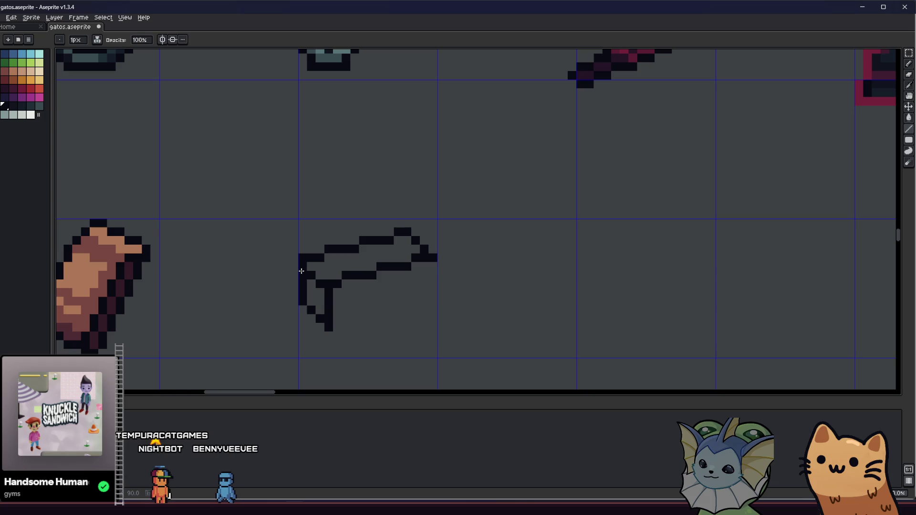
left_click(334, 328)
key("ctrl+z")
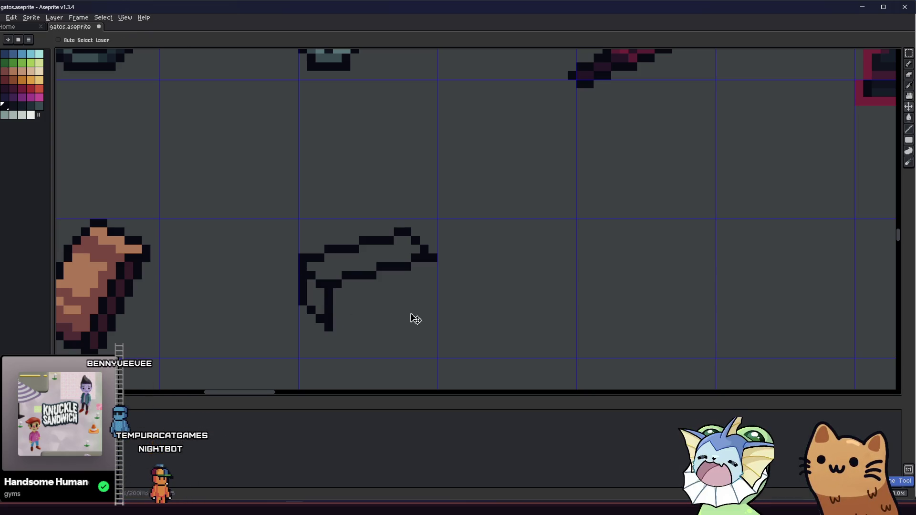
left_click(346, 326)
left_click_drag(333, 327, 345, 327)
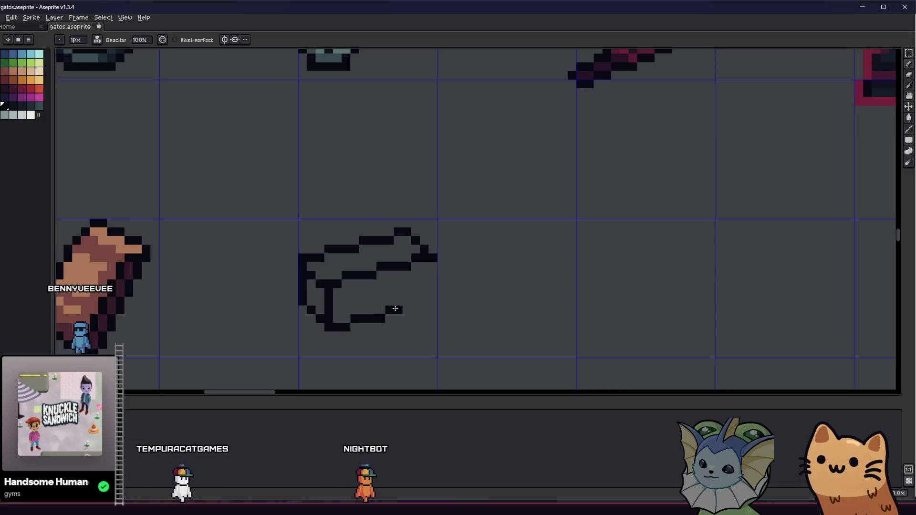
left_click(415, 310)
- Nudge the bottom stroke one pixel left and add a pixel closing the right side
key("m")
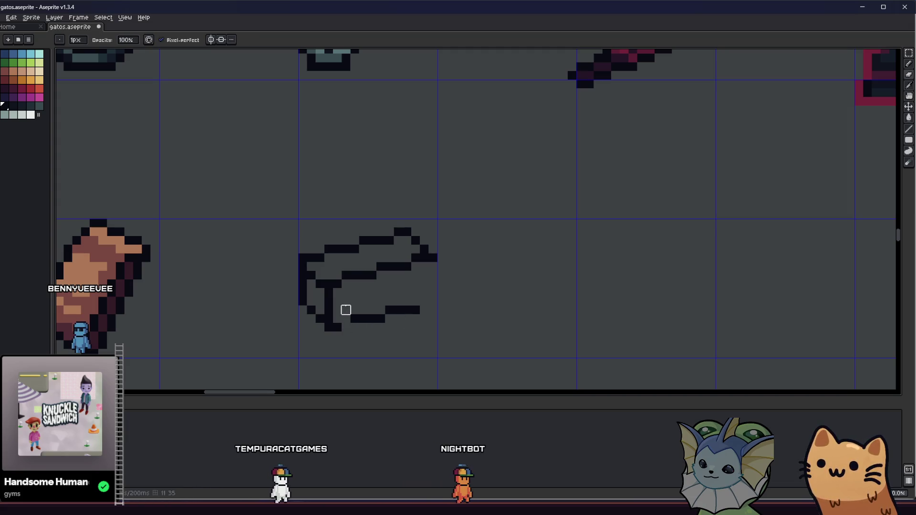
mouse_move(339, 295)
left_mouse_down()
mouse_move(439, 326)
mouse_move(410, 320)
left_mouse_up()
key("ctrl+d")
key("b")
left_click(420, 301)
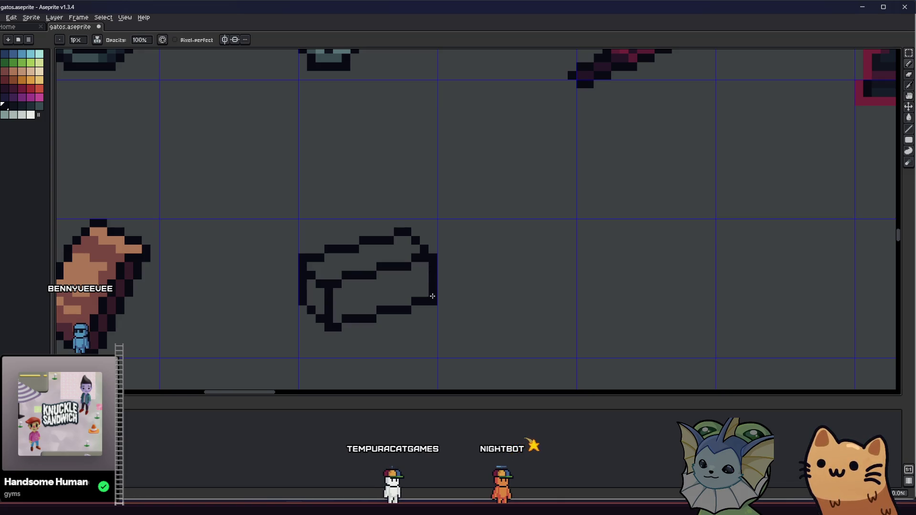
scroll(427, 306, "down", 5)
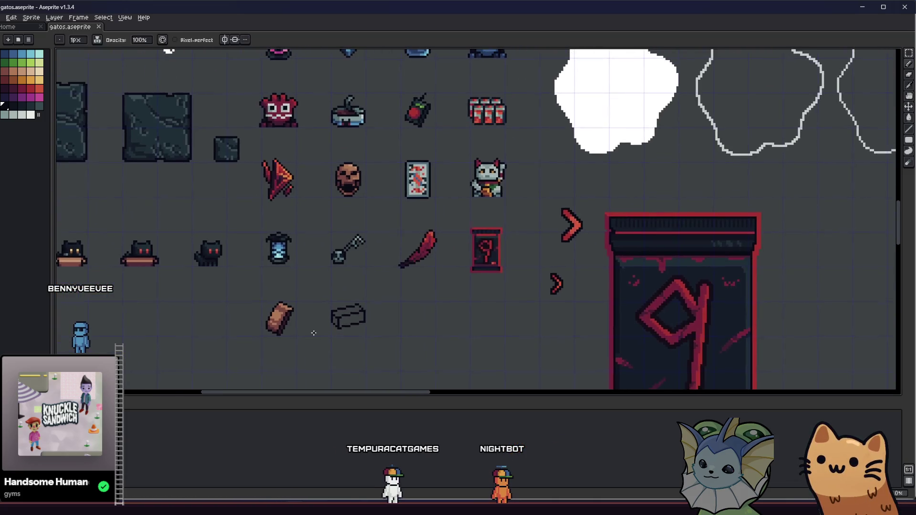
- Lasso the whole box sketch and nudge it down one pixel
scroll(359, 320, "up", 5)
key("m")
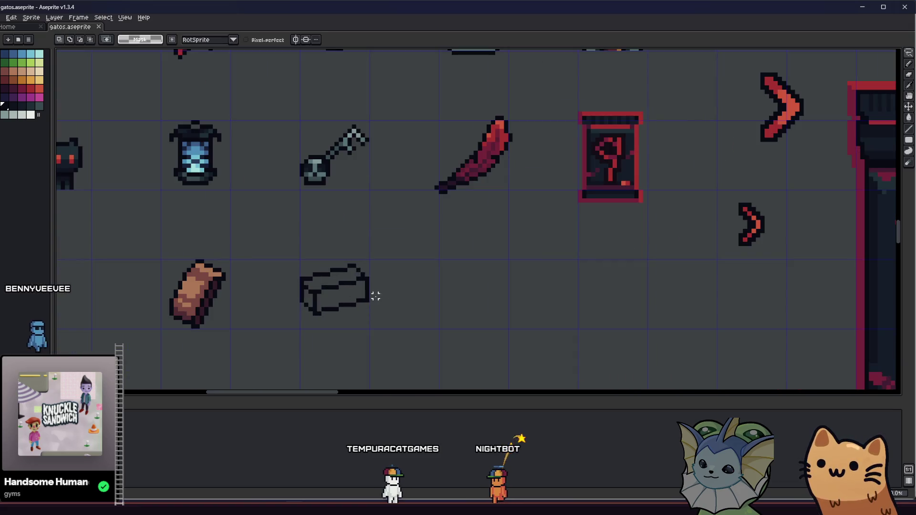
mouse_move(332, 300)
left_mouse_down()
mouse_move(287, 310)
mouse_move(387, 307)
left_mouse_up()
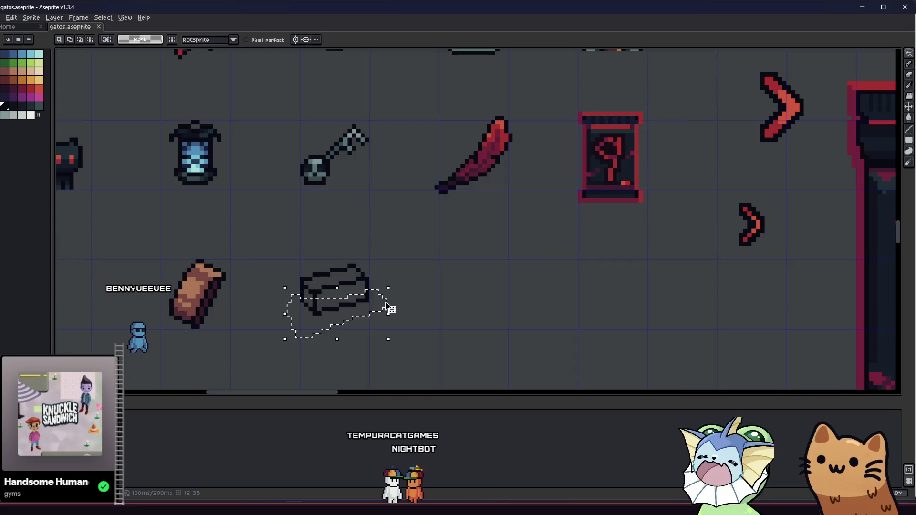
key("Down")
scroll(315, 332, "up", 1)
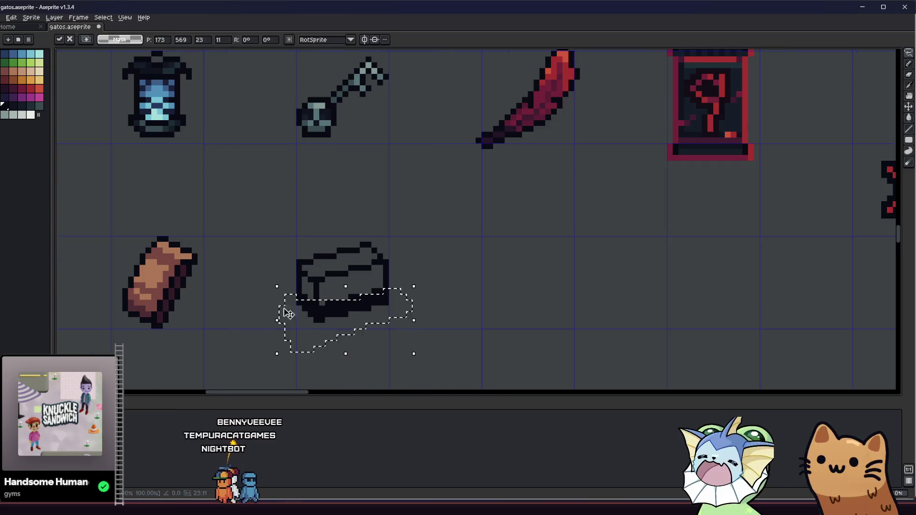
key("Return")
scroll(307, 302, "up", 2)
- Pencil-fix the box outline's bottom and inner lines
key("b")
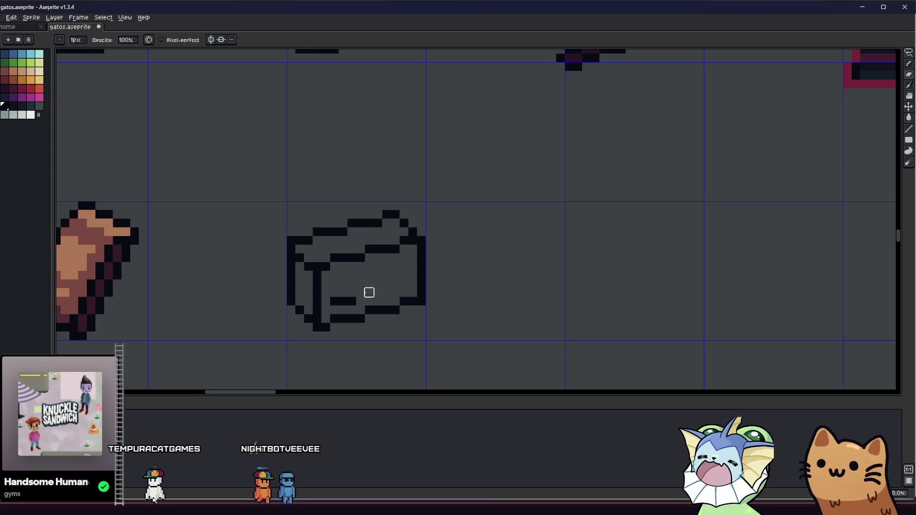
scroll(342, 300, "down", 1)
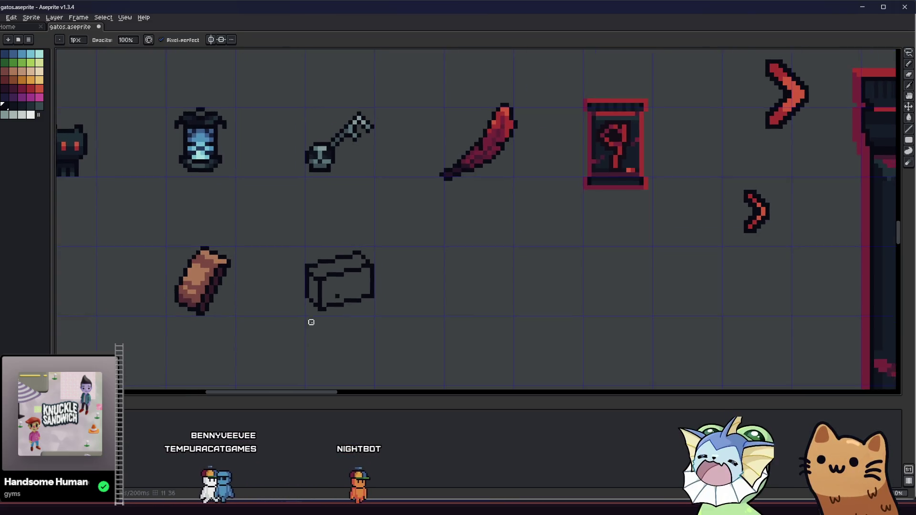
left_click_drag(339, 299, 343, 288)
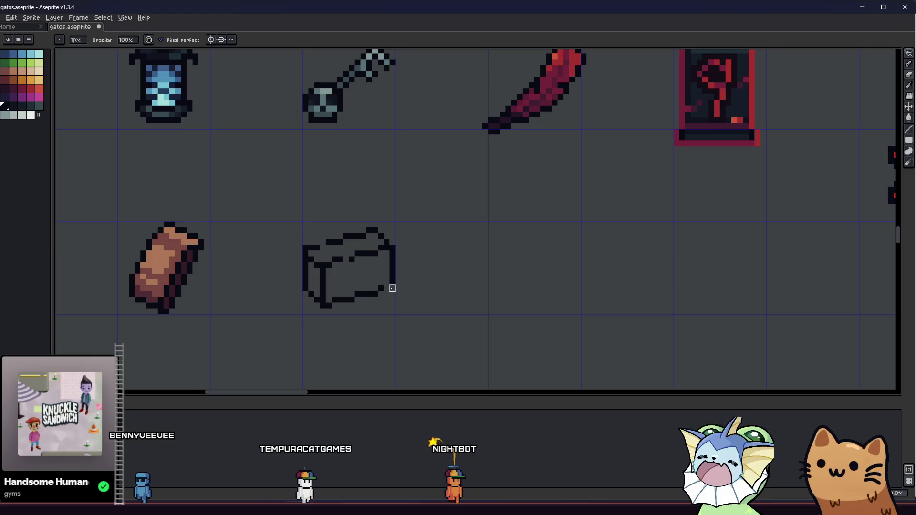
- Rectangle-select the box sprite and move it lower within its cell
key("m")
left_click_drag(284, 214, 446, 321)
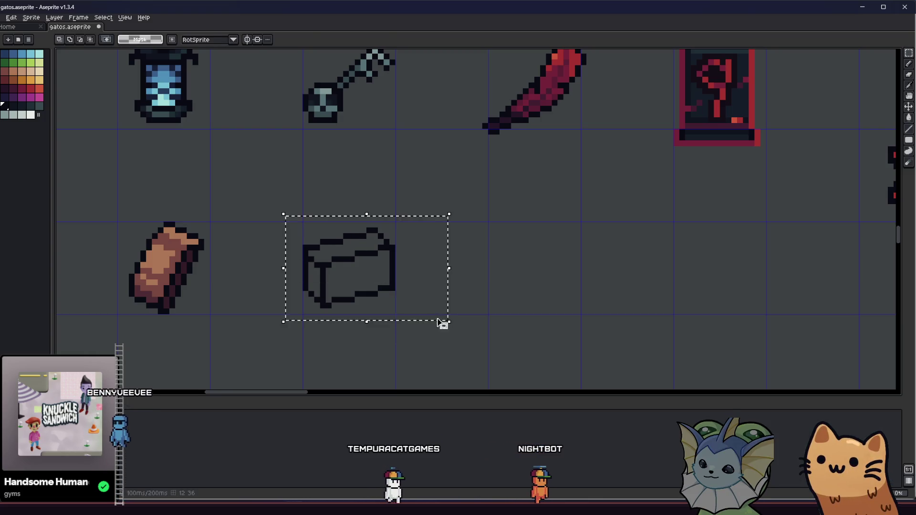
left_click_drag(381, 300, 380, 304)
scroll(345, 334, "down", 3)
left_click_drag(309, 337, 295, 332)
scroll(301, 329, "up", 4)
- Fill the box's front and top faces dark green, undoing two misplaced fills
key("i")
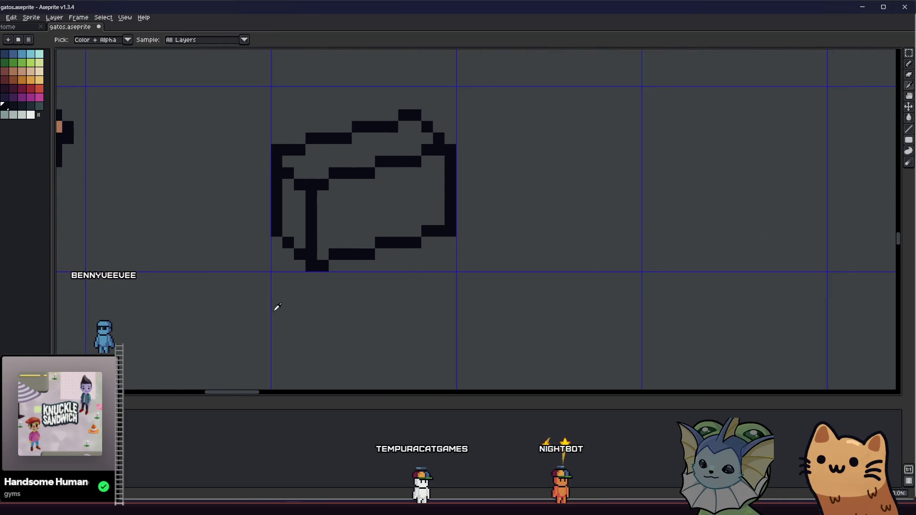
left_click(296, 189)
key("ctrl+z")
left_click(289, 204)
key("ctrl+z")
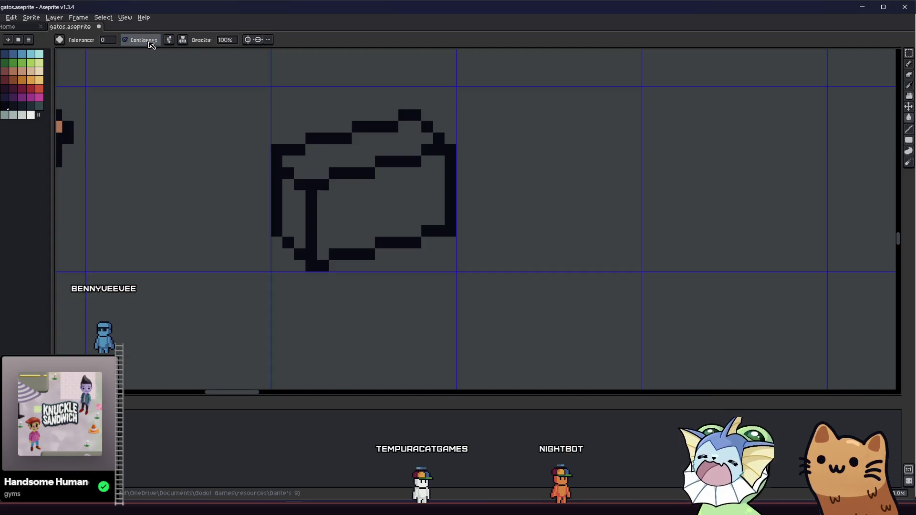
left_click(358, 194)
left_click(300, 165)
left_click_drag(276, 219, 248, 248)
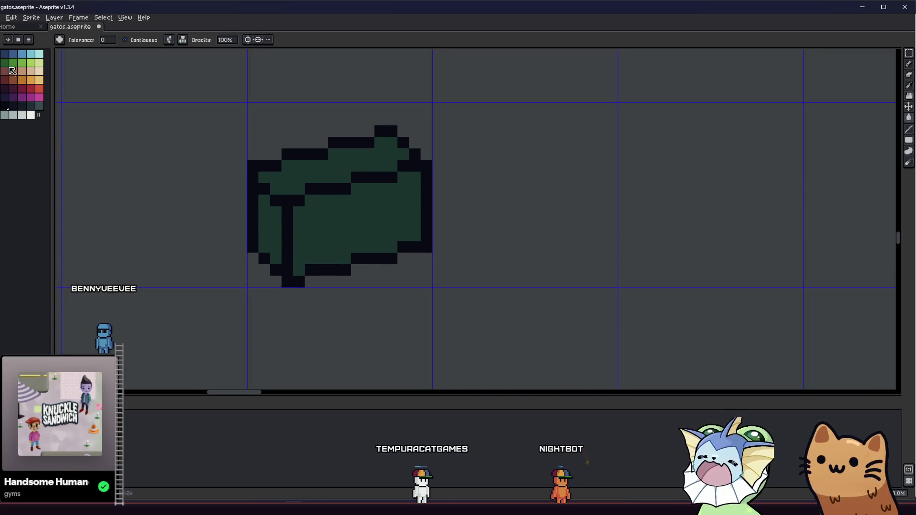
- Paint a short lighter-green highlight stroke across the box, replacing a straight line
key("b")
left_click_drag(157, 205, 184, 213)
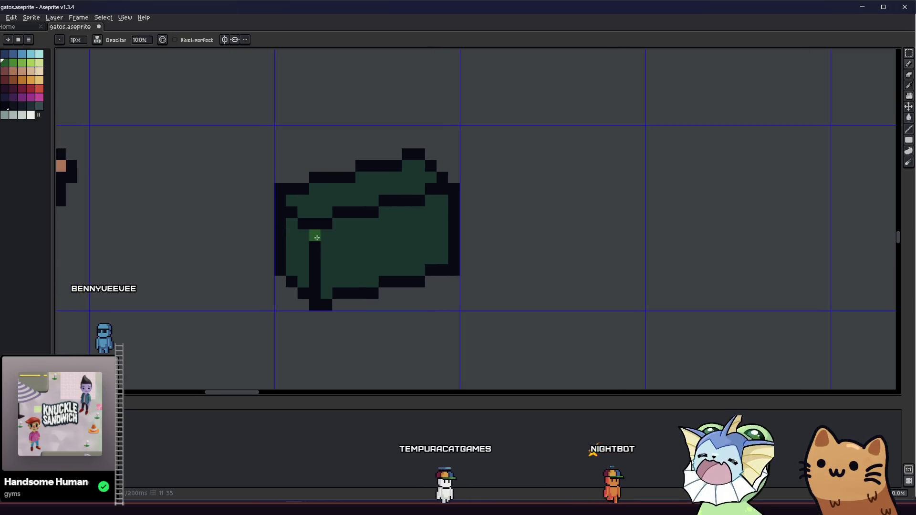
key("l")
mouse_move(326, 246)
left_mouse_down()
mouse_move(402, 218)
mouse_move(444, 219)
mouse_move(437, 213)
left_mouse_up()
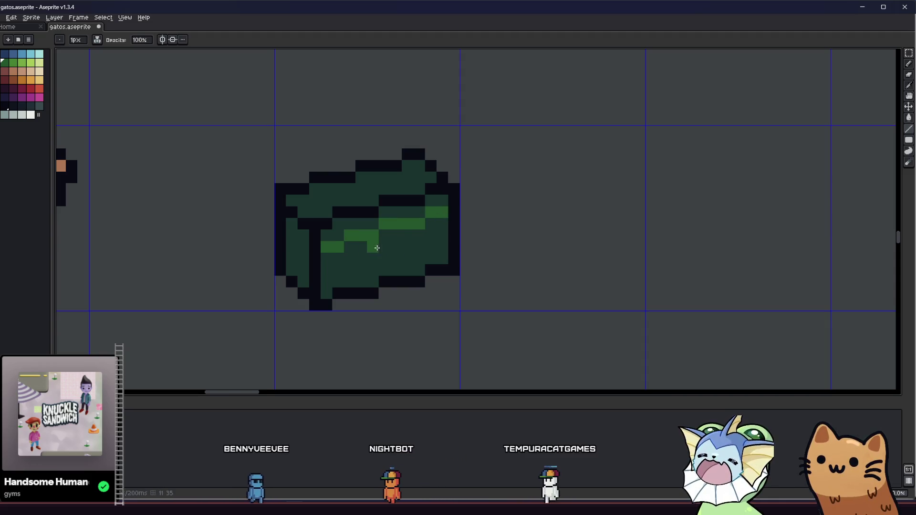
key("ctrl+z")
key("b")
left_click_drag(327, 247, 359, 235)
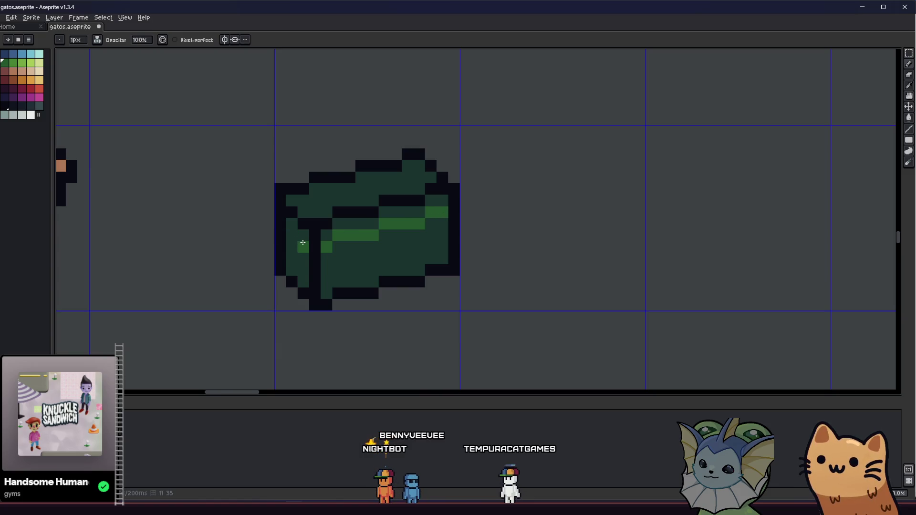
scroll(283, 264, "down", 4)
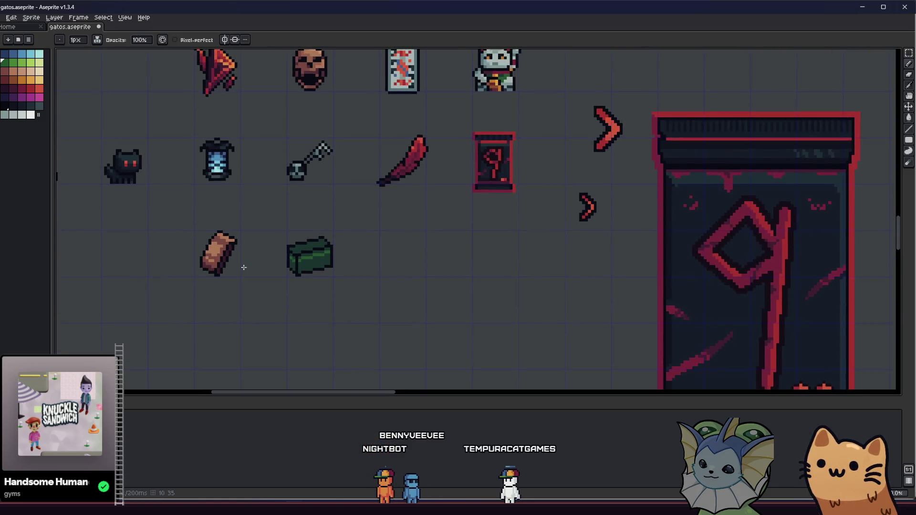
- Bucket-fill the box's main body lighter green
scroll(343, 268, "up", 4)
key("g")
left_click(361, 270)
scroll(368, 270, "down", 4)
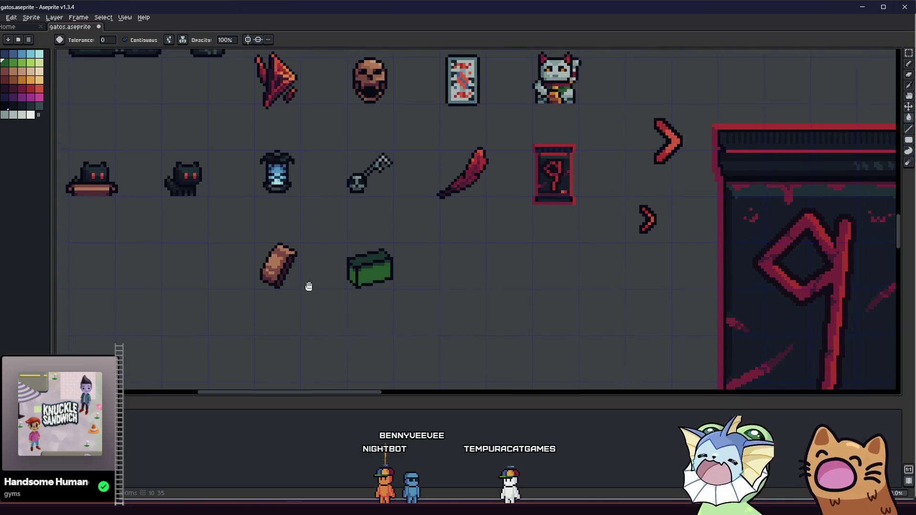
scroll(329, 257, "up", 4)
- Eyedrop the dark green and repaint the large lighter area dark green
key("i")
scroll(329, 251, "down", 3)
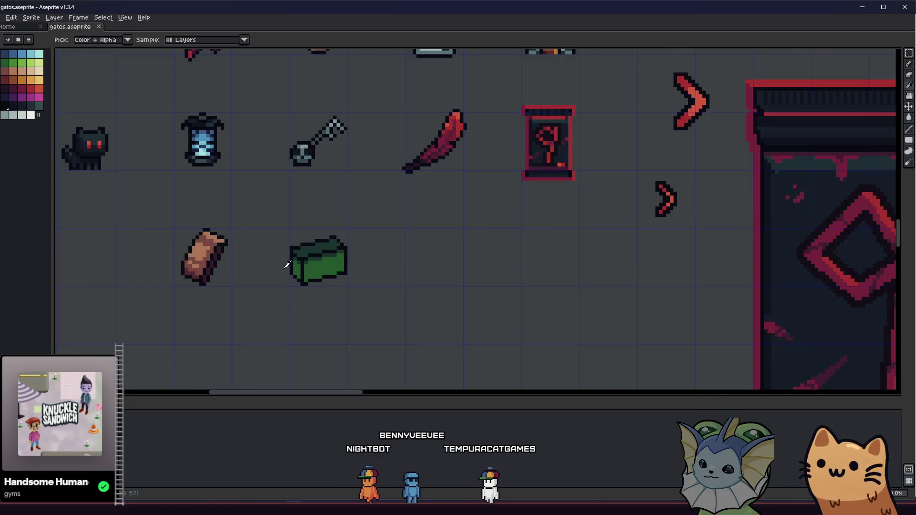
scroll(265, 292, "down", 2)
scroll(263, 293, "down", 1)
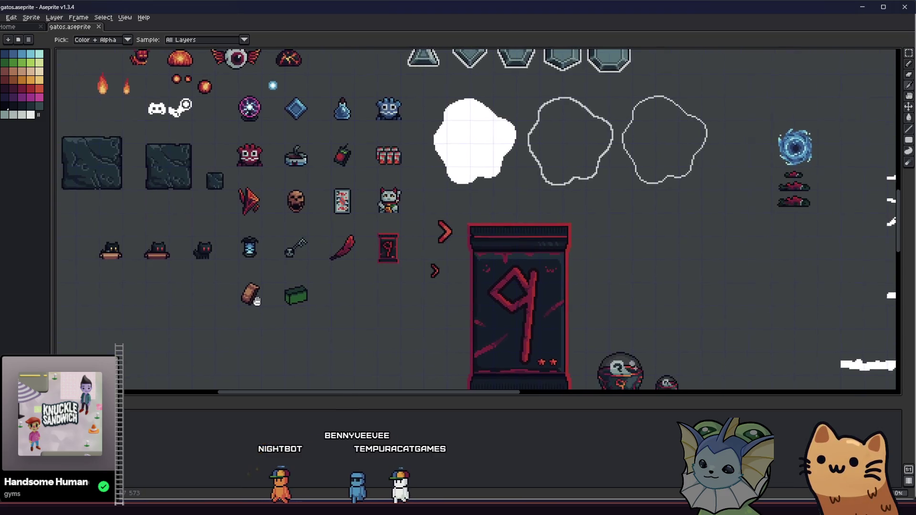
scroll(306, 277, "up", 6)
left_click(301, 248)
key("b")
left_click(257, 294)
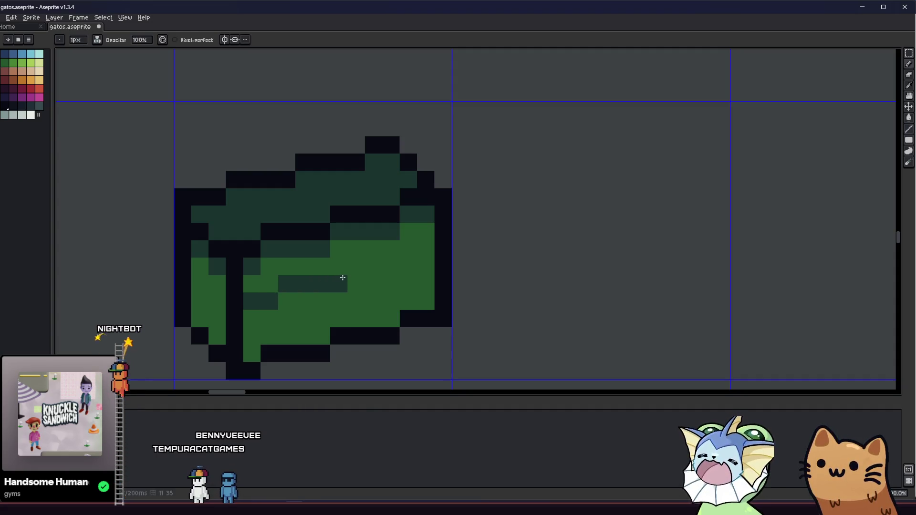
left_click(424, 268)
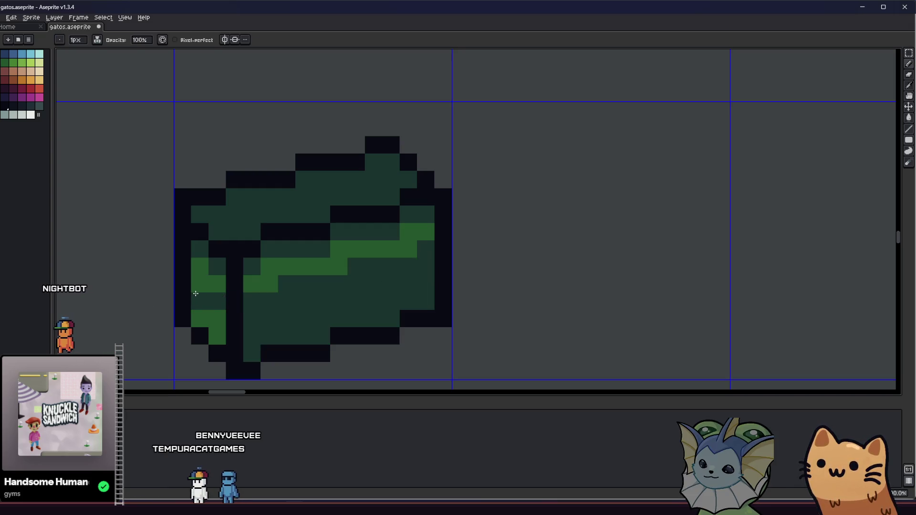
- Sample the bright highlight green from the sprite sheet
key("g")
scroll(194, 285, "down", 5)
left_click_drag(152, 314, 267, 303)
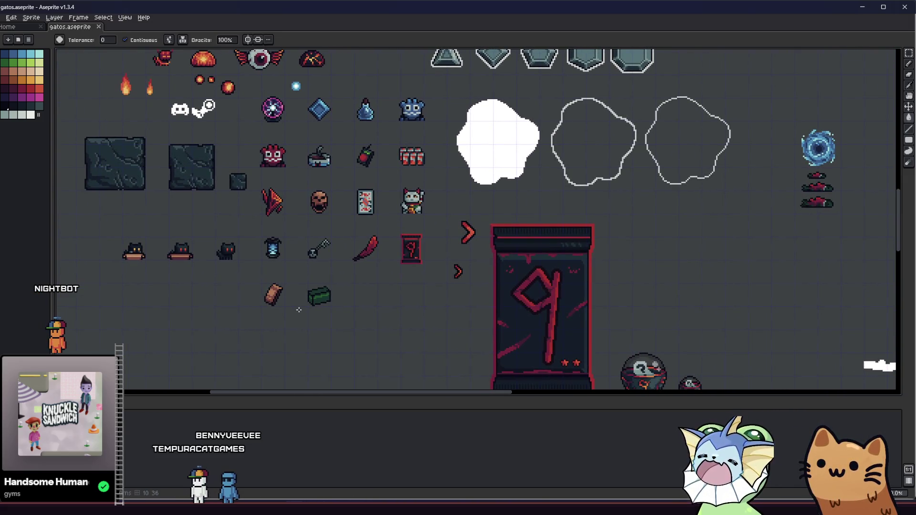
scroll(307, 306, "up", 6)
key("alt")
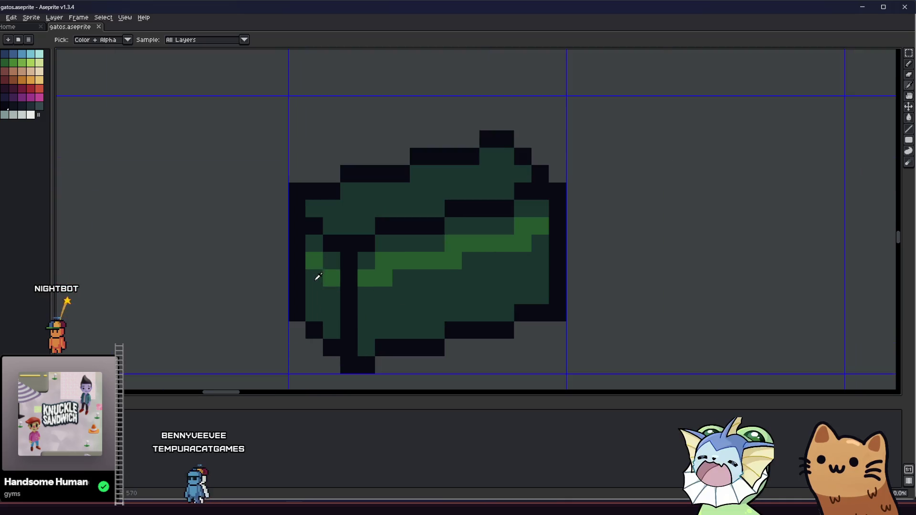
left_click(316, 265, "alt")
- Paint bright green down the box's left side and an orange hook-shaped strap
left_click_drag(310, 282, 326, 298)
left_click(23, 79)
left_click(324, 257)
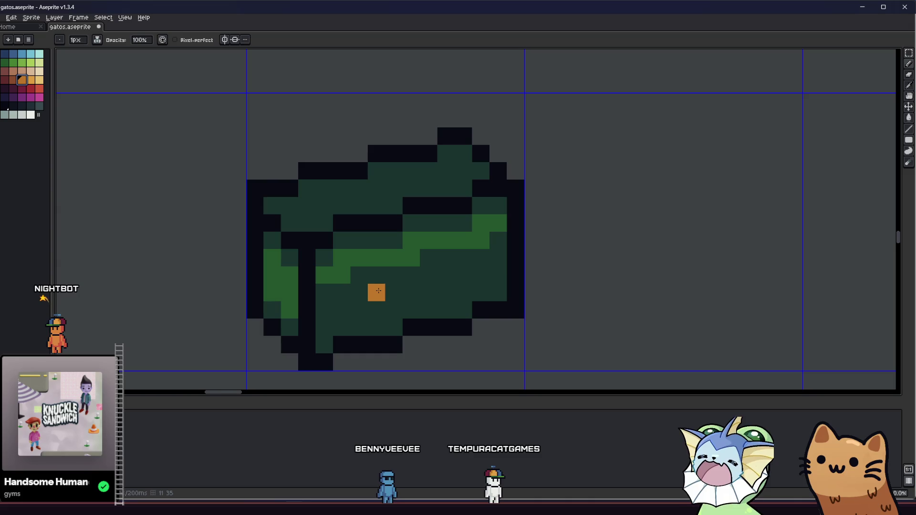
left_click(377, 309)
left_click(411, 292)
left_click(411, 274)
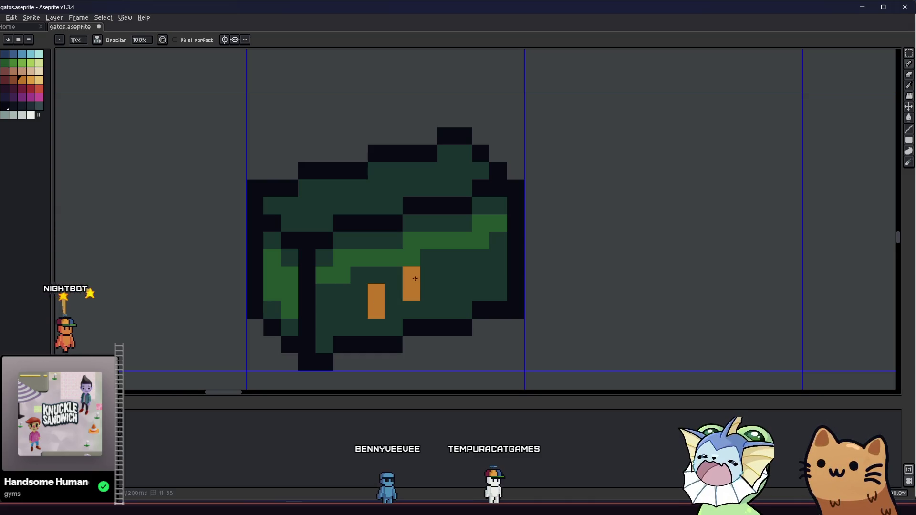
left_click(446, 275)
left_click(463, 275)
left_click(446, 292)
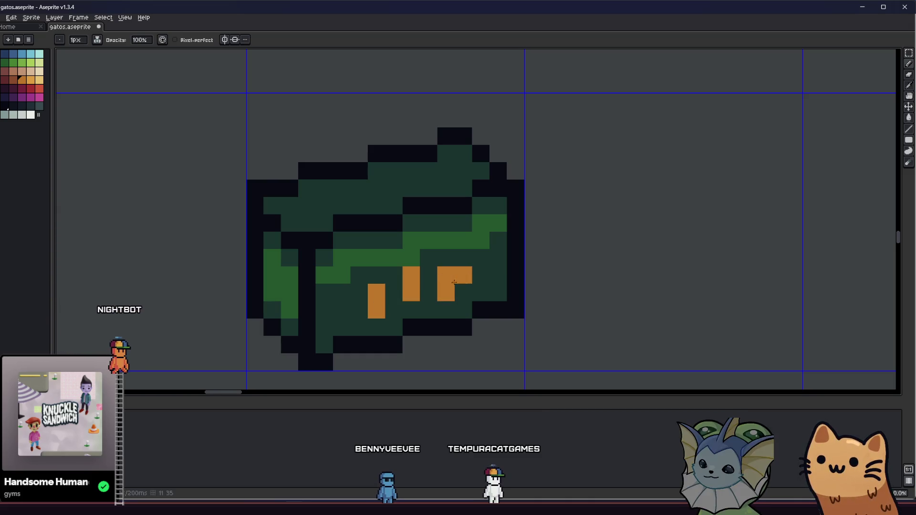
left_click(428, 258)
- Zoom and pan to bring the green chest into view
scroll(433, 257, "down", 5)
scroll(372, 296, "up", 2)
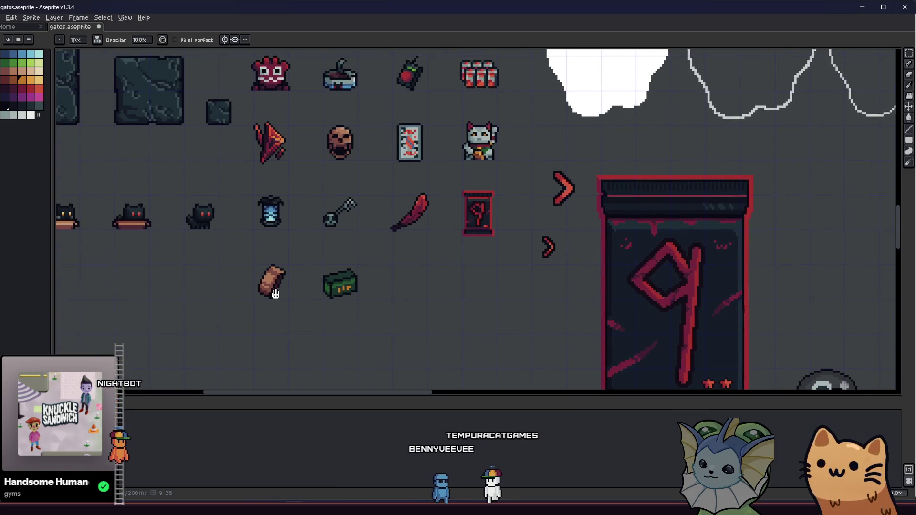
scroll(360, 297, "up", 2)
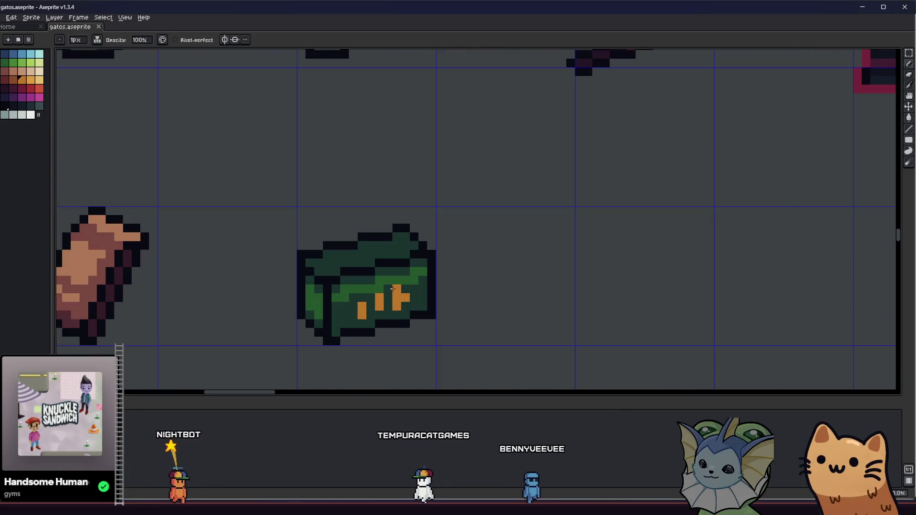
left_click_drag(296, 305, 355, 307)
scroll(388, 296, "up", 1)
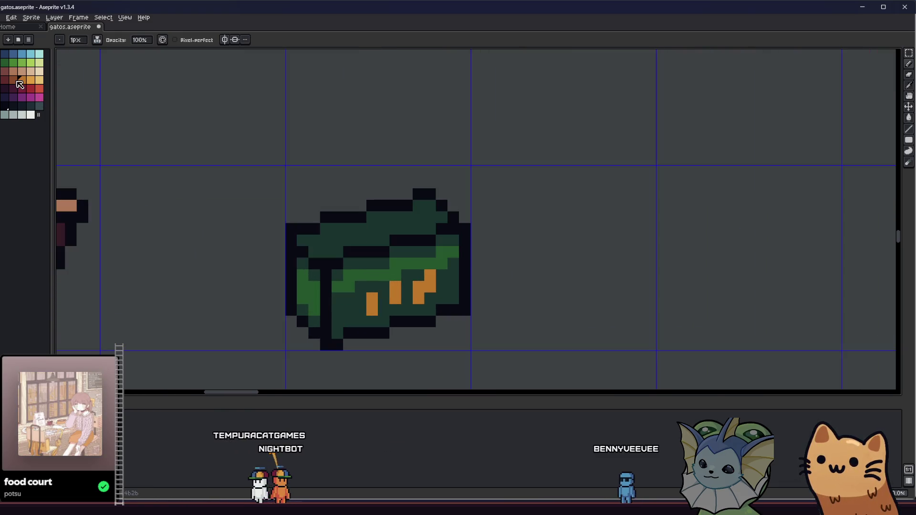
scroll(365, 297, "up", 1)
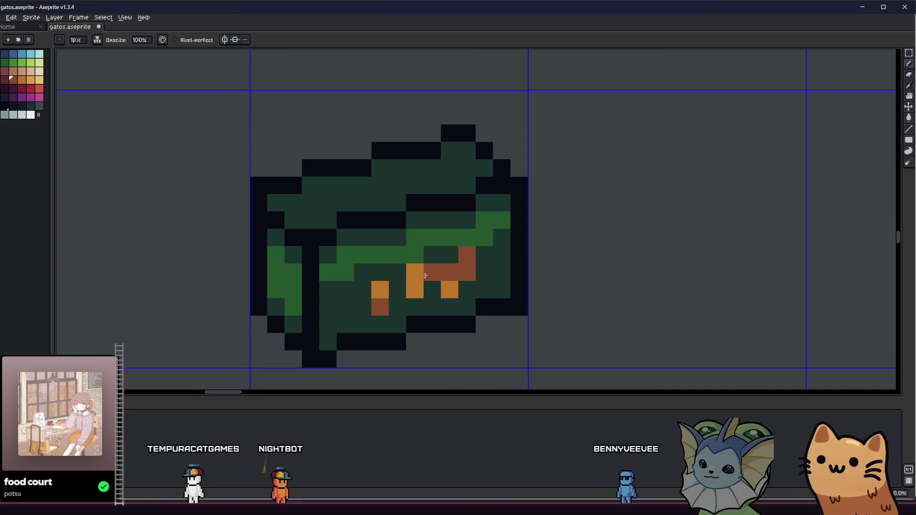
scroll(392, 290, "down", 4)
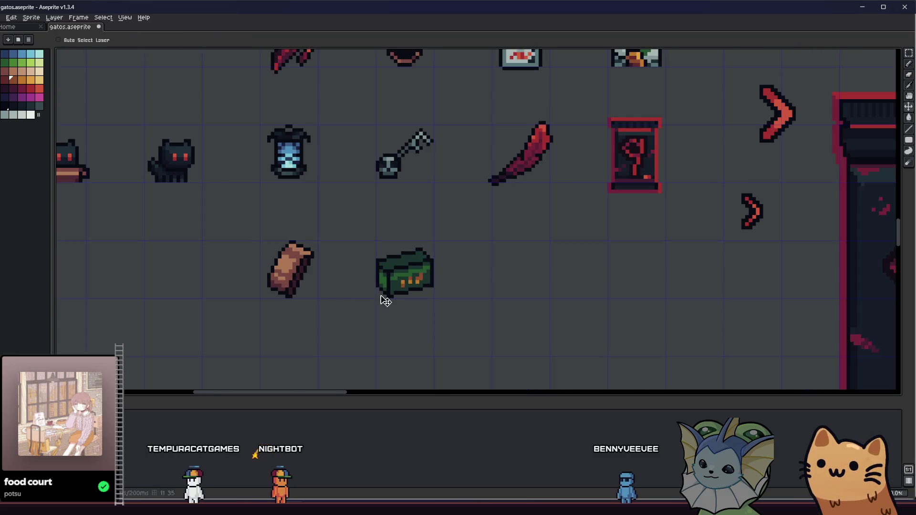
scroll(248, 320, "down", 1)
- Frame the green box sprite closely and pick the dark navy colour
key("i")
scroll(217, 329, "down", 1)
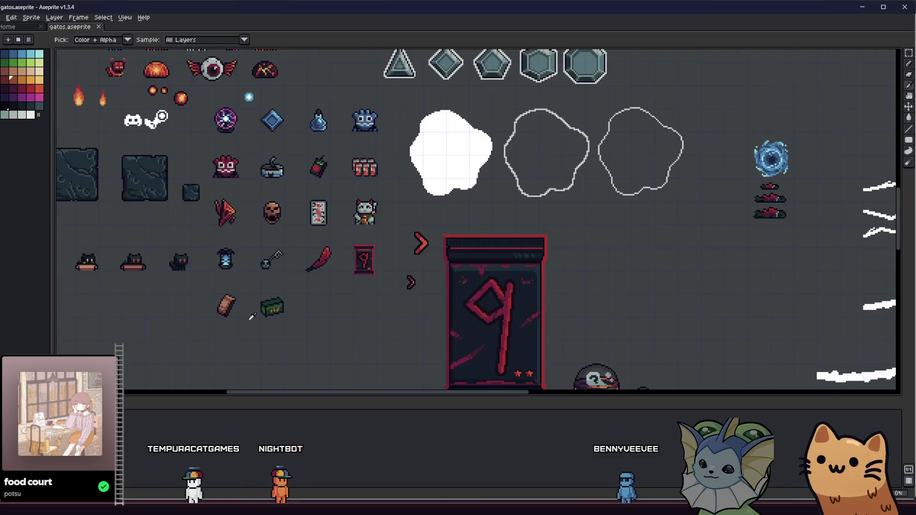
scroll(248, 324, "up", 6)
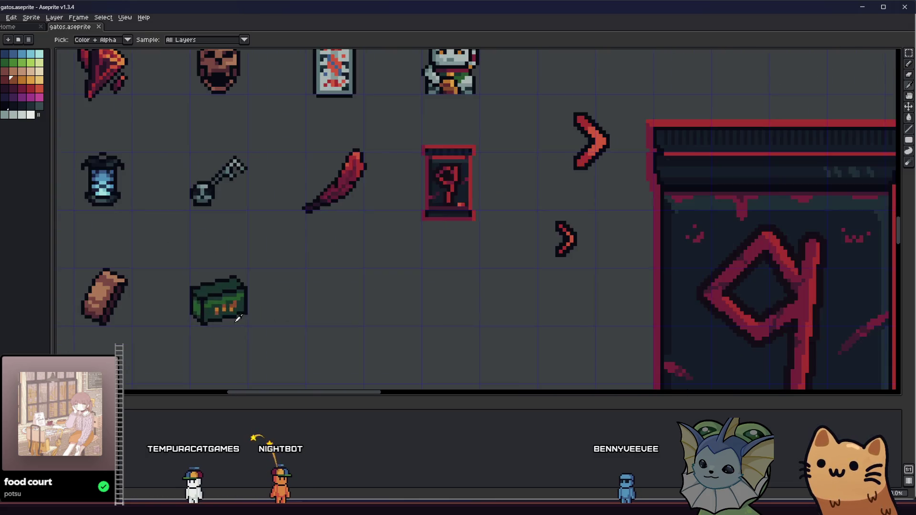
scroll(260, 330, "down", 3)
scroll(260, 330, "down", 4)
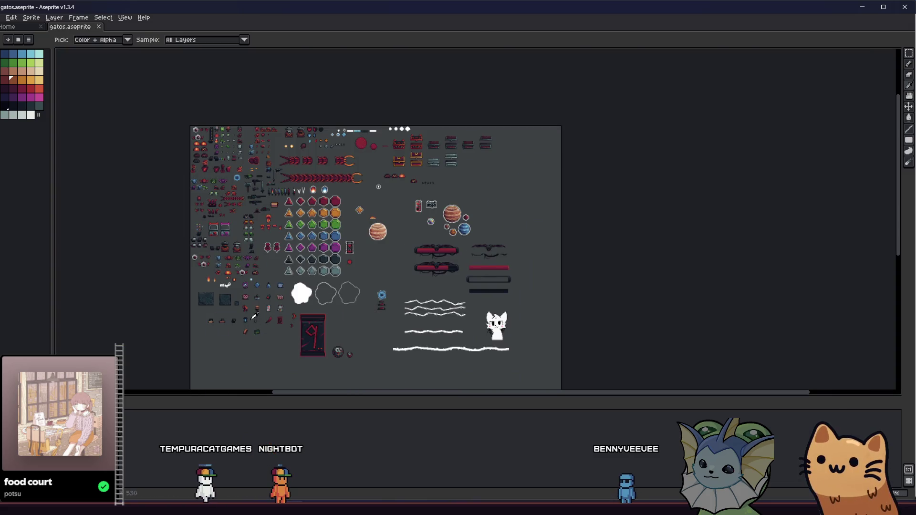
scroll(207, 188, "up", 4)
left_click_drag(256, 269, 244, 275)
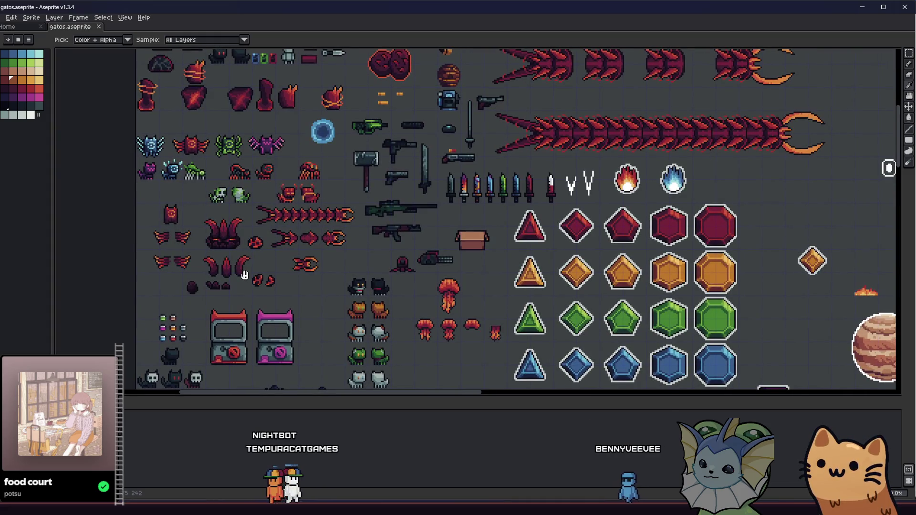
scroll(354, 131, "up", 3)
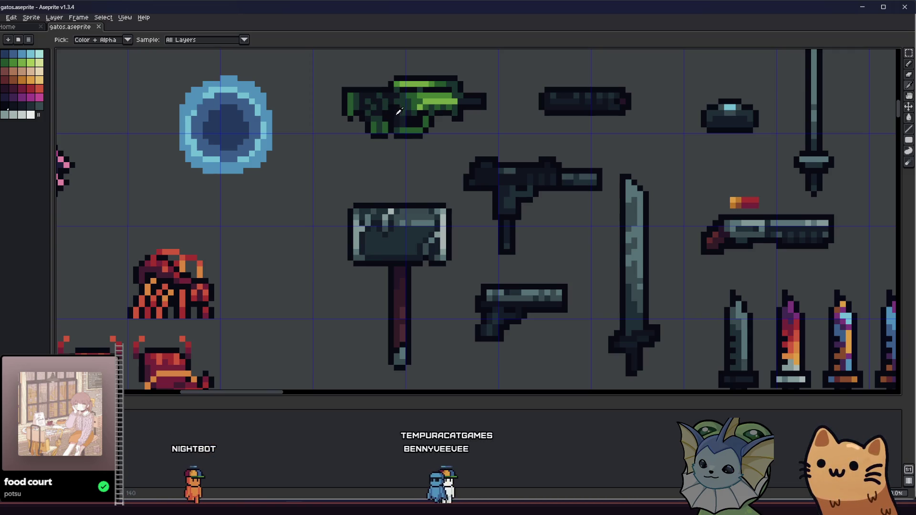
scroll(373, 187, "down", 3)
scroll(377, 138, "up", 3)
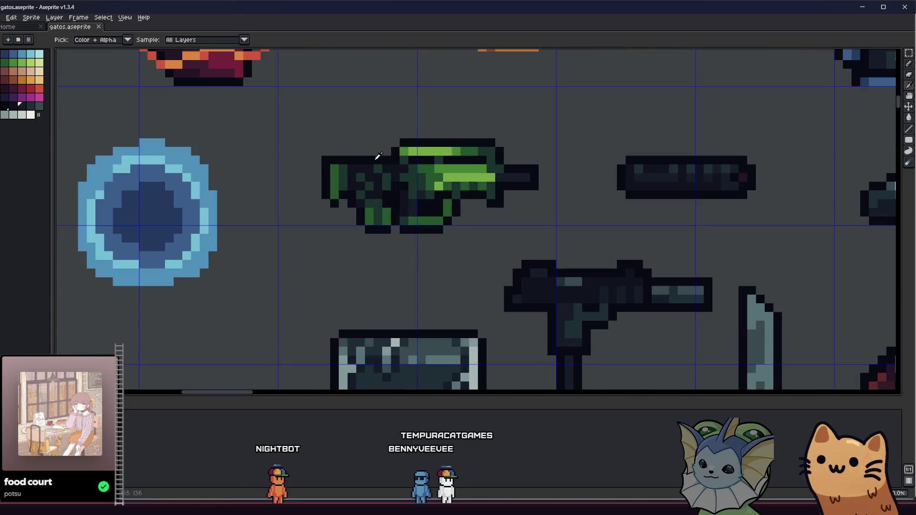
scroll(373, 163, "down", 3)
scroll(313, 163, "down", 5)
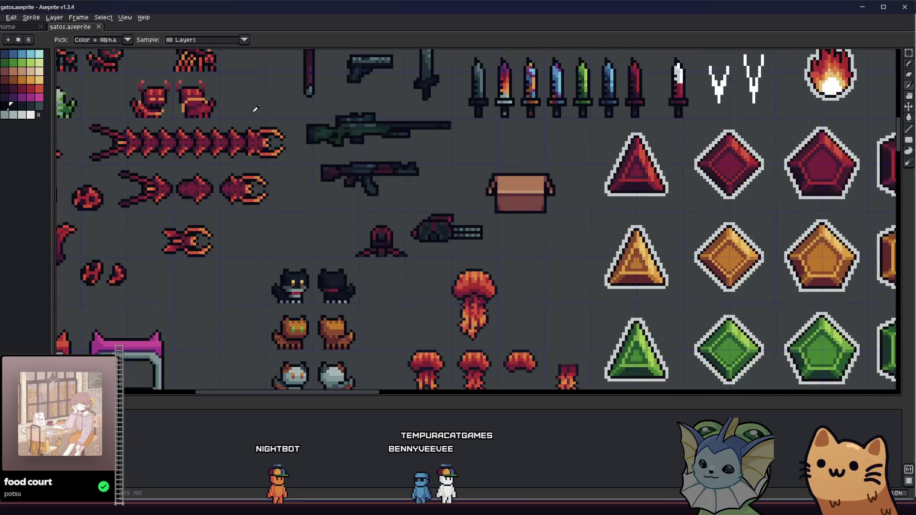
scroll(276, 171, "up", 3)
scroll(276, 172, "down", 10)
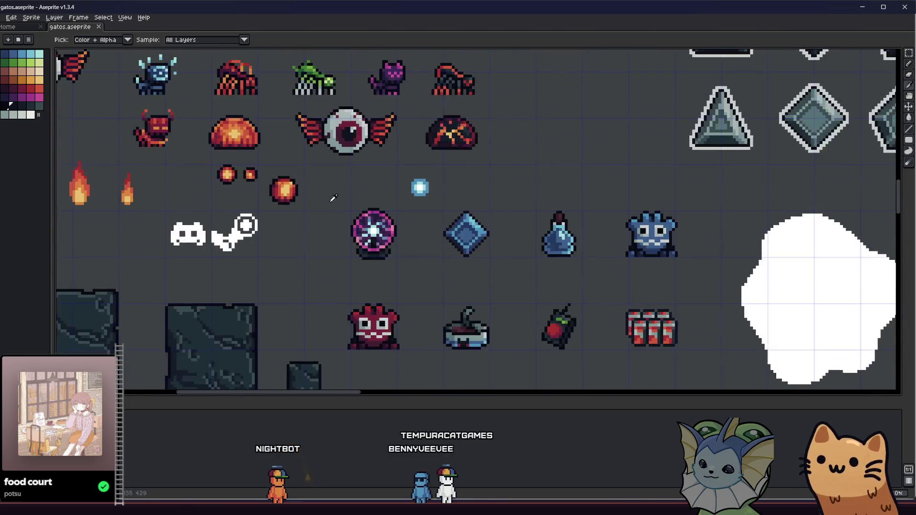
scroll(310, 314, "down", 2)
scroll(341, 327, "up", 6)
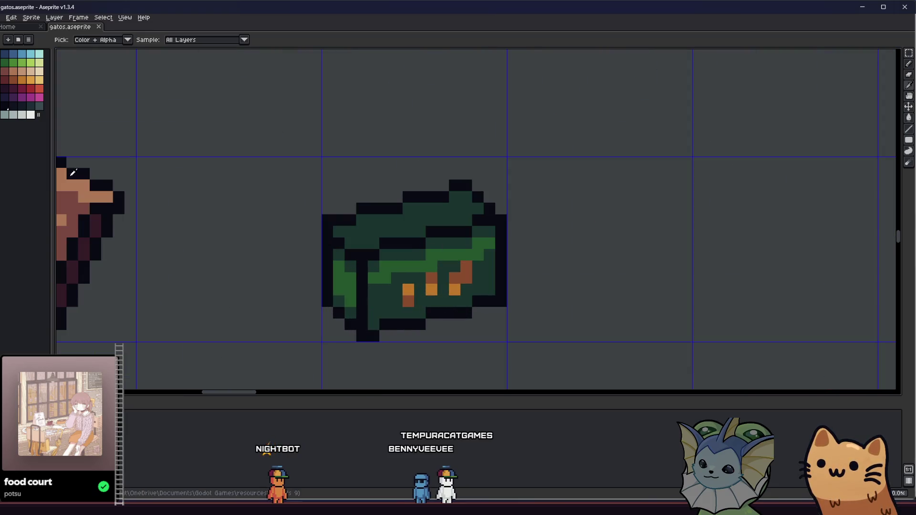
left_click(19, 104)
- Try navy bucket fills on the box, undo them, and refill the dark area dark green
key("g")
left_click(394, 302)
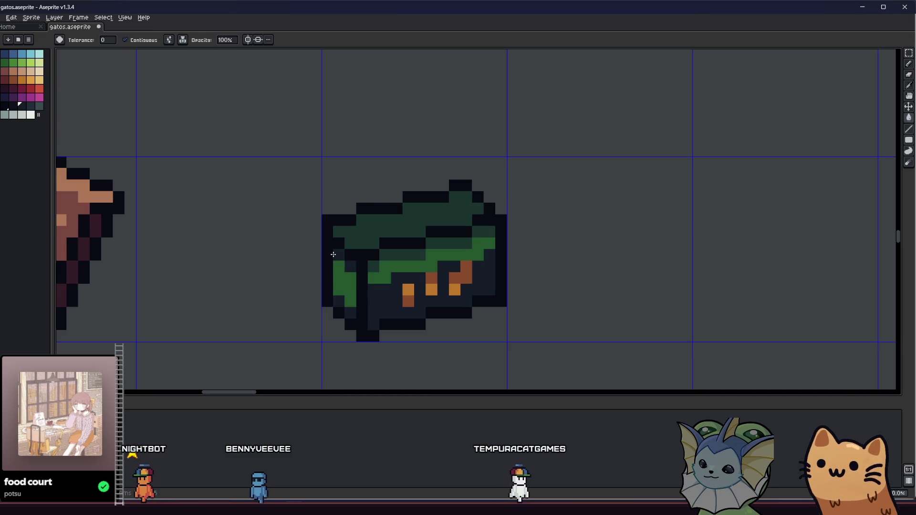
left_click(375, 257)
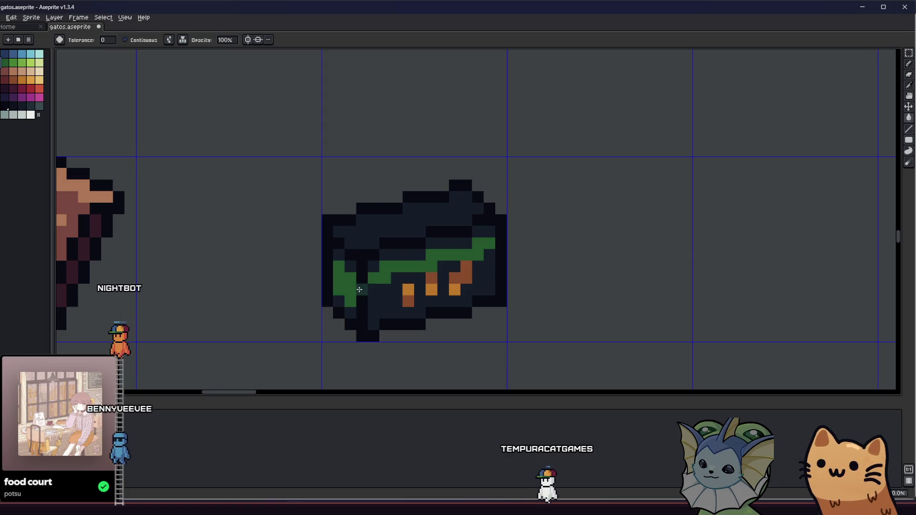
left_click(346, 285)
left_click(372, 278)
key("ctrl+z")
key("ctrl+z")
key("ctrl+z")
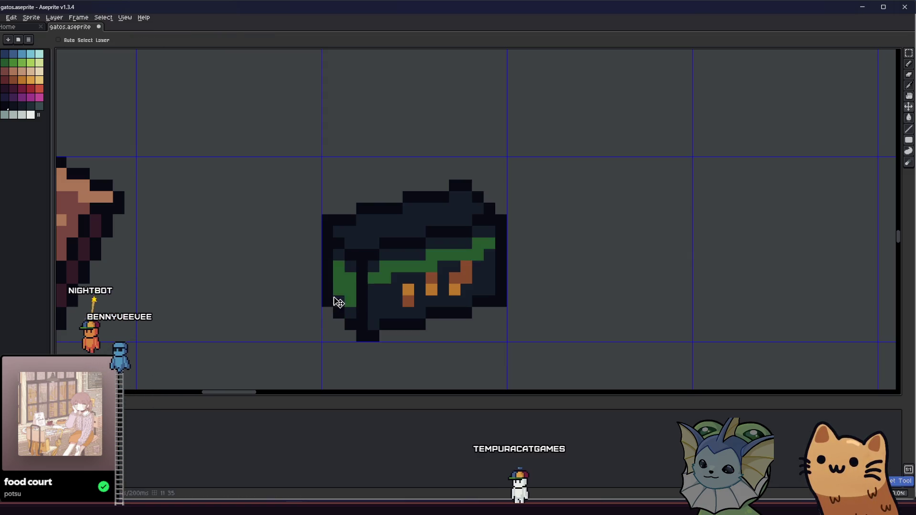
left_click(377, 299)
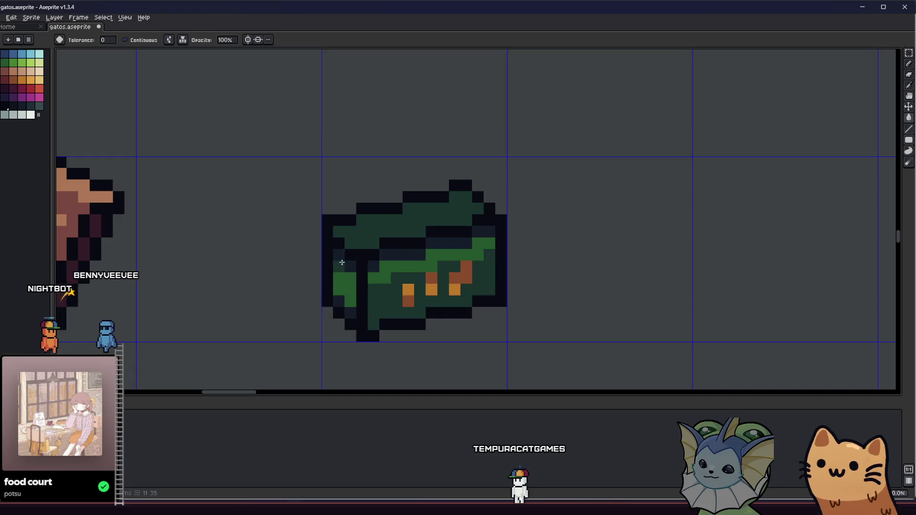
- Select the box, turn off Contiguous, and recolour its blue-grey and bright-green pixels
key("m")
left_click_drag(274, 144, 541, 364)
left_click(150, 42)
left_click(448, 243)
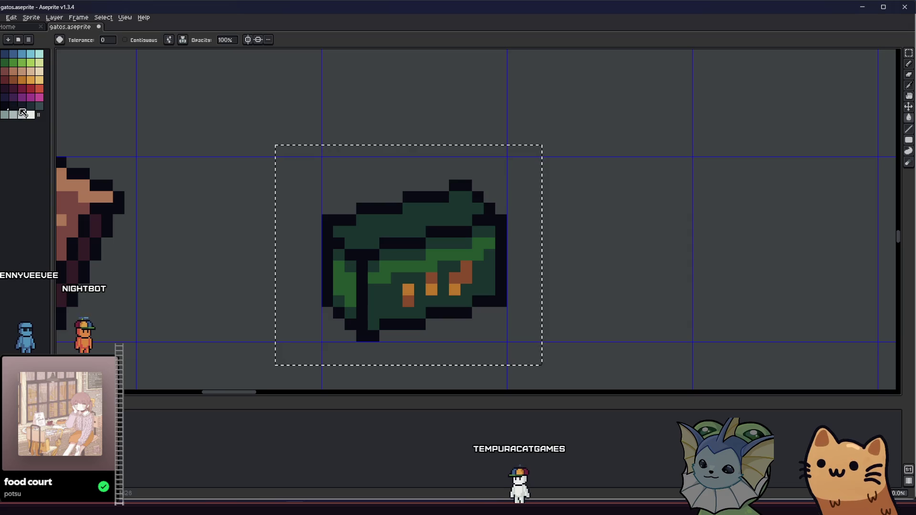
left_click(336, 261)
- Zoom over the box and ready the pencil for further pixel edits
scroll(232, 277, "down", 3)
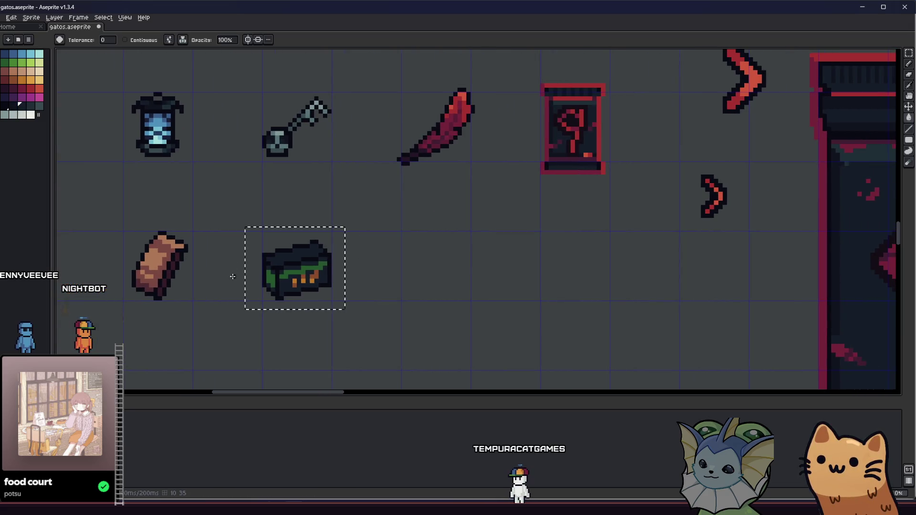
scroll(240, 301, "down", 3)
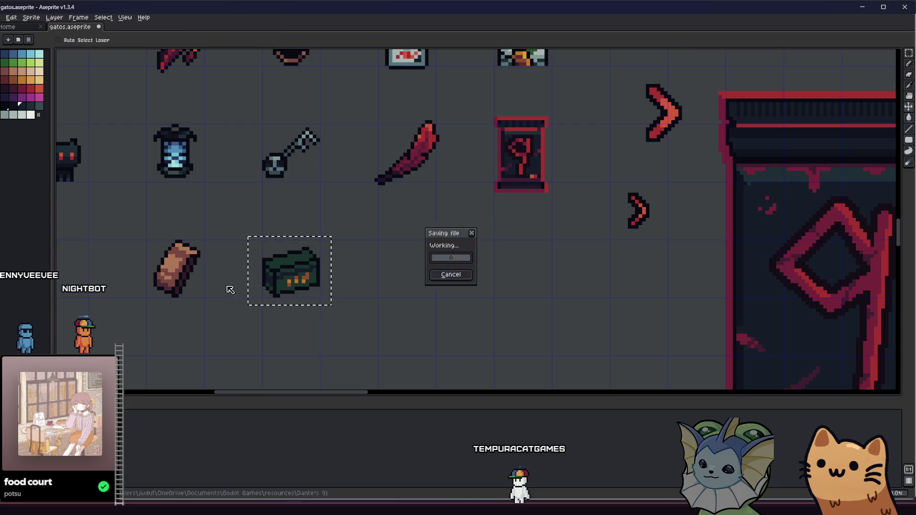
key("m")
scroll(185, 289, "up", 2)
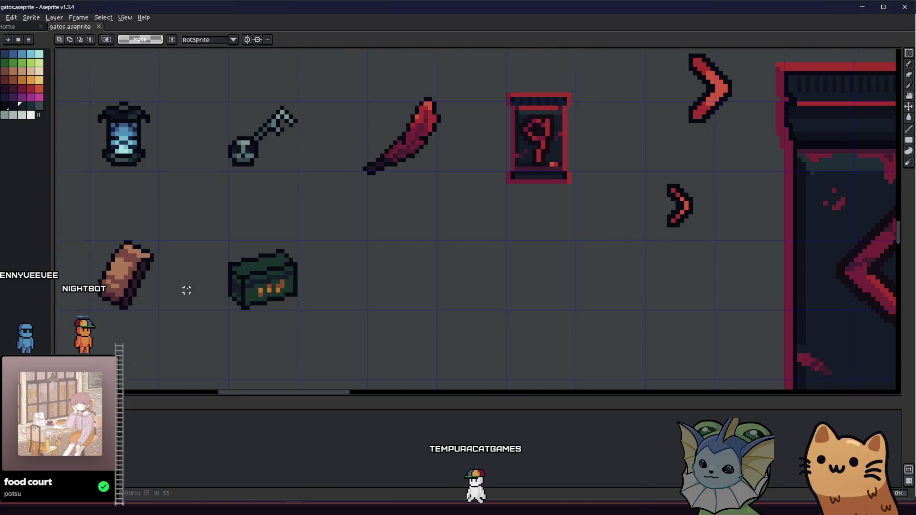
key("b")
scroll(245, 266, "up", 3)
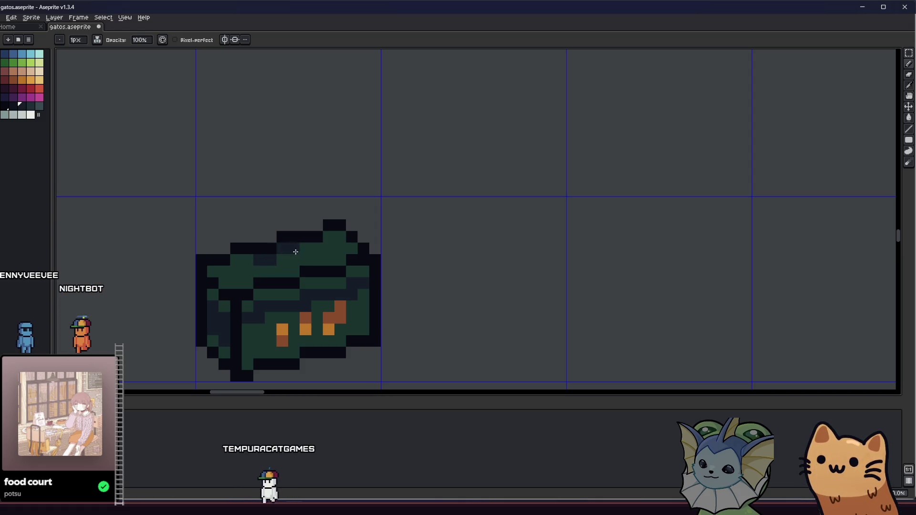
- Paint a dark navy shading band across the middle of the box
scroll(260, 258, "down", 1)
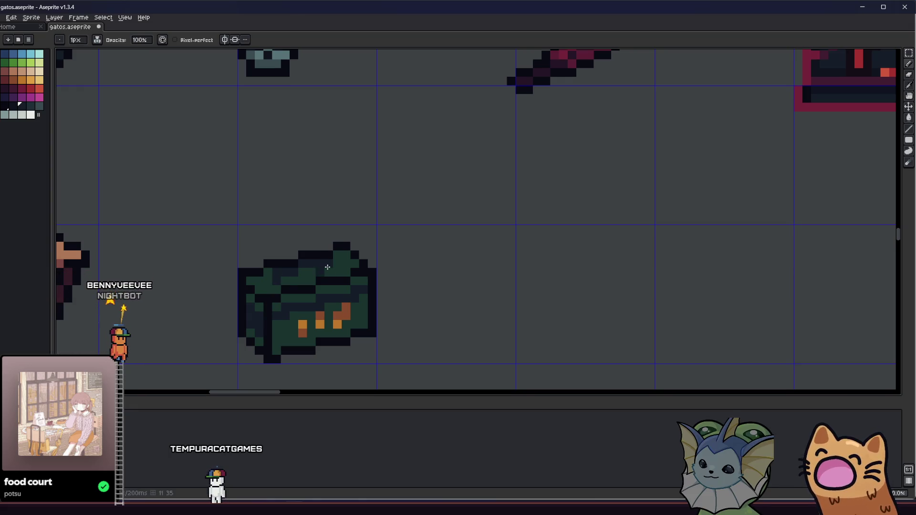
scroll(298, 288, "down", 2)
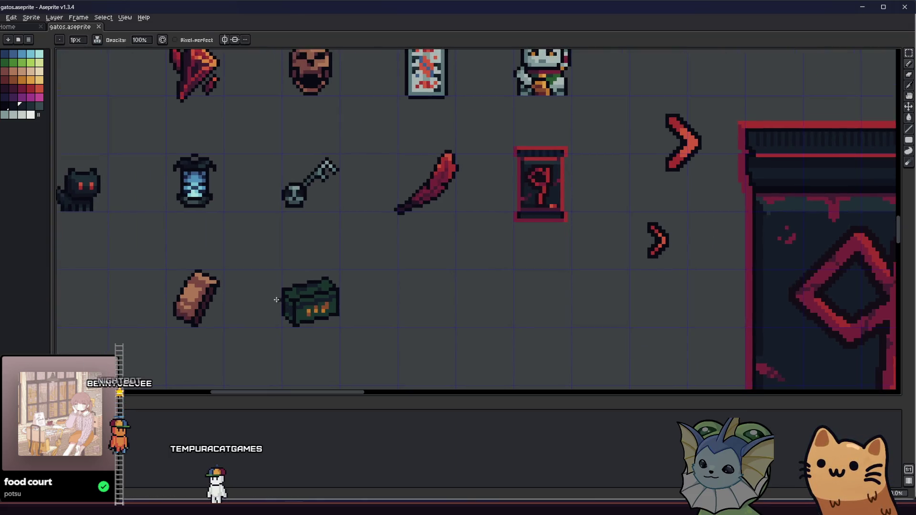
scroll(278, 304, "up", 4)
left_click(12, 105)
left_click_drag(400, 251, 377, 259)
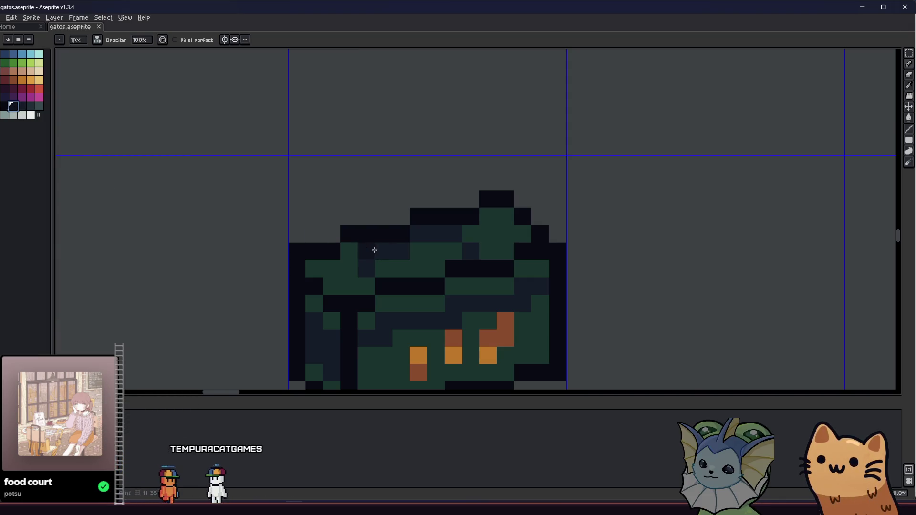
scroll(381, 267, "down", 1)
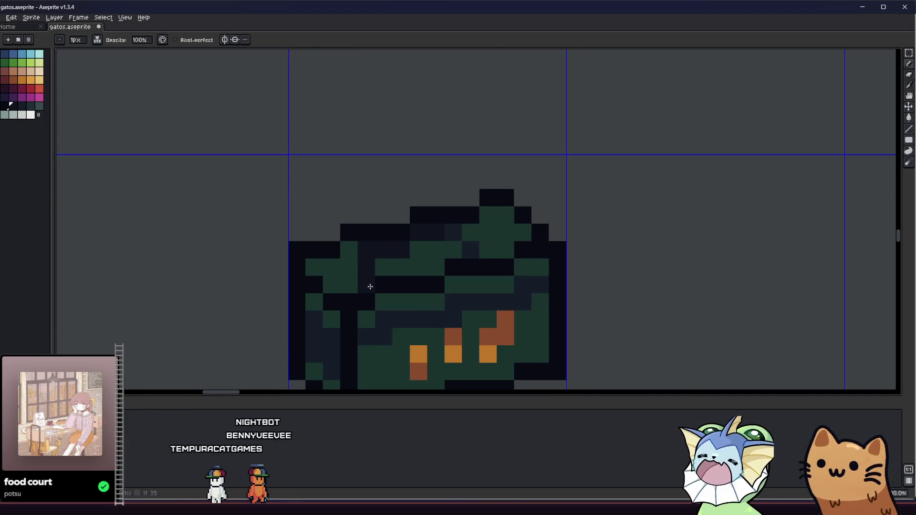
scroll(334, 296, "right", 1)
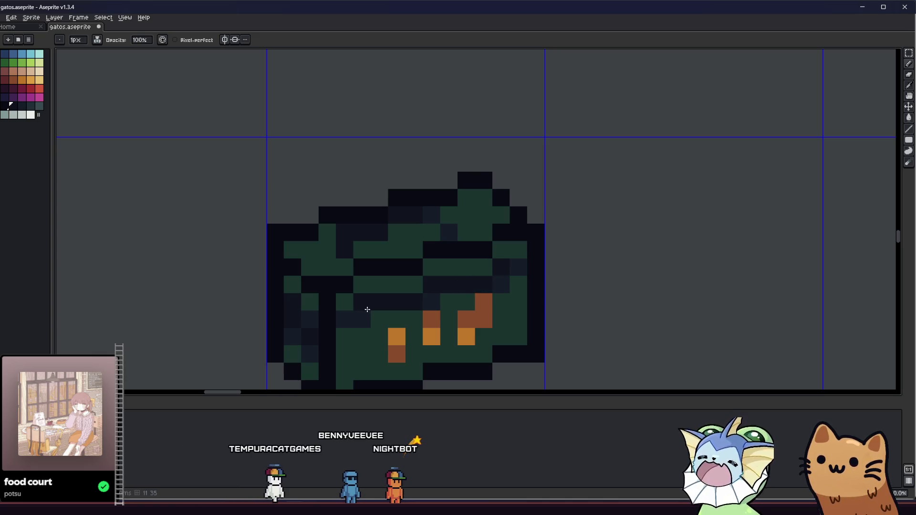
scroll(367, 309, "down", 5)
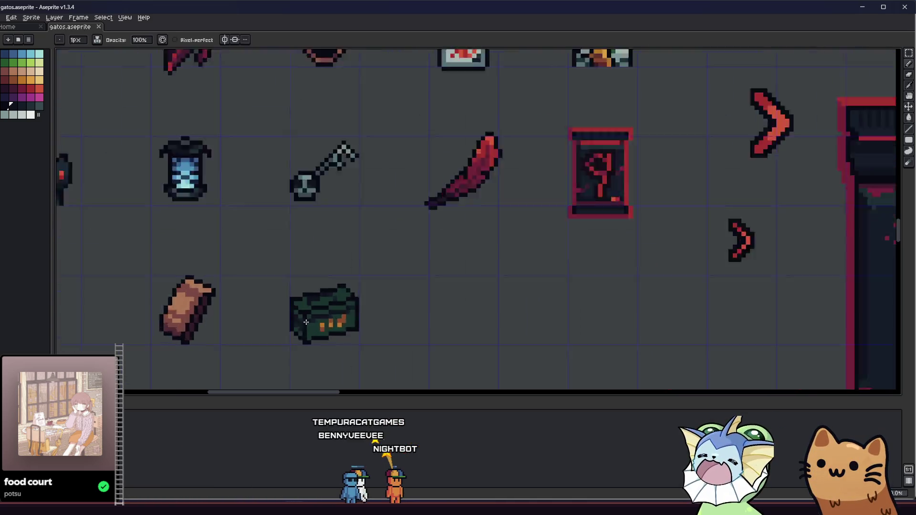
scroll(306, 322, "up", 3)
left_click_drag(322, 296, 360, 294)
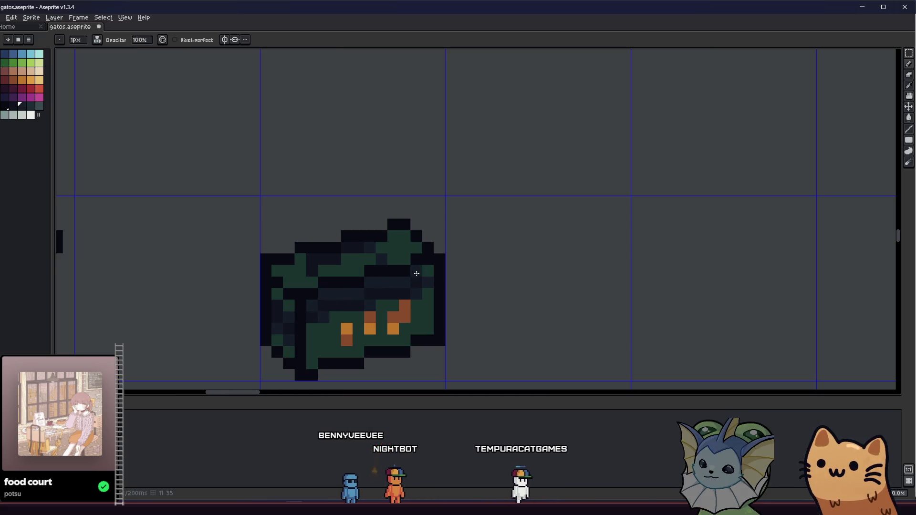
- Save the sprite sheet with Ctrl+S and zoom to review the shading
scroll(427, 273, "down", 5)
key("ctrl+s")
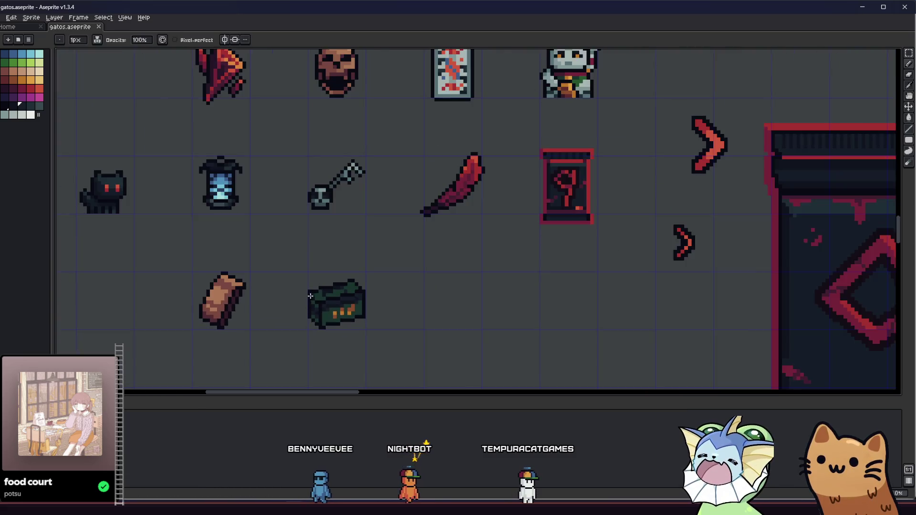
scroll(312, 304, "up", 2)
scroll(306, 310, "down", 3)
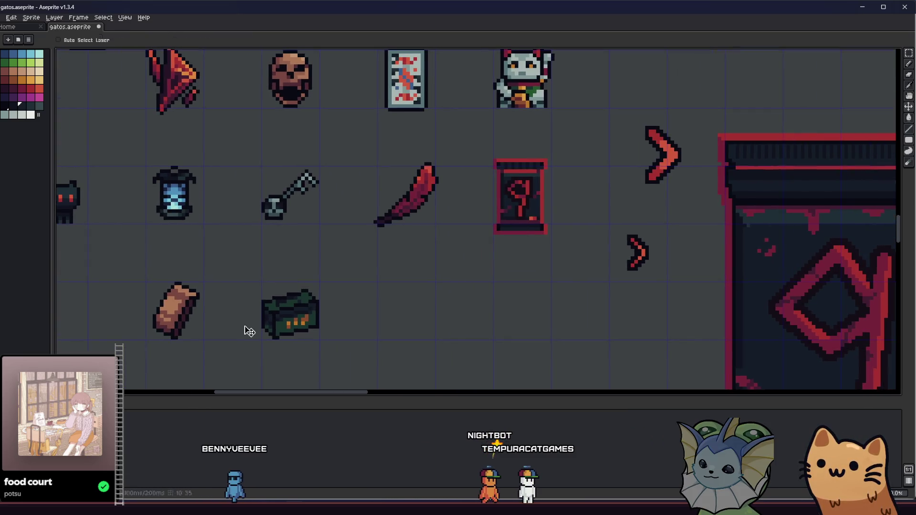
scroll(243, 310, "up", 2)
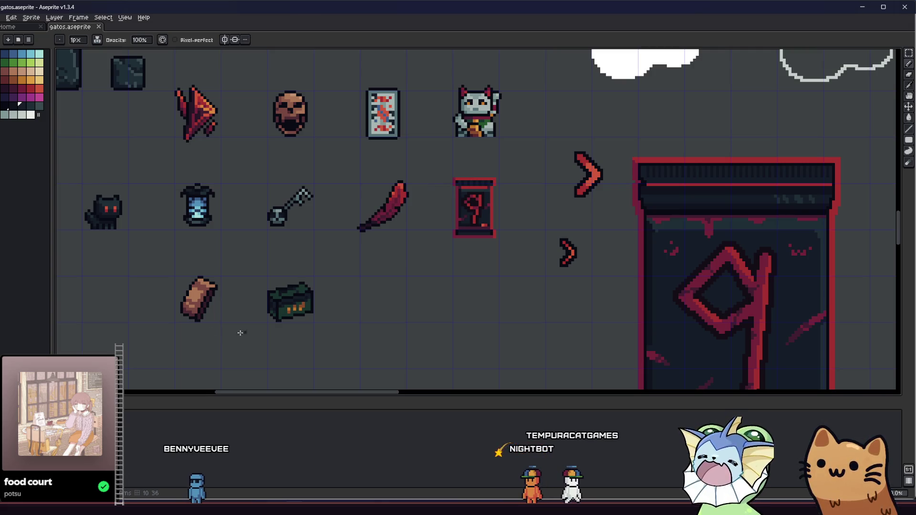
scroll(245, 311, "up", 4)
key("alt")
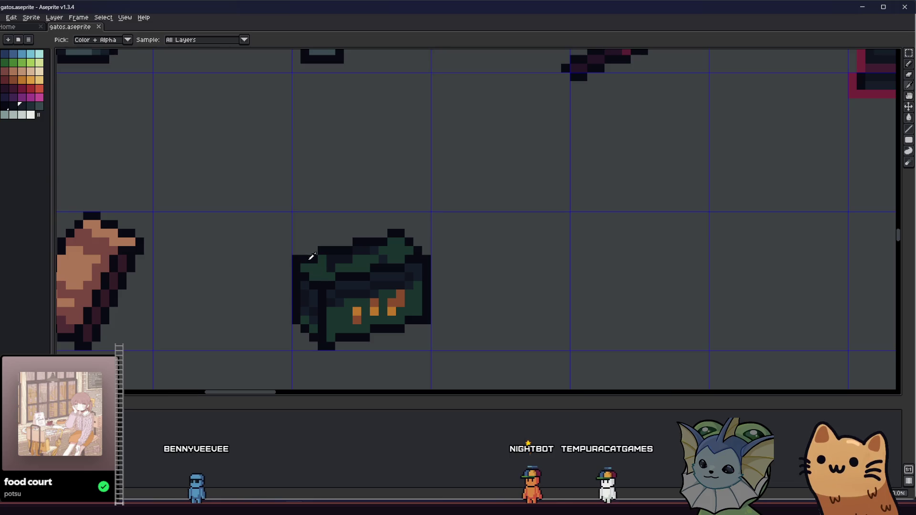
- Sample the black outline colour and draw dark pixels and a strap line above the box
left_click(311, 257, "alt")
left_click(394, 227)
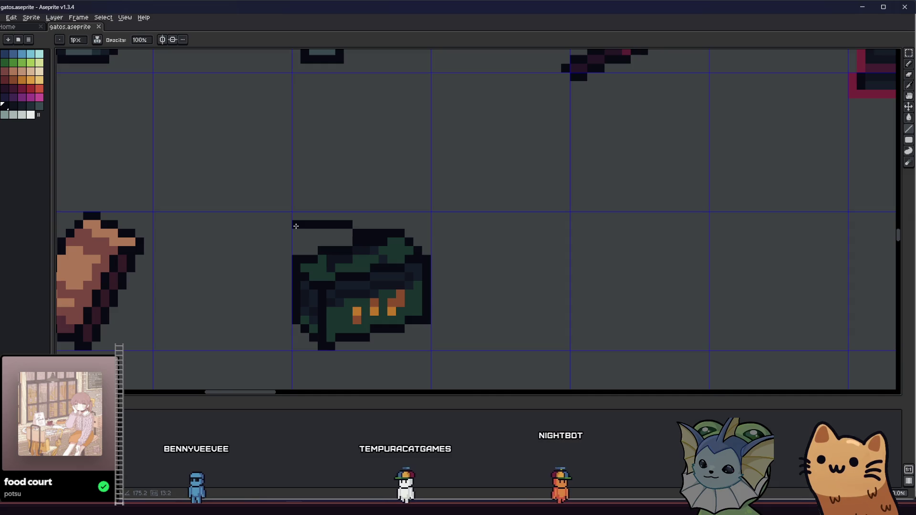
left_click(296, 224, "shift")
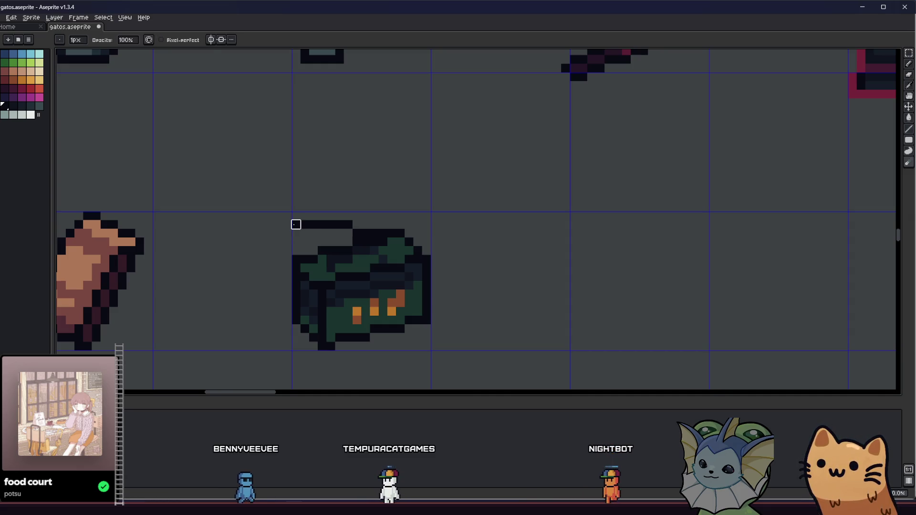
key("shift")
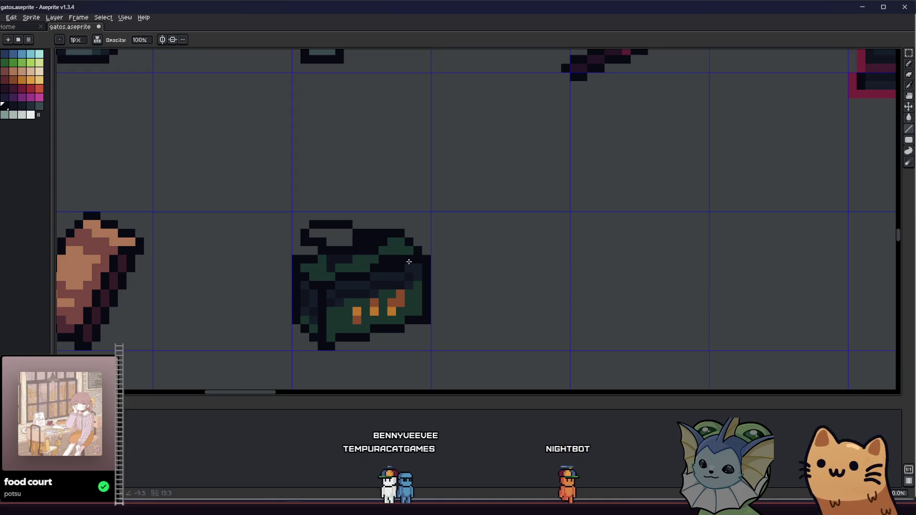
- Paint a green highlight under the strap, undoing an accidental dark-green background fill
scroll(334, 264, "up", 2)
key("g")
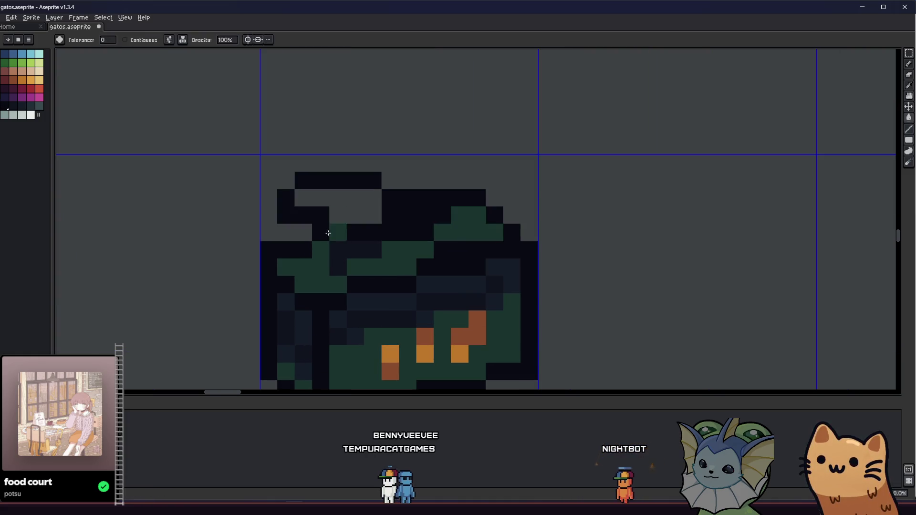
left_click(386, 210)
key("ctrl+z")
key("b")
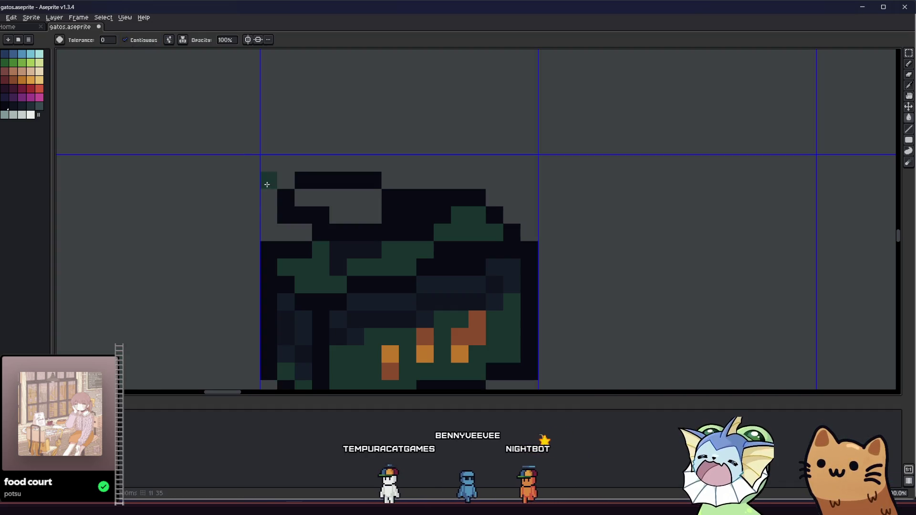
left_click(382, 212)
mouse_move(381, 212)
left_mouse_down()
mouse_move(437, 213)
mouse_move(472, 248)
left_mouse_up()
left_click(444, 248)
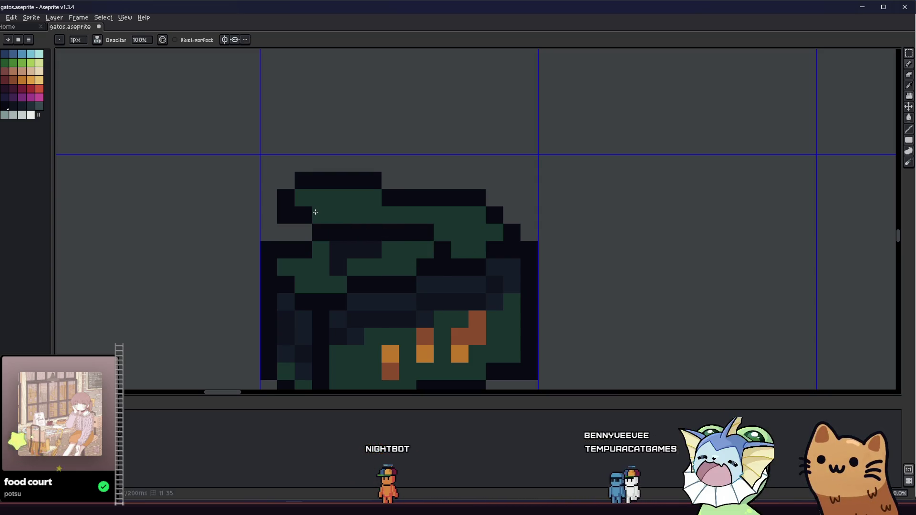
scroll(220, 255, "down", 5)
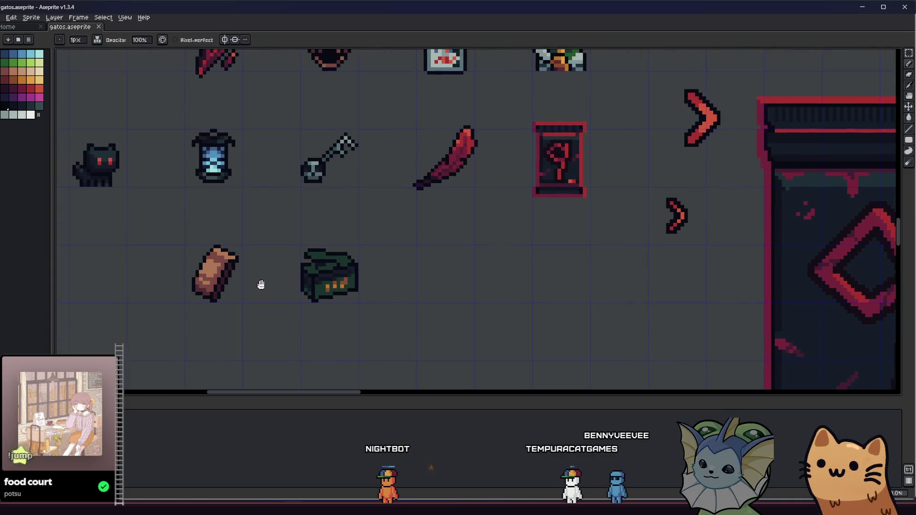
- Add near-black pixels across the green lid to mark a seam above the shaded band
key("i")
scroll(314, 269, "up", 3)
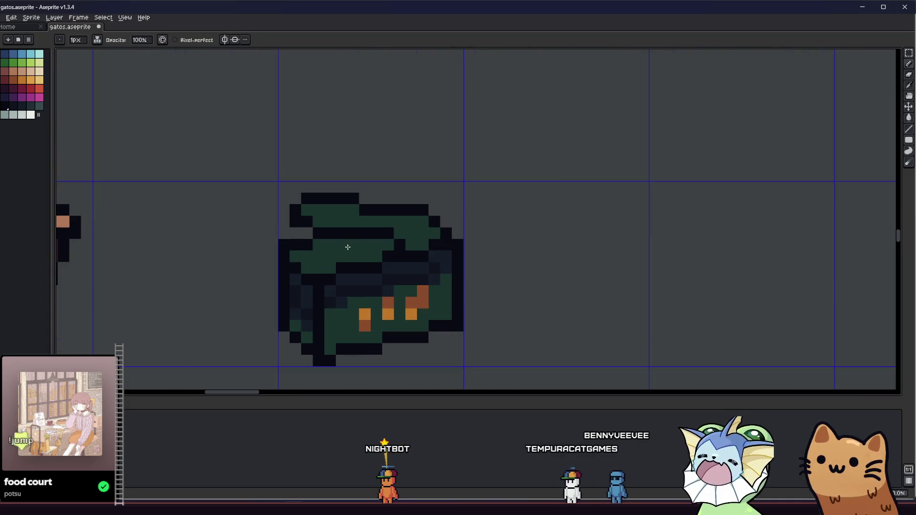
scroll(348, 247, "down", 3)
scroll(340, 270, "up", 4)
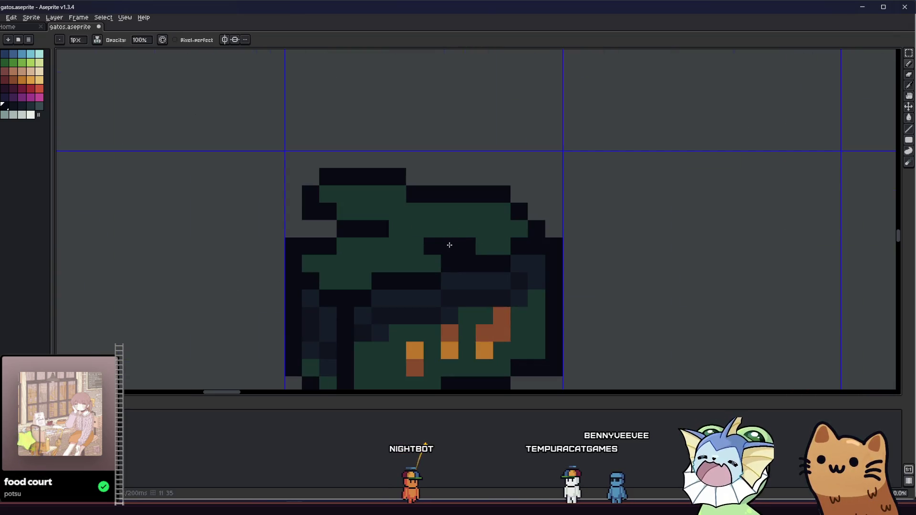
key("i")
left_click(391, 225, "alt")
left_click(399, 240)
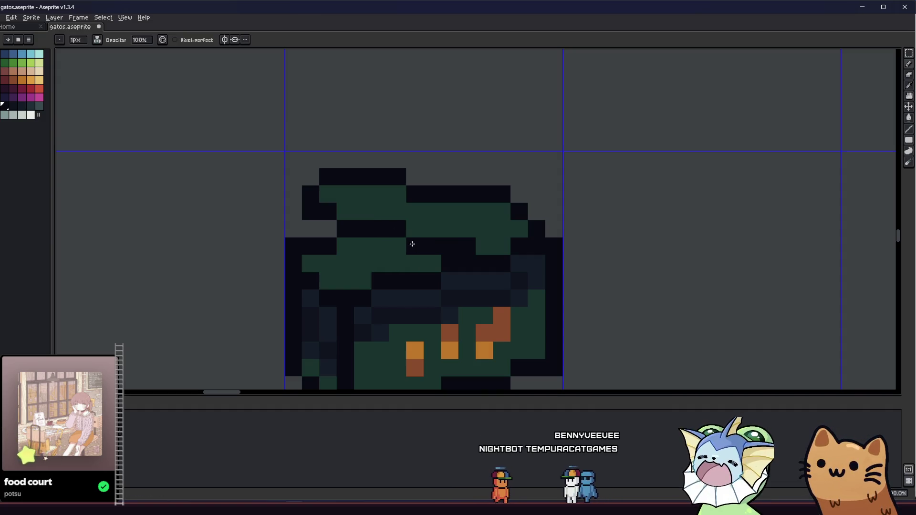
scroll(412, 244, "down", 4)
mouse_move(307, 284)
left_mouse_down()
mouse_move(399, 326)
mouse_move(344, 314)
left_mouse_up()
scroll(345, 264, "up", 2)
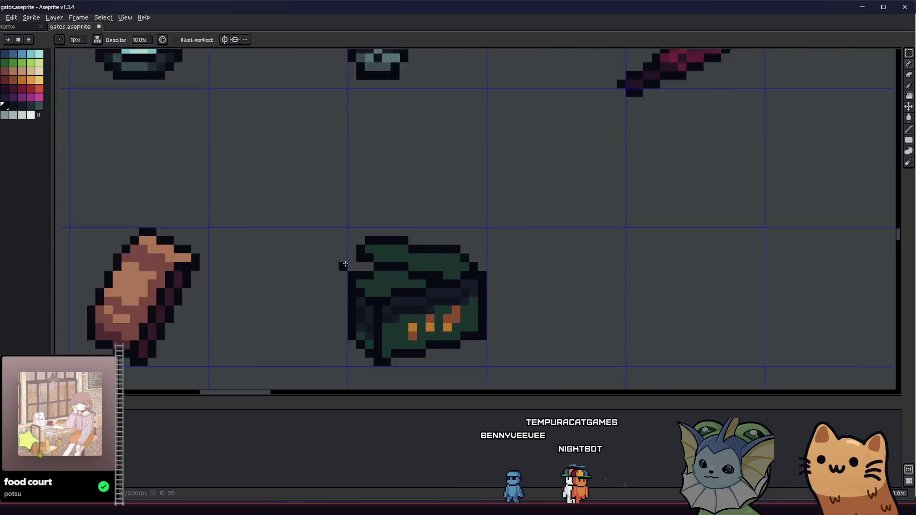
scroll(345, 264, "up", 1)
scroll(367, 237, "down", 3)
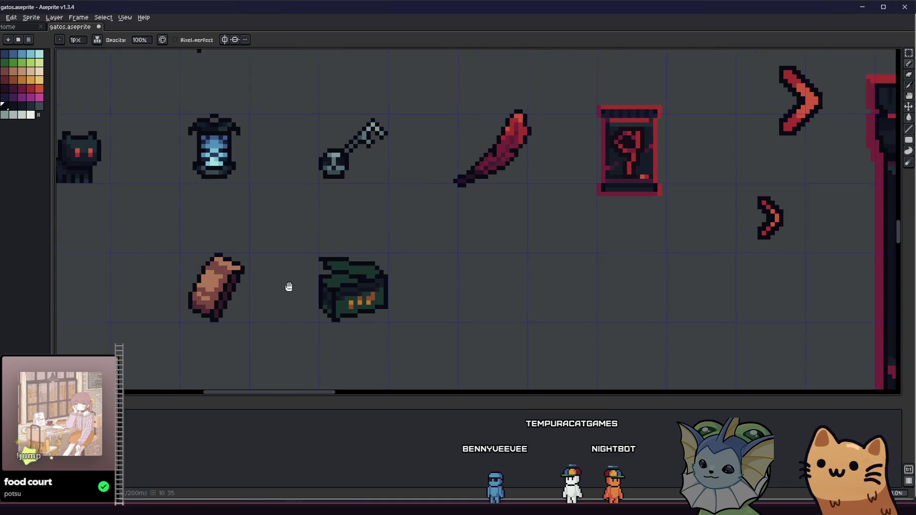
scroll(324, 271, "up", 4)
scroll(263, 261, "down", 2)
- Turn off Contiguous and bucket-fill all the dark navy cells of the box green
mouse_move(224, 258)
left_mouse_down()
mouse_move(213, 294)
mouse_move(257, 302)
mouse_move(178, 280)
left_mouse_up()
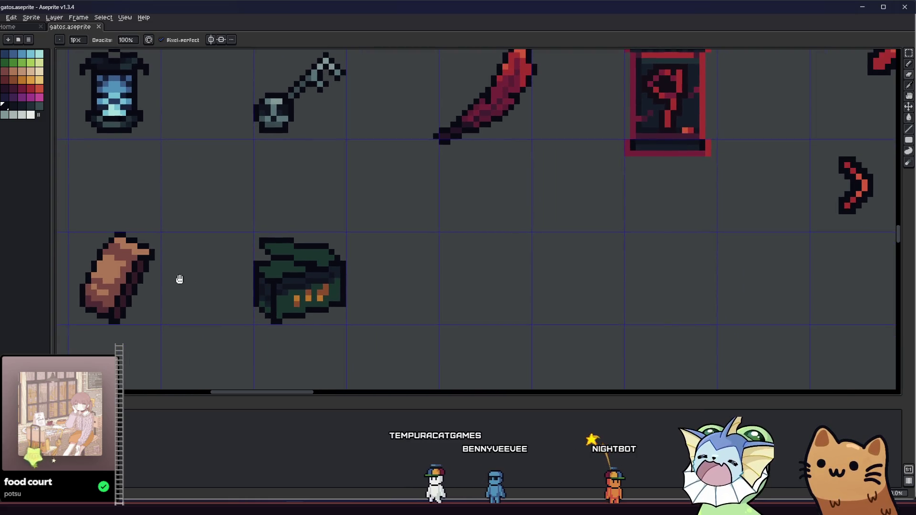
scroll(215, 272, "down", 3)
scroll(218, 280, "up", 4)
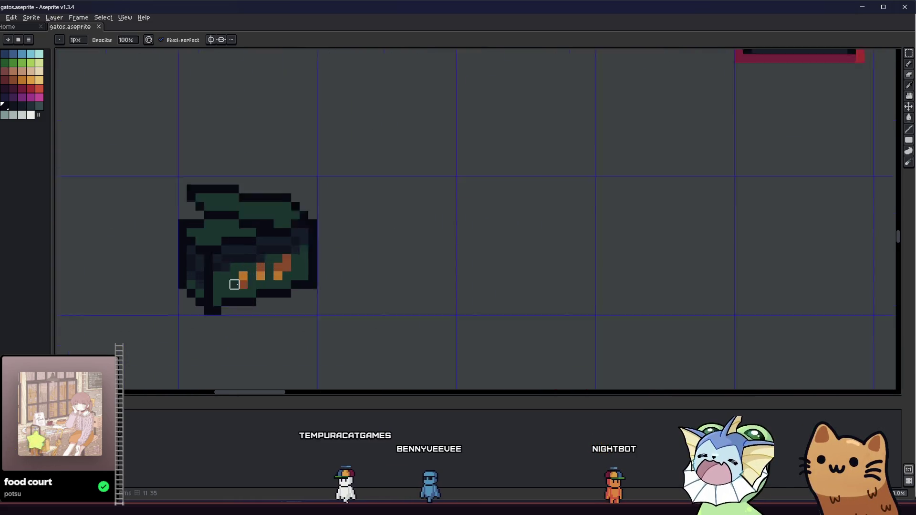
key("g")
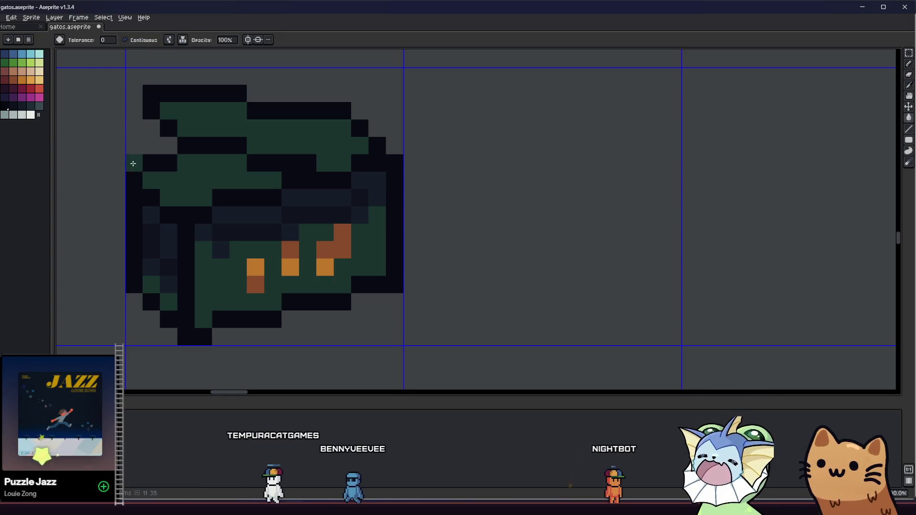
left_click(135, 87, "ctrl")
left_click(125, 40)
left_click(219, 231)
- Pencil orange pixels in a zigzag strap across the lid's upper left
mouse_move(167, 250)
left_mouse_down()
mouse_move(230, 258)
mouse_move(252, 273)
left_mouse_up()
key("b")
left_click(22, 80)
left_click(249, 204)
left_click(266, 189)
key("ctrl+z")
key("ctrl+z")
key("ctrl+z")
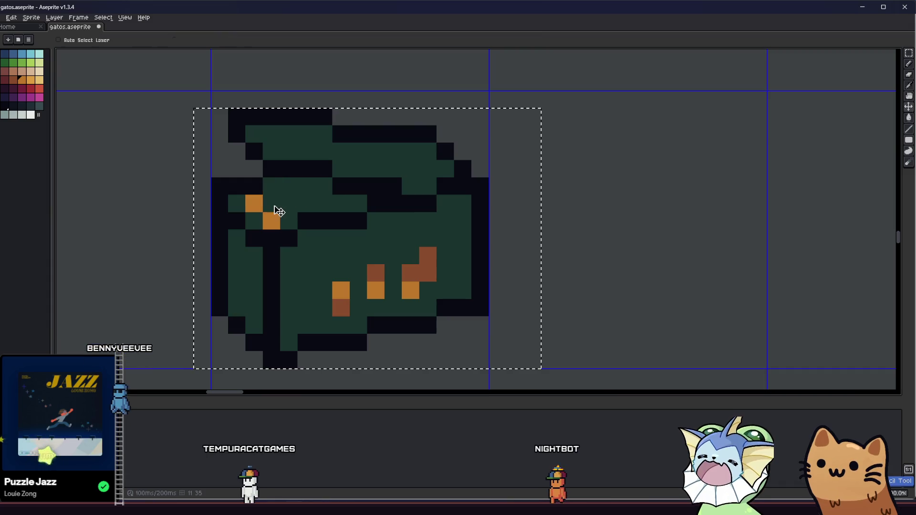
left_click(242, 202)
left_click(253, 220)
left_click(270, 186)
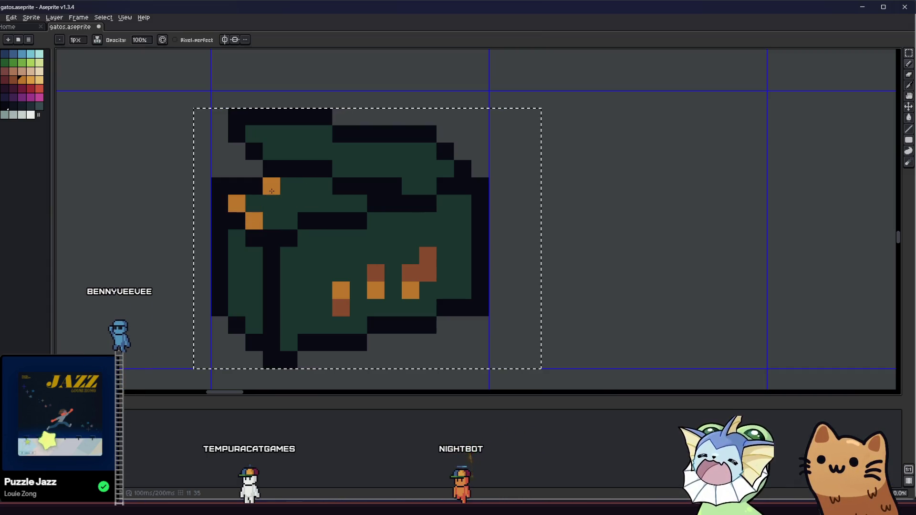
left_click(288, 203)
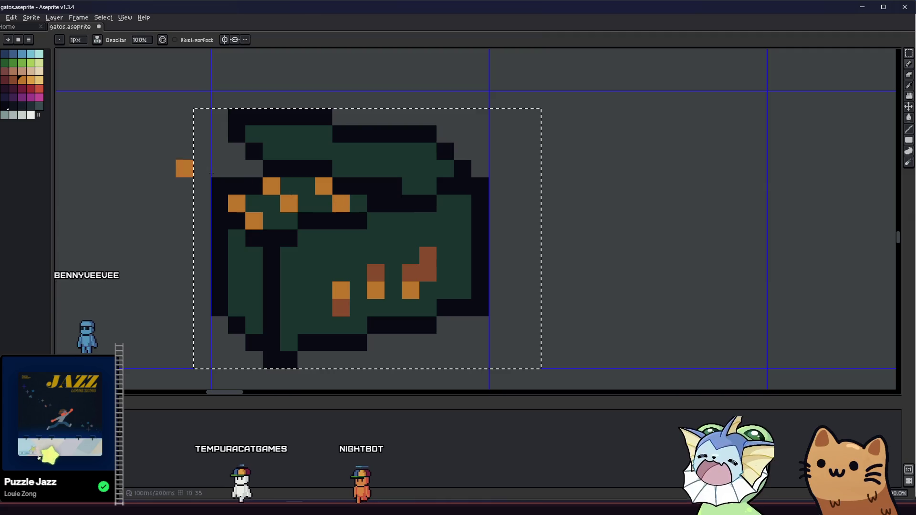
left_click(287, 218)
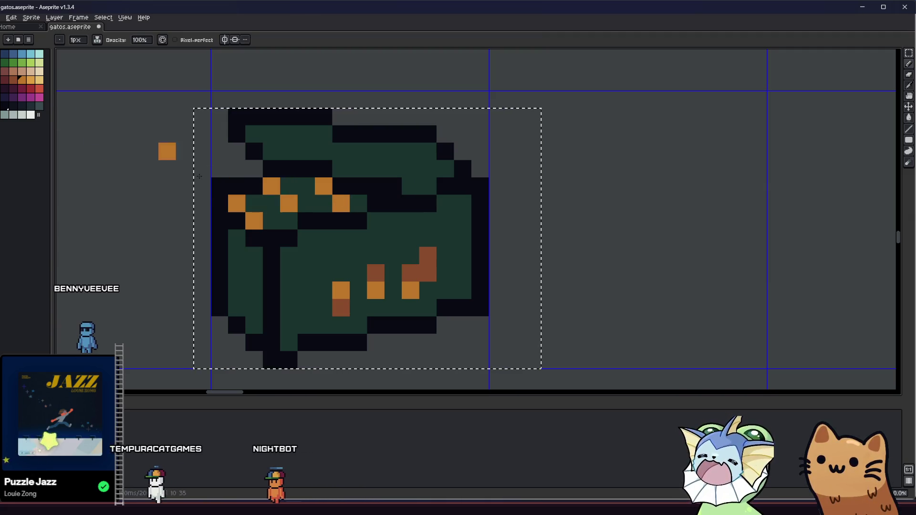
- Bucket-fill the strap cells brown, undoing the fill that spilled over the whole box
left_click(15, 80)
key("g")
left_click(247, 211)
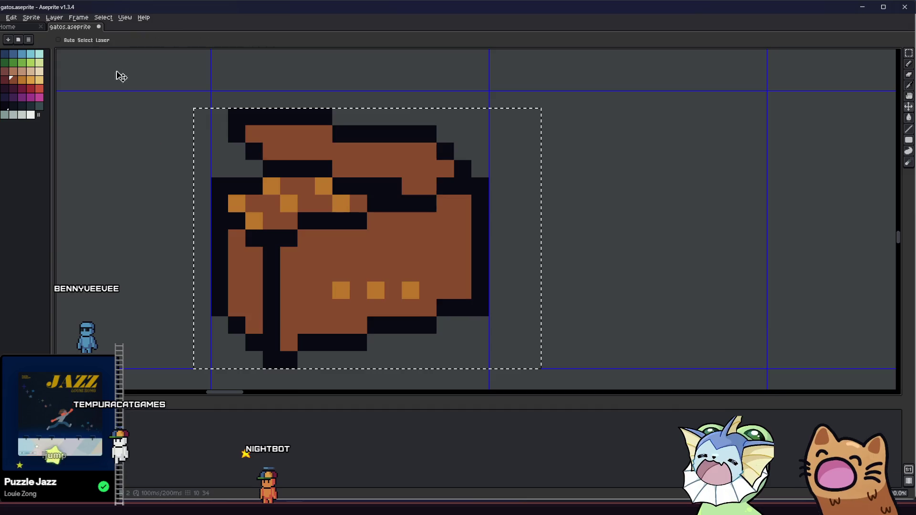
key("ctrl+z")
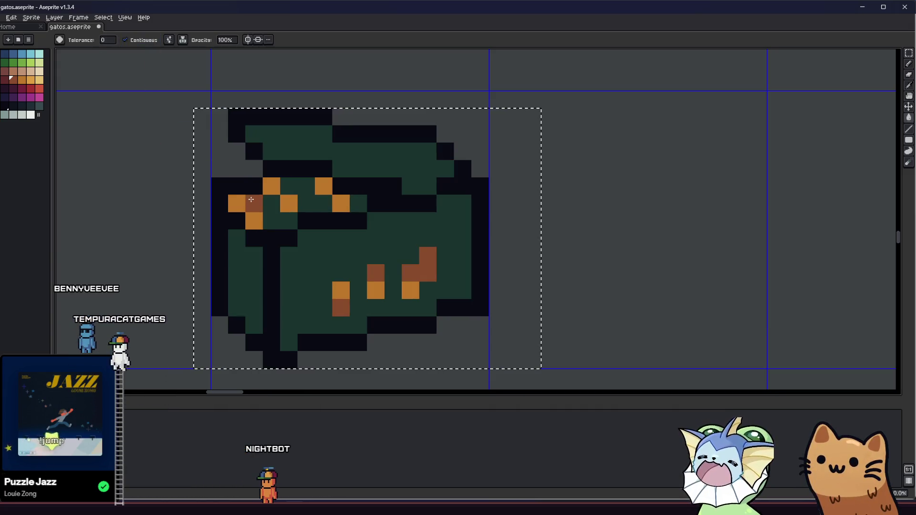
scroll(268, 239, "down", 5)
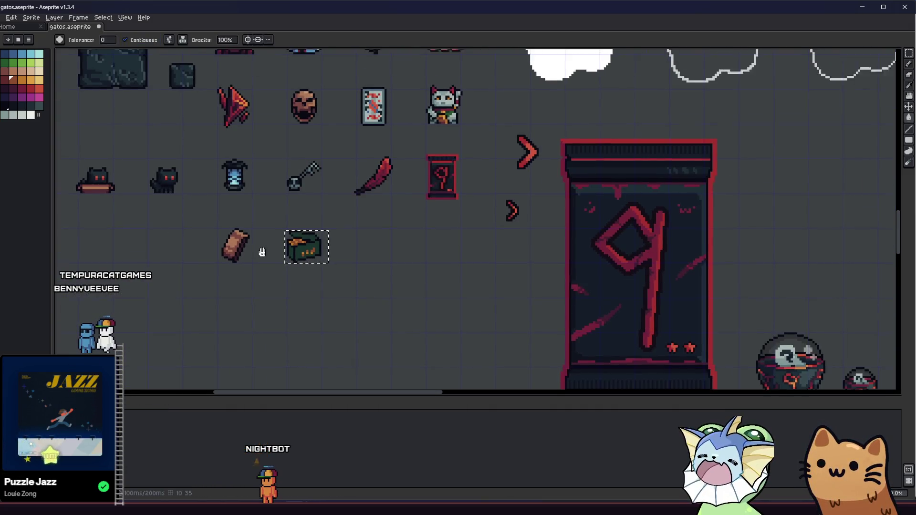
scroll(193, 277, "up", 5)
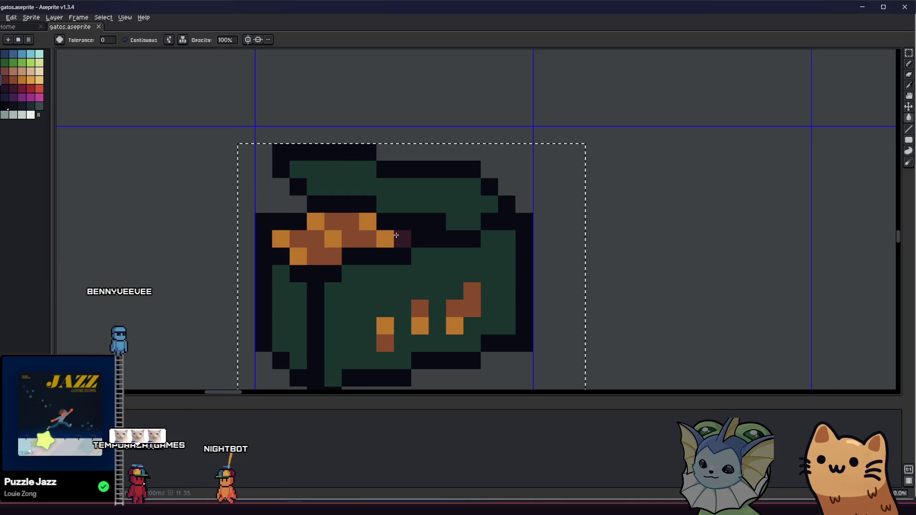
- Fill the strap's brown pixels with a dark reddish maroon
left_click(358, 224)
left_click(13, 86)
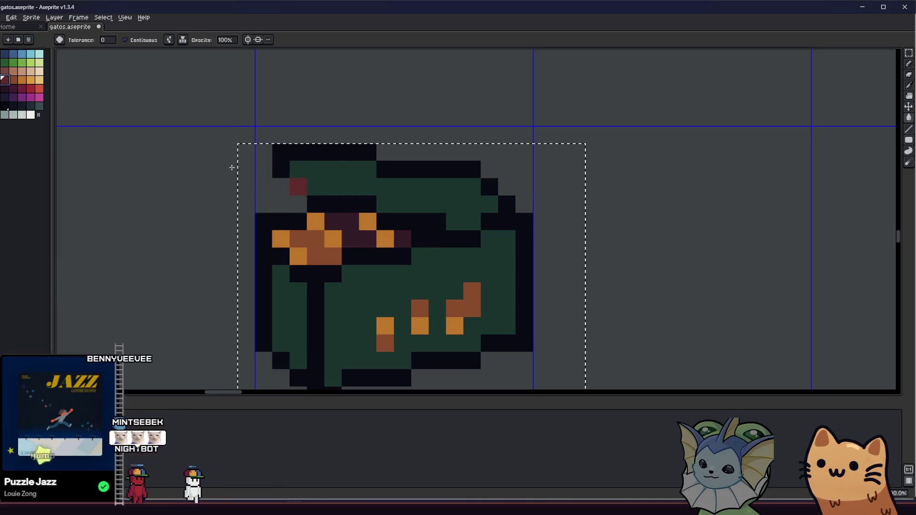
left_click(367, 222)
scroll(324, 236, "down", 5)
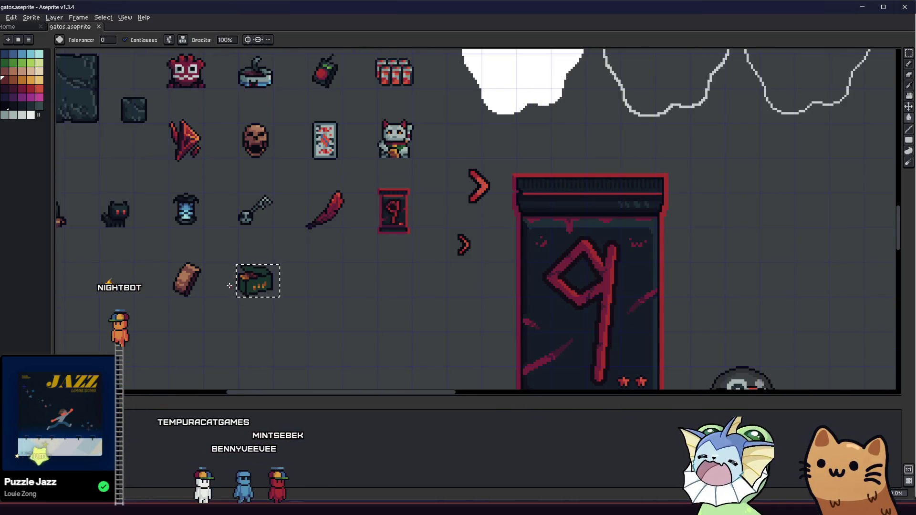
scroll(241, 276, "up", 4)
- Repaint the strap's edge pixels orange and save the sprite sheet with Ctrl+S
key("i")
mouse_move(275, 243)
left_mouse_down()
mouse_move(292, 260)
mouse_move(311, 247)
left_mouse_up()
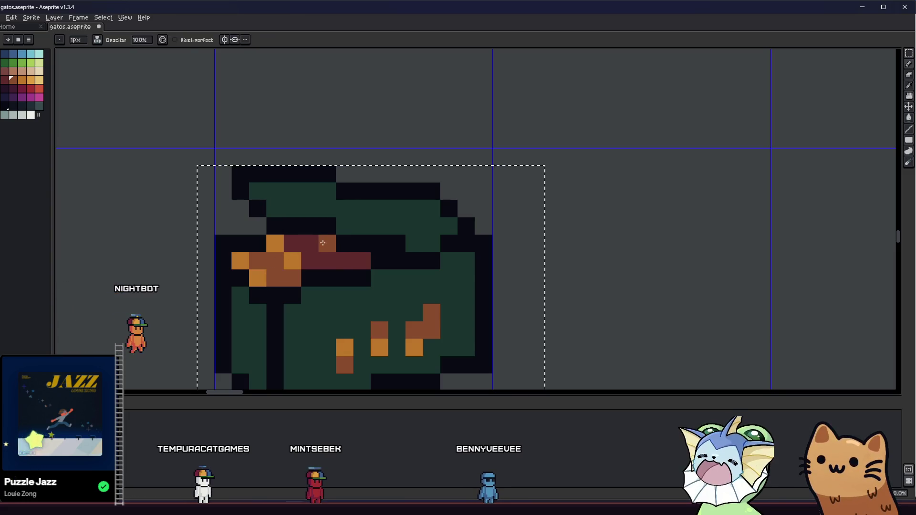
scroll(240, 277, "down", 5)
key("ctrl+s")
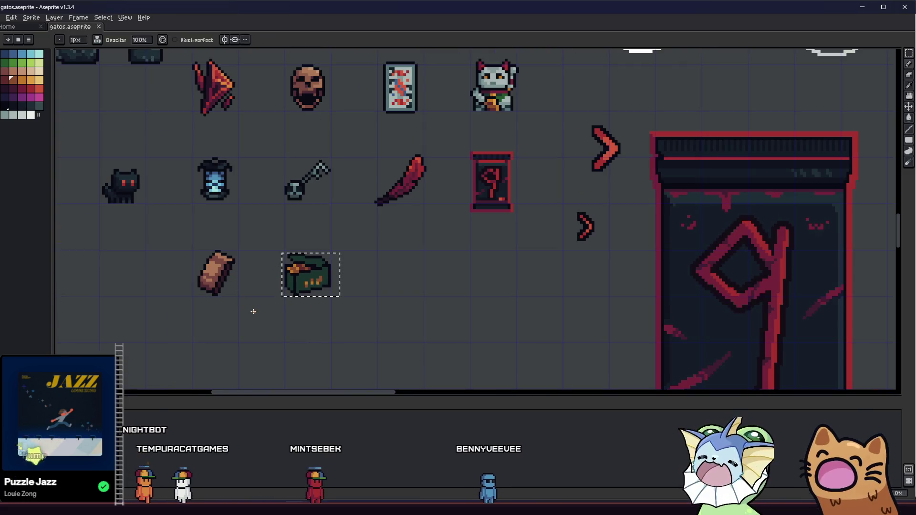
scroll(252, 307, "up", 5)
scroll(328, 283, "up", 1)
left_click(323, 258, "alt")
left_click(320, 293)
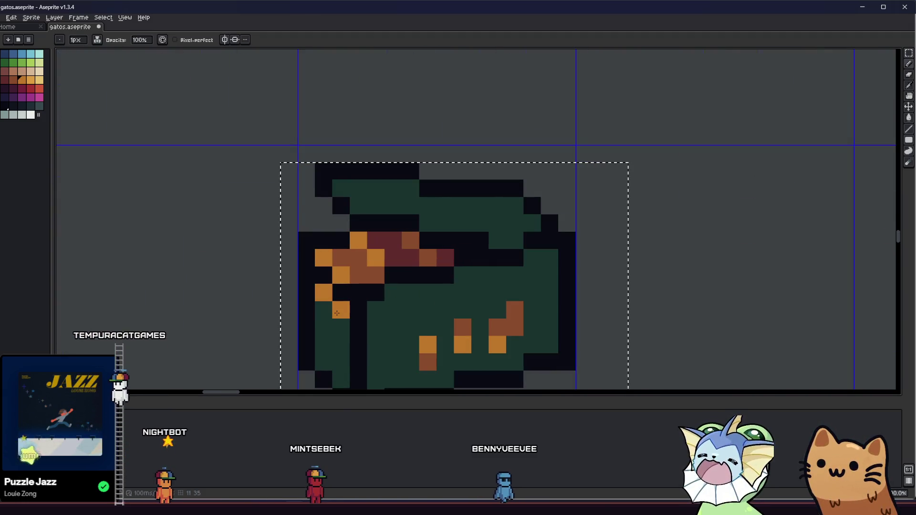
scroll(219, 307, "down", 2)
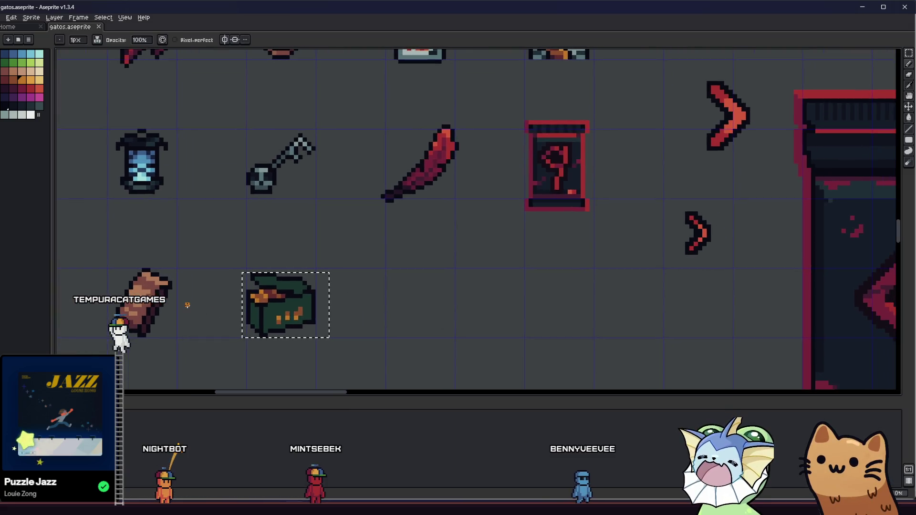
scroll(198, 305, "up", 1)
scroll(198, 299, "down", 1)
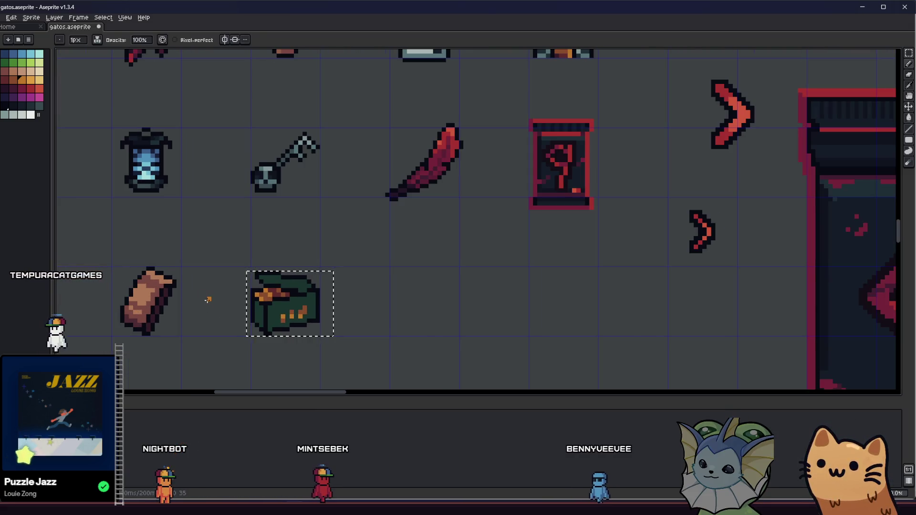
scroll(238, 310, "up", 3)
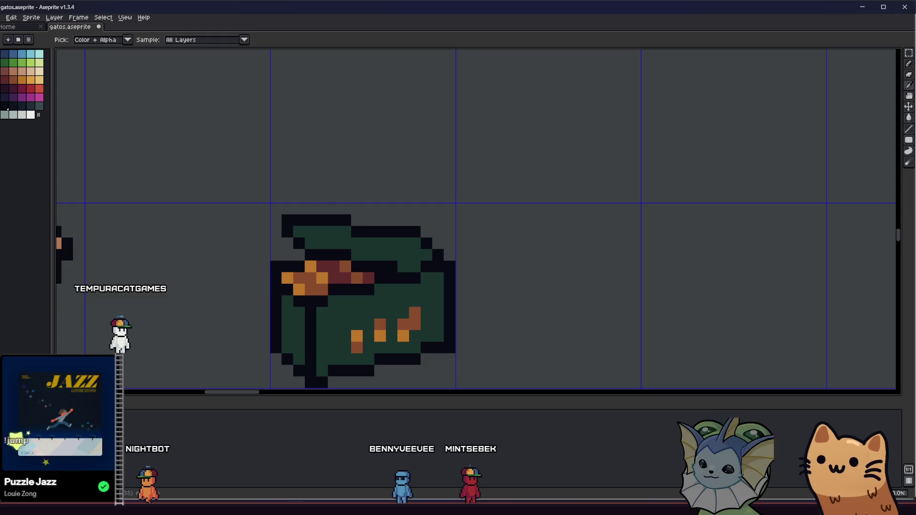
- Bucket-fill the box's left side with darker shading
key("g")
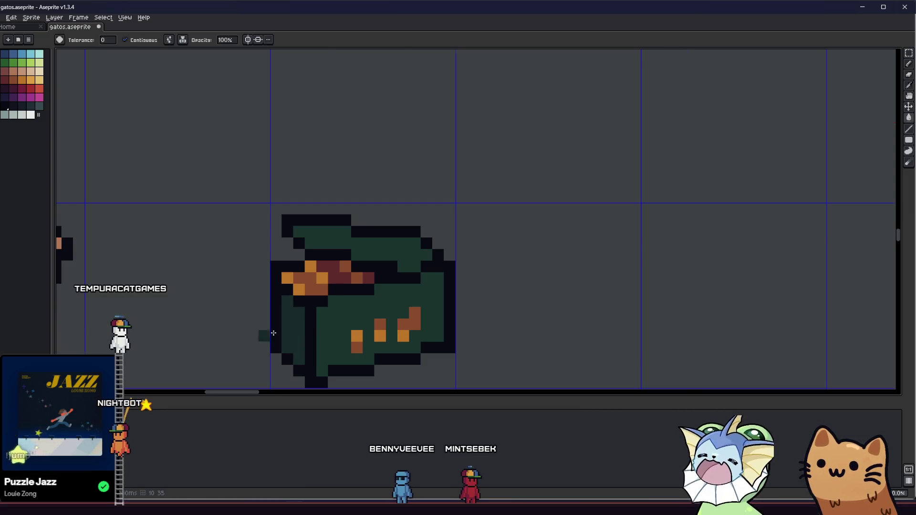
scroll(233, 321, "down", 1)
scroll(233, 321, "up", 1)
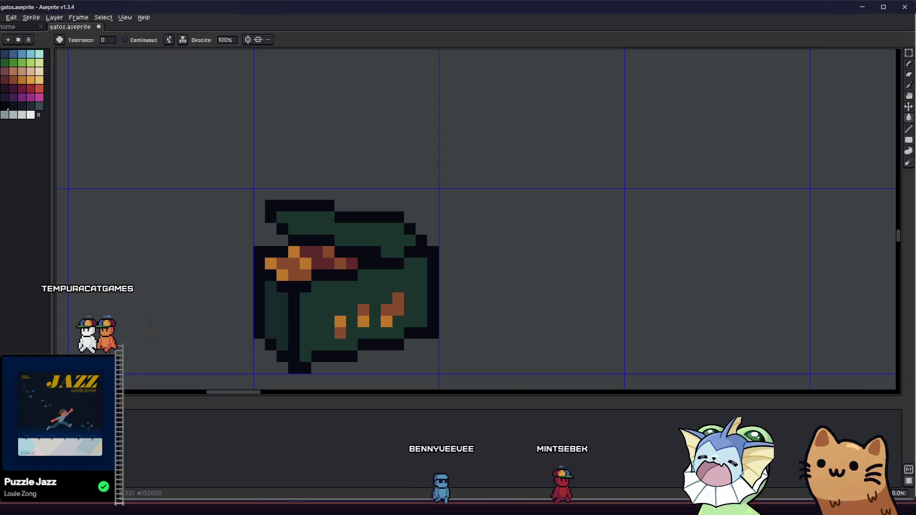
left_click(286, 329)
scroll(225, 331, "down", 3)
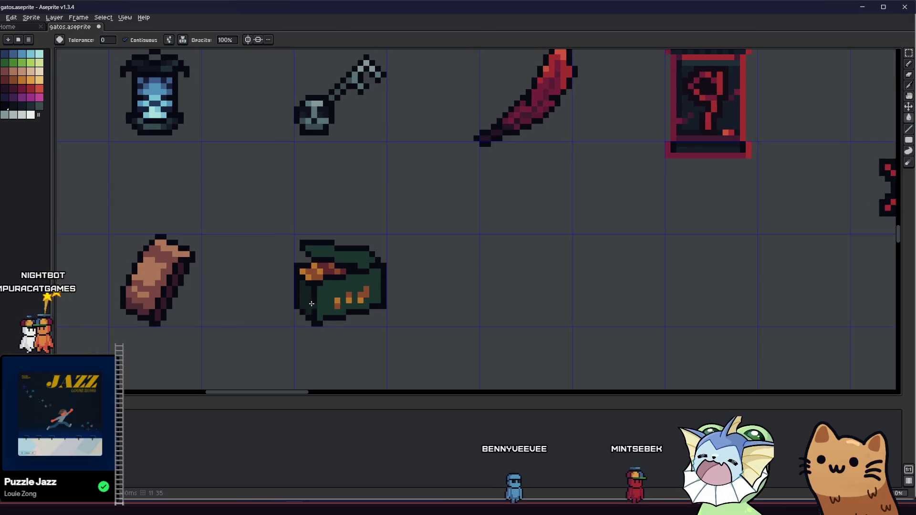
scroll(319, 295, "up", 2)
key("b")
scroll(341, 295, "up", 1)
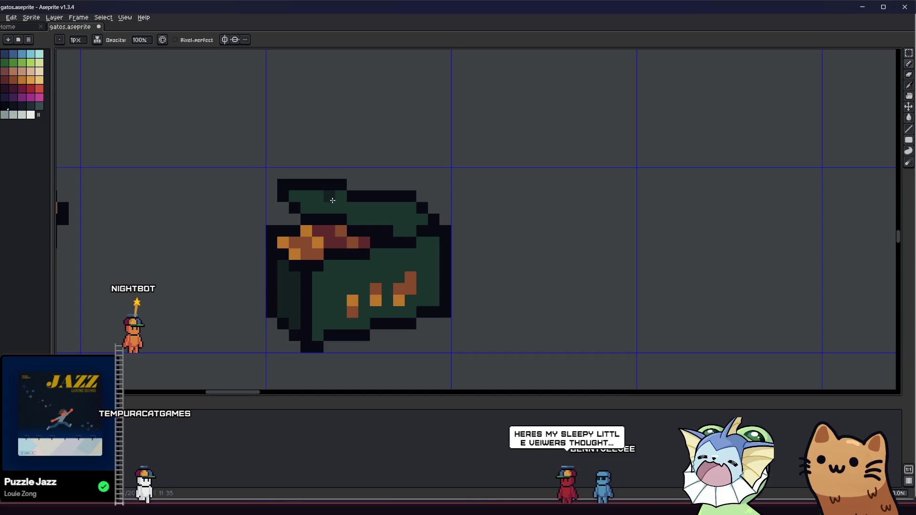
scroll(253, 265, "down", 3)
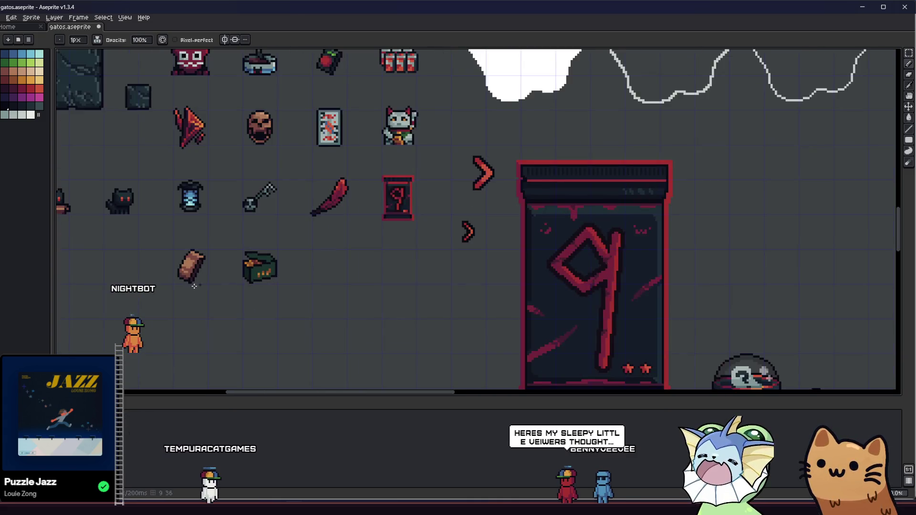
scroll(237, 261, "up", 2)
scroll(237, 260, "up", 1)
key("alt")
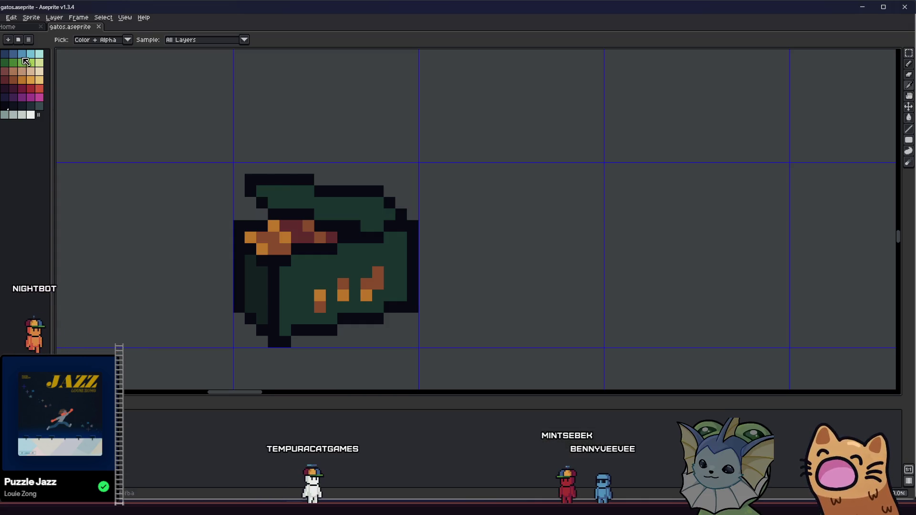
- Fill the chest lid with a brighter green and save the sprite sheet
left_click(8, 68)
left_click(334, 196)
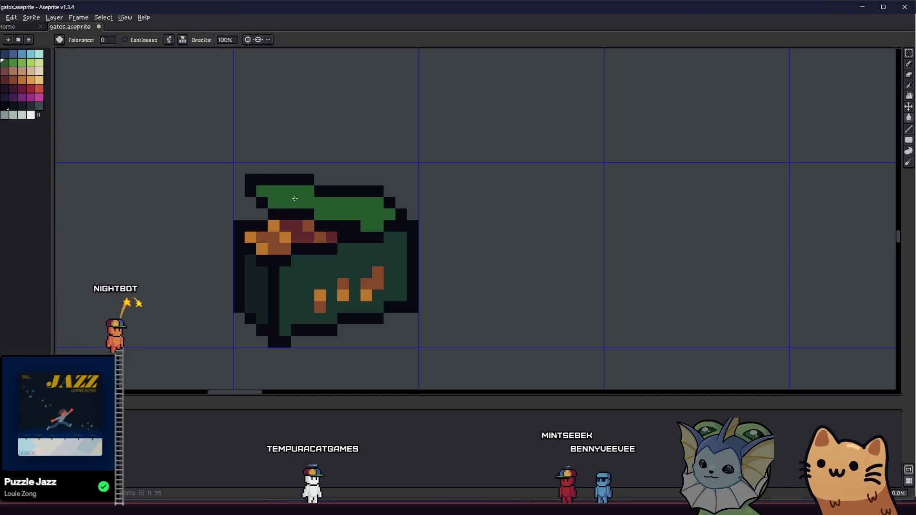
scroll(237, 274, "down", 1)
key("ctrl+s")
scroll(237, 275, "down", 2)
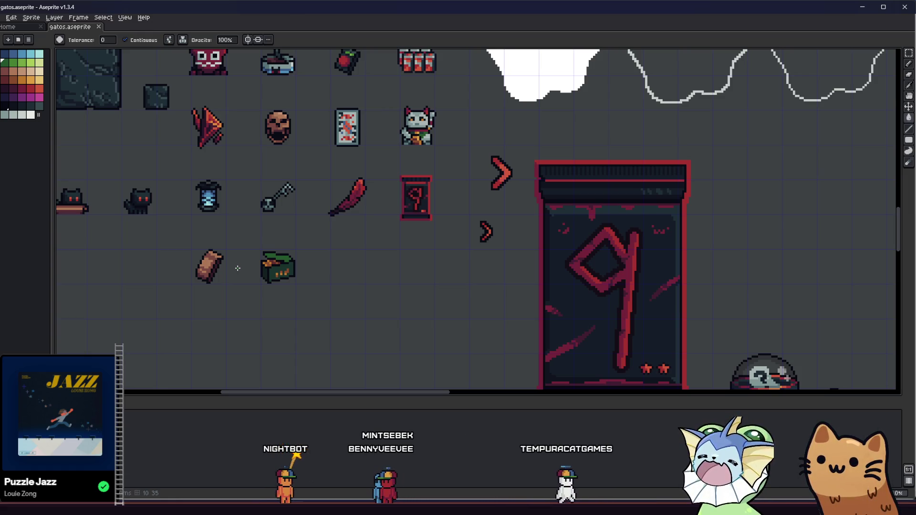
scroll(251, 266, "up", 5)
- Refill the lid using 50% then 10% bucket opacity, then restore opacity to 100%
key("i")
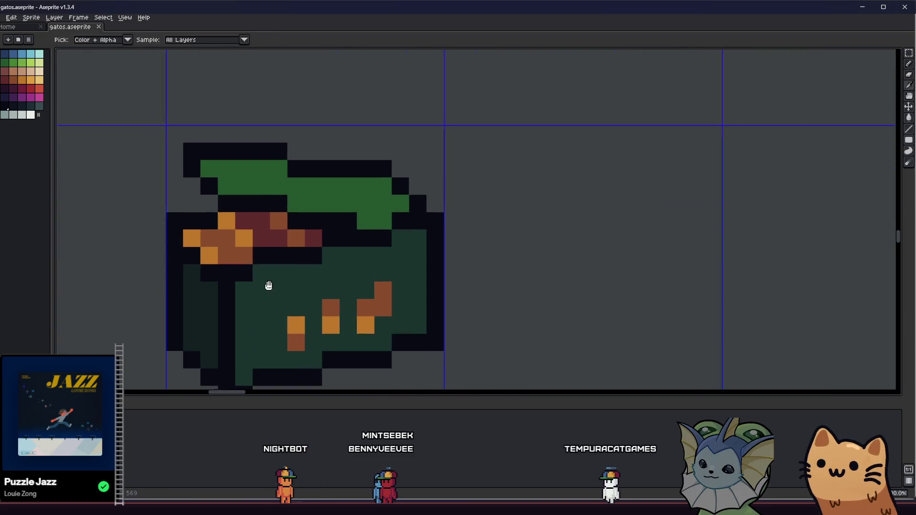
left_click(224, 163)
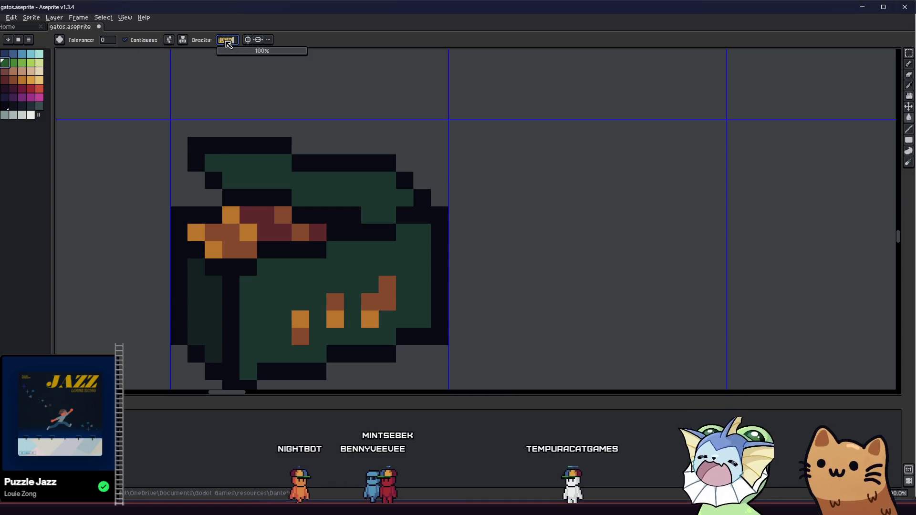
type("50")
key("Return")
left_click(263, 178)
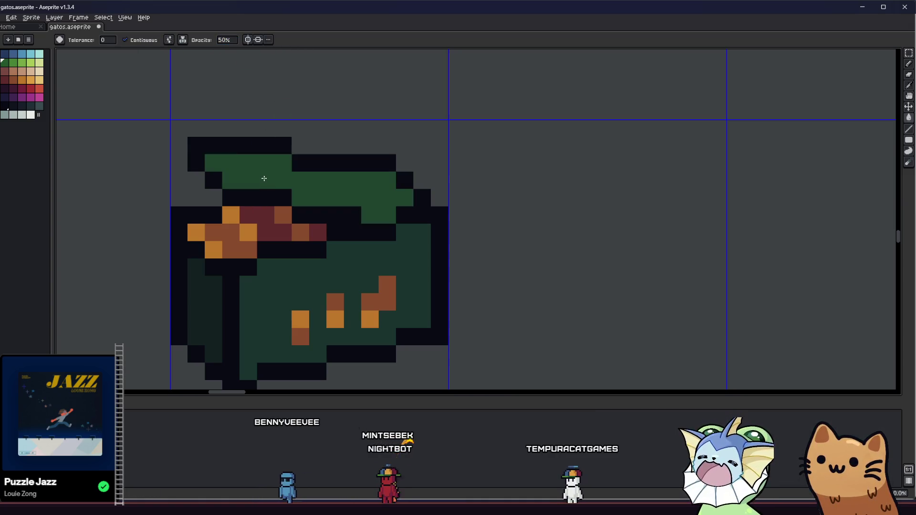
left_click(227, 40)
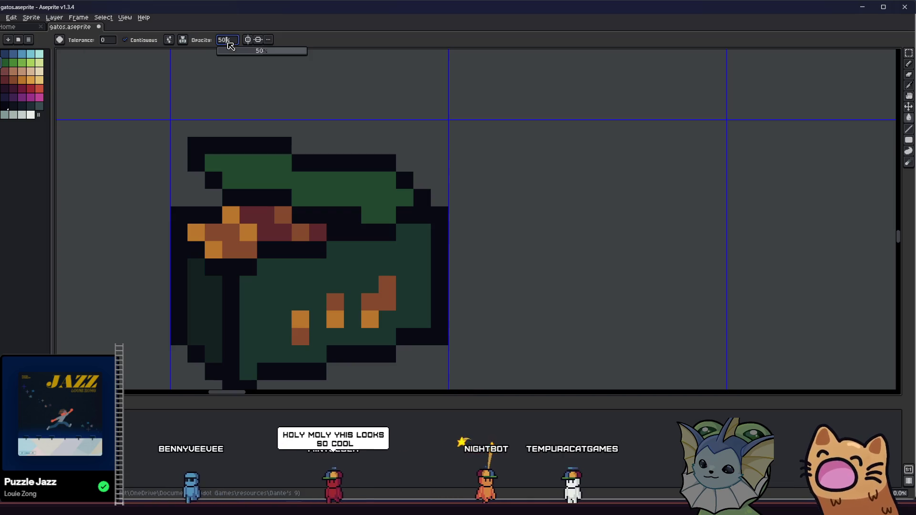
type("10")
key("Return")
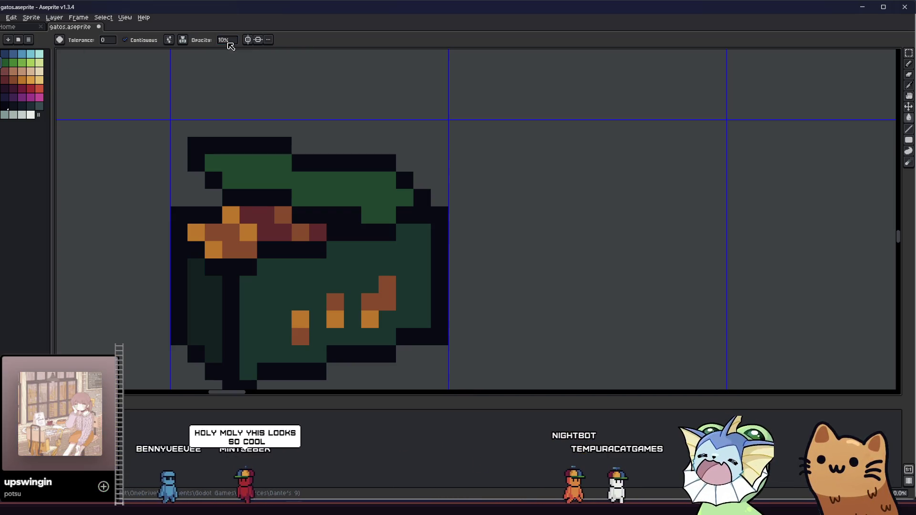
left_click(227, 40)
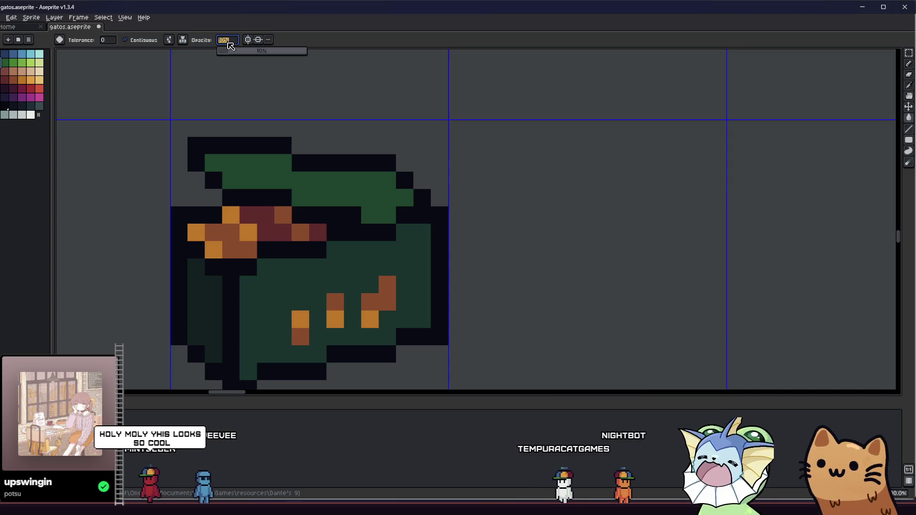
type("100")
key("Return")
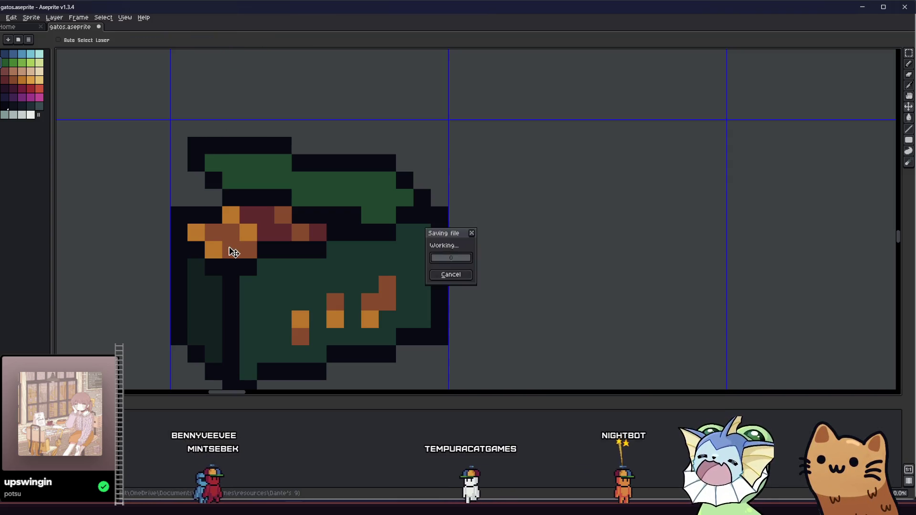
- Sample the chest's dark green and pencil darker shading along the body's lower edge
scroll(211, 231, "down", 1)
left_click_drag(211, 230, 248, 224)
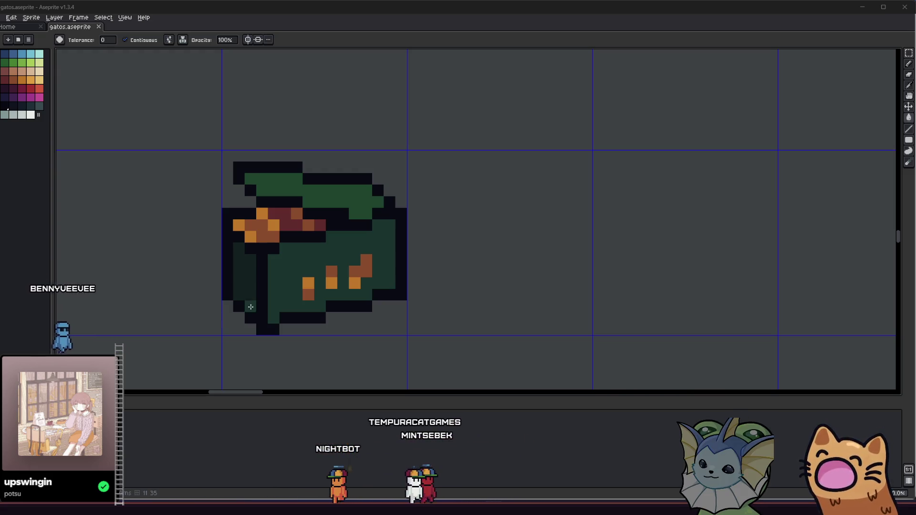
scroll(276, 286, "down", 1)
scroll(253, 261, "up", 3)
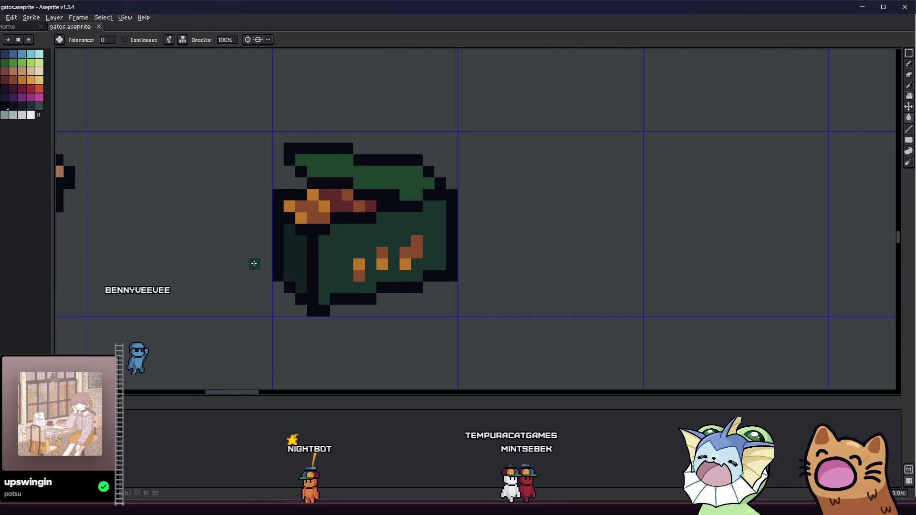
key("i")
left_click(247, 240)
key("b")
left_click(287, 231)
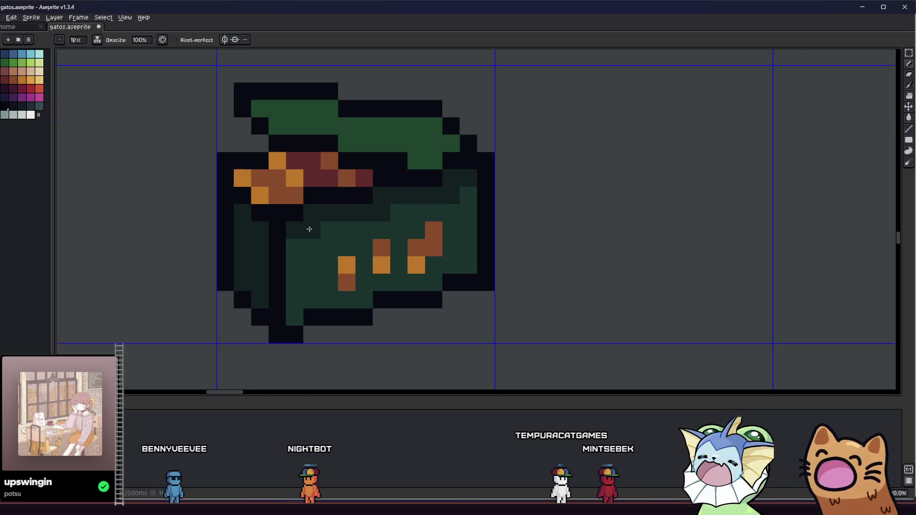
scroll(309, 229, "down", 5)
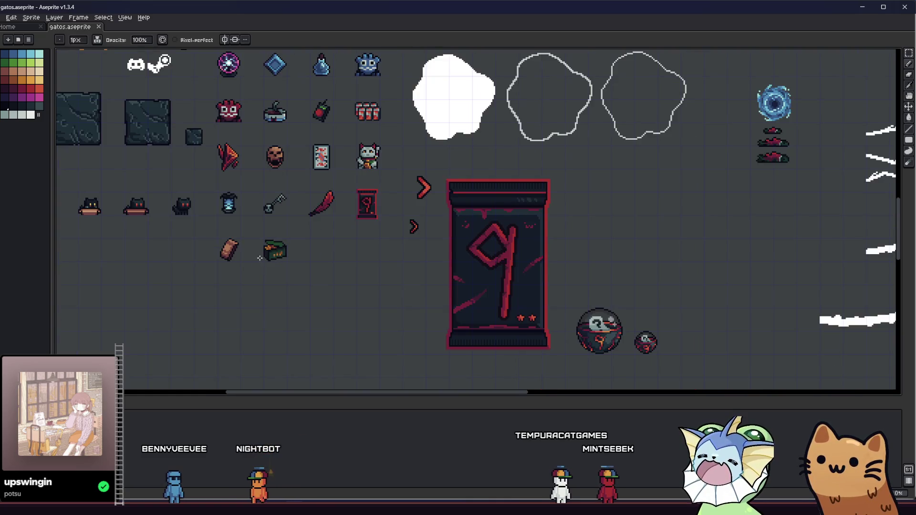
scroll(260, 258, "up", 4)
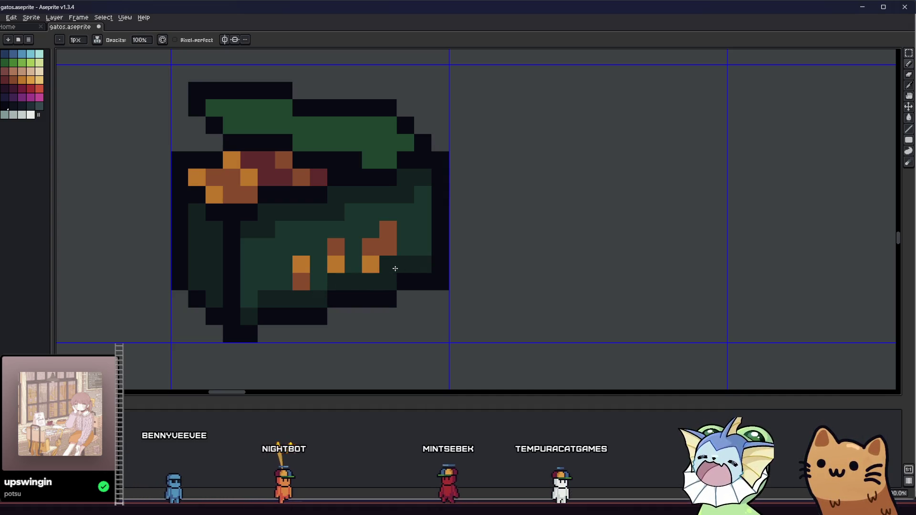
scroll(256, 296, "down", 3)
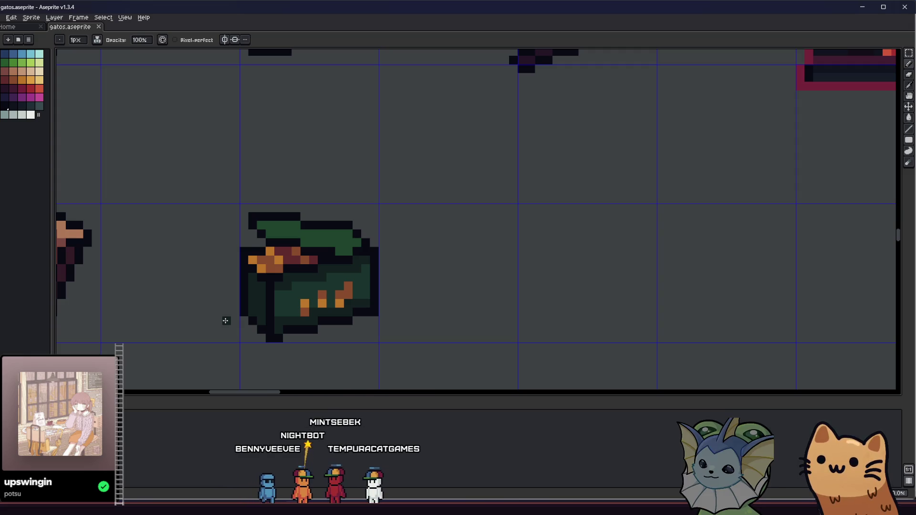
- Sample the lid green and paint a black outline pixel green, then undo it
scroll(287, 282, "down", 4)
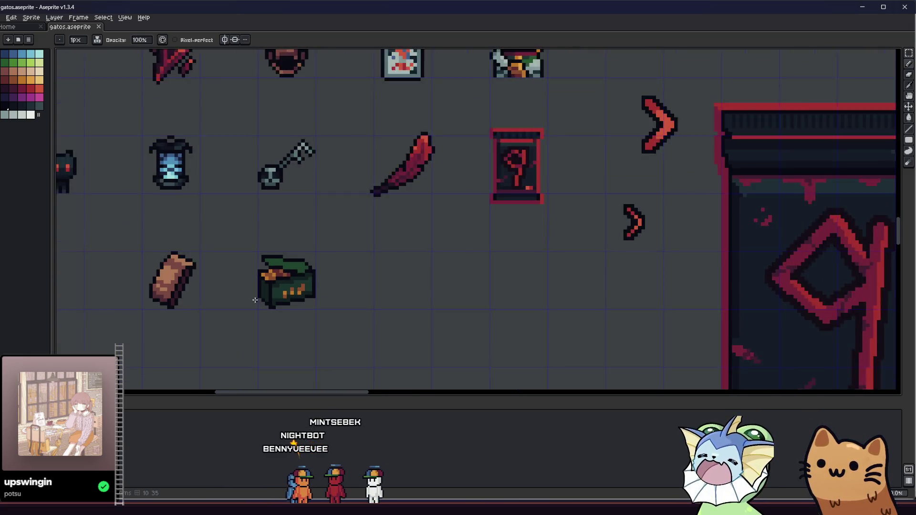
left_click_drag(233, 299, 223, 323)
scroll(281, 305, "up", 5)
key("alt")
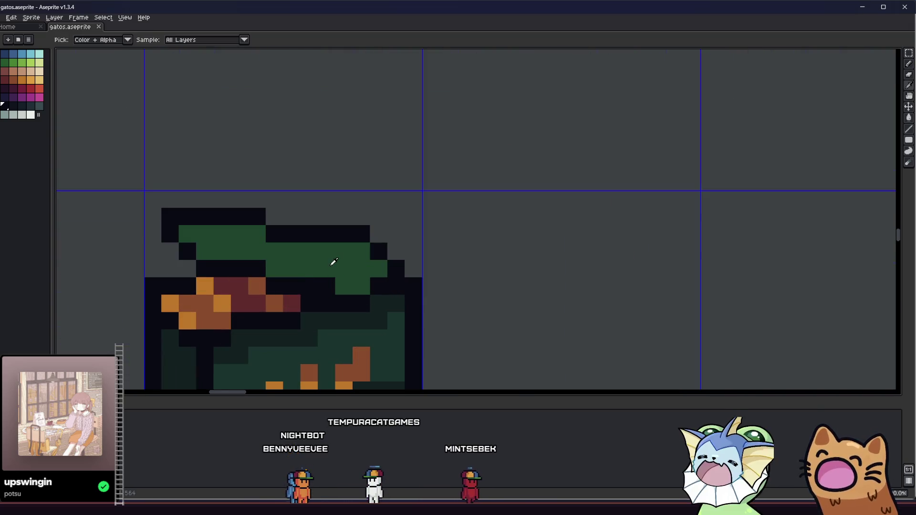
left_click(333, 261, "alt")
left_click(330, 283)
key("ctrl+z")
- Redraw the lid's top outline pixels, swapping individual pixels between green and black
left_click(362, 233, "alt")
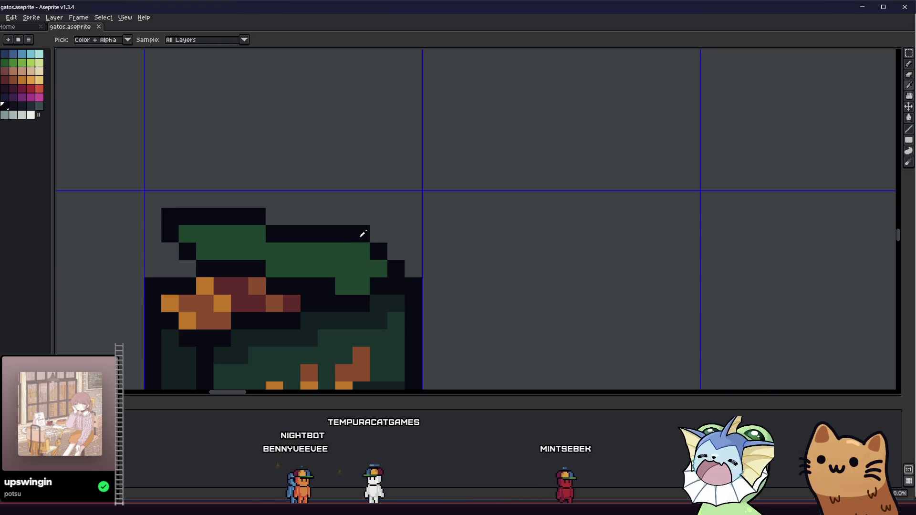
left_click_drag(377, 233, 361, 234)
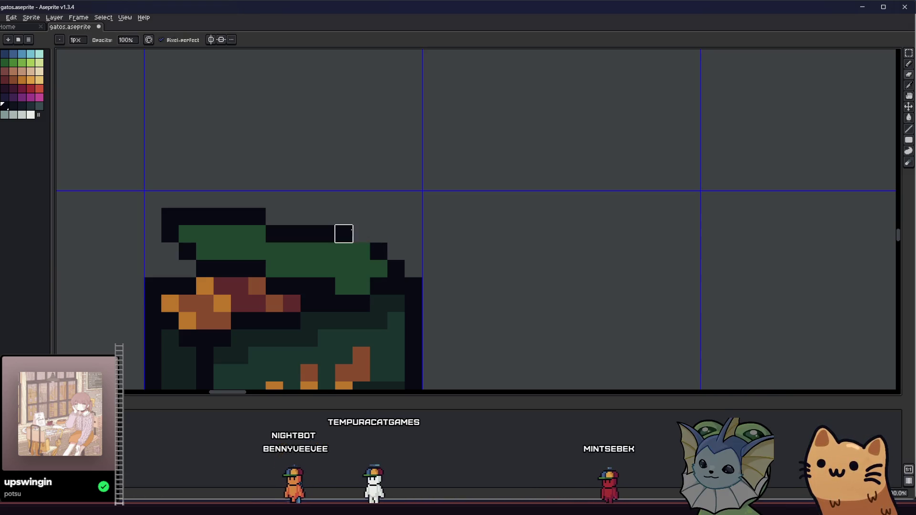
left_click(360, 245)
scroll(304, 288, "up", 1)
scroll(245, 300, "down", 4)
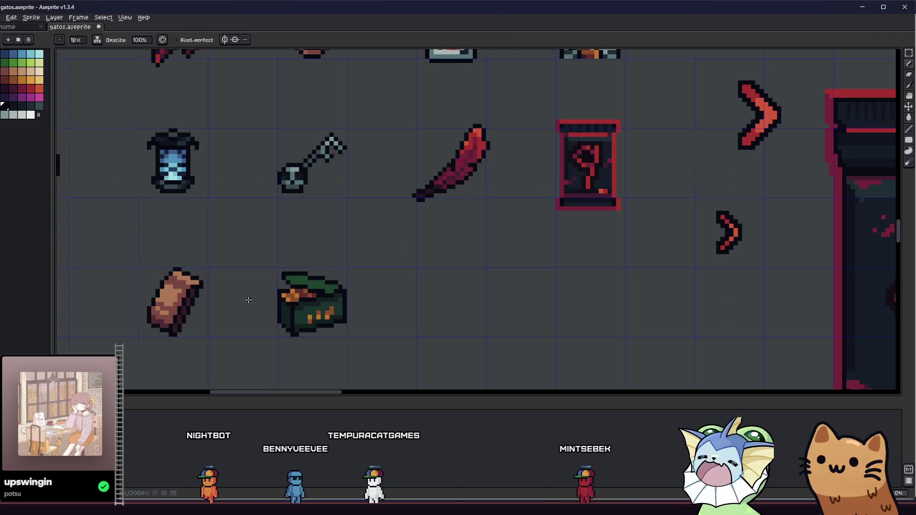
scroll(228, 288, "up", 3)
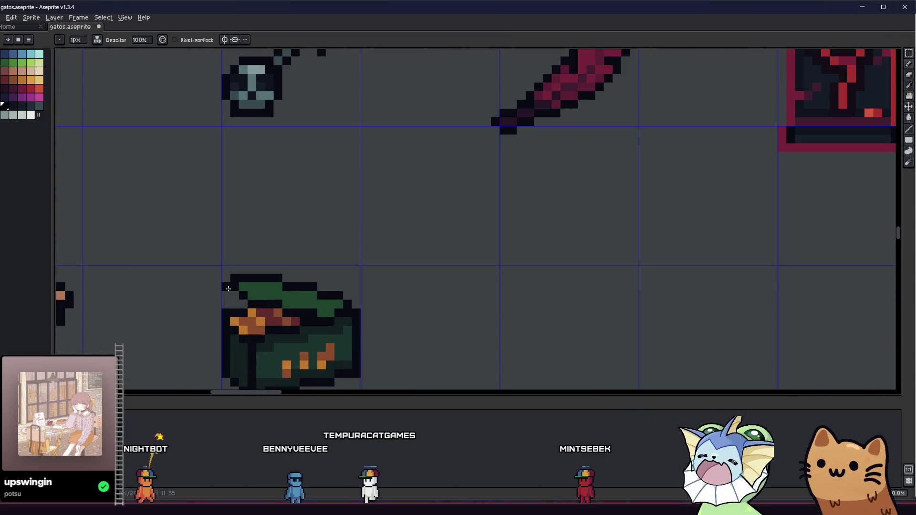
scroll(244, 300, "down", 3)
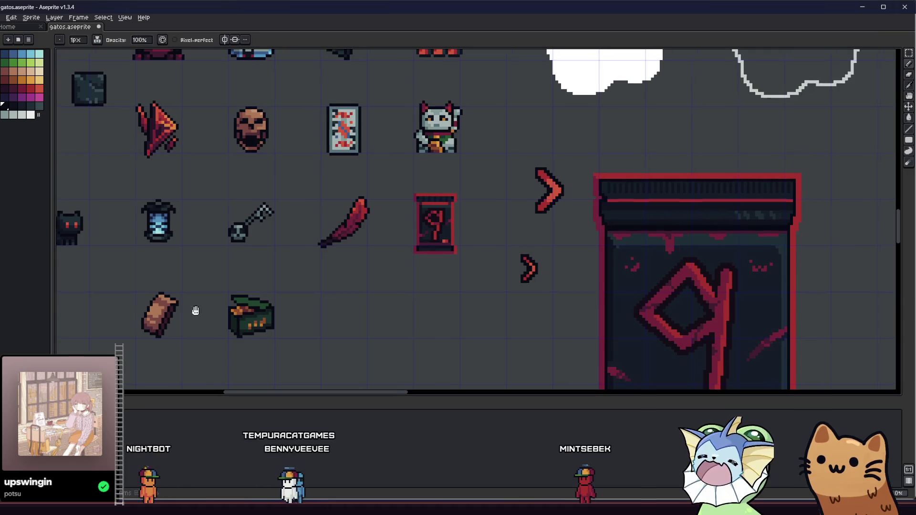
scroll(153, 317, "down", 1)
scroll(157, 313, "down", 1)
scroll(157, 314, "up", 1)
mouse_move(142, 328)
left_mouse_down()
mouse_move(188, 302)
mouse_move(228, 302)
left_mouse_up()
scroll(262, 305, "up", 3)
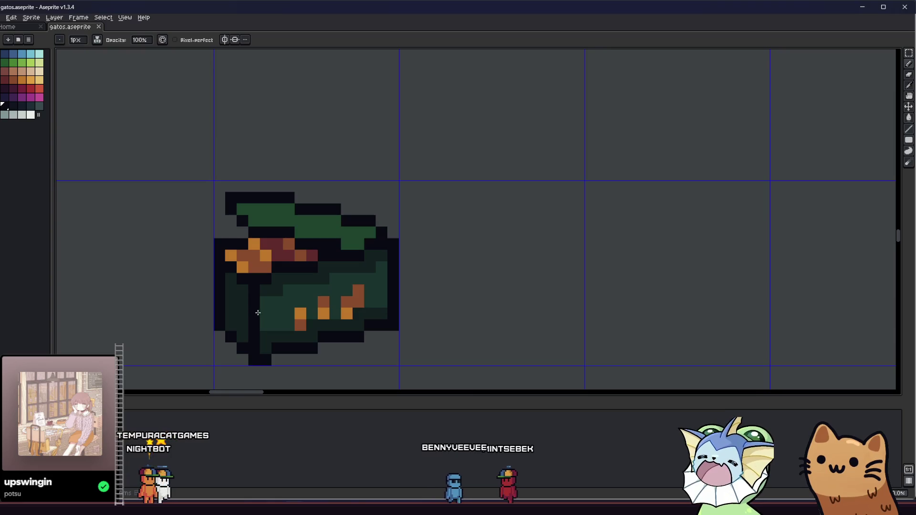
- Repaint the orange marks on the chest's front face dark red, leaving one brown pixel
scroll(267, 309, "up", 1)
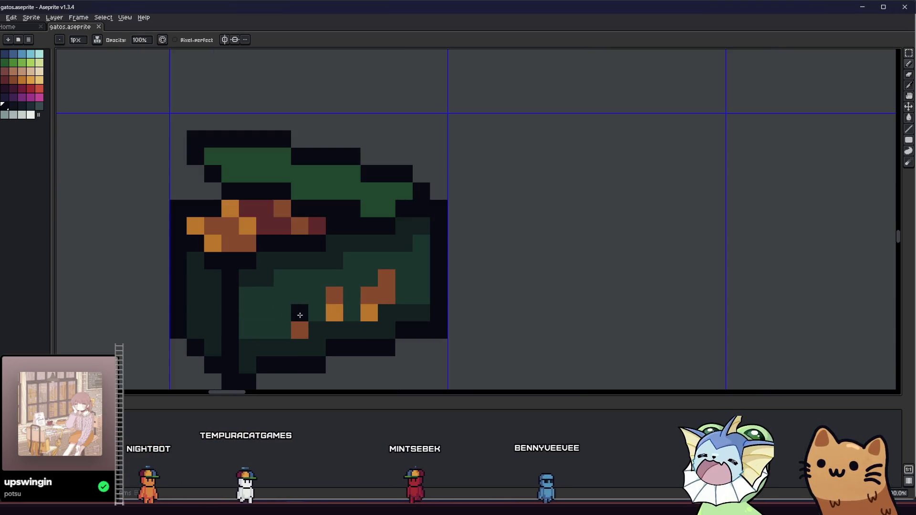
key("i")
left_click(299, 315)
left_click(5, 79)
key("b")
left_click(246, 285)
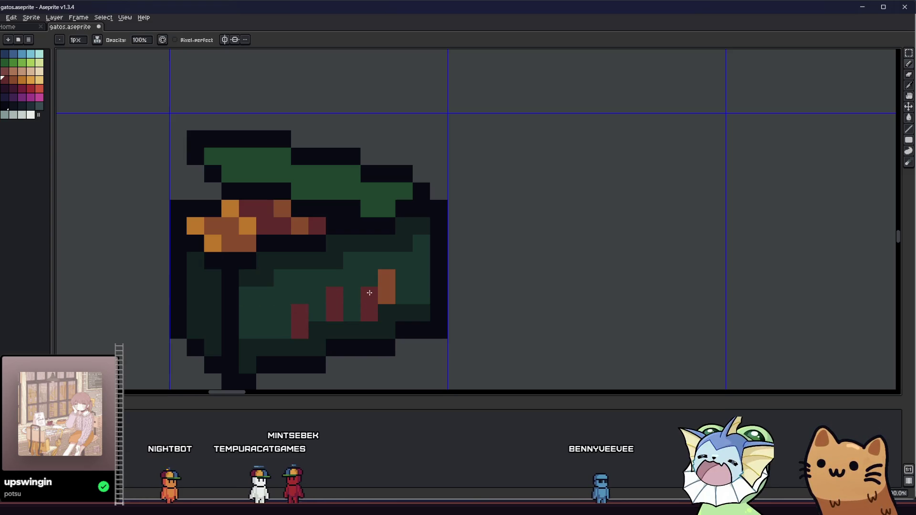
left_click_drag(386, 296, 388, 276)
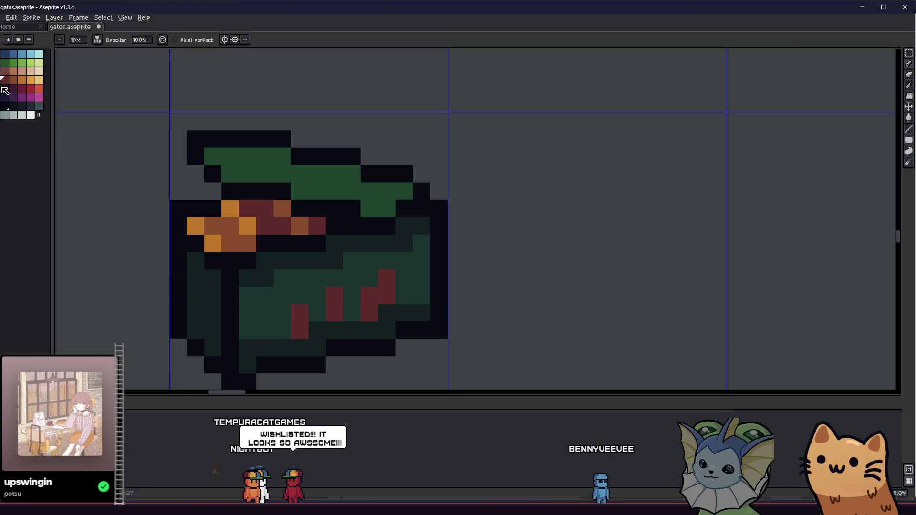
left_click(325, 308)
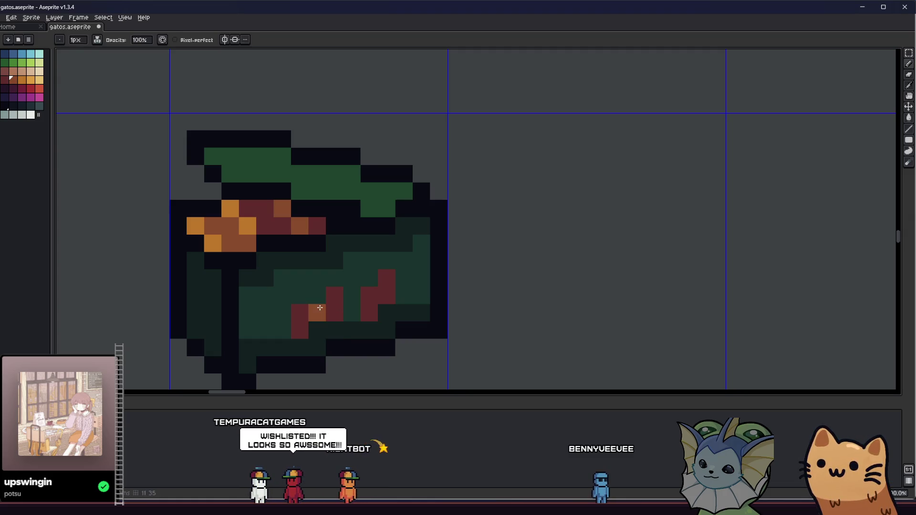
scroll(305, 324, "down", 8)
mouse_move(287, 334)
left_mouse_down()
mouse_move(246, 340)
mouse_move(407, 356)
mouse_move(505, 339)
left_mouse_up()
scroll(245, 340, "up", 4)
scroll(248, 342, "down", 3)
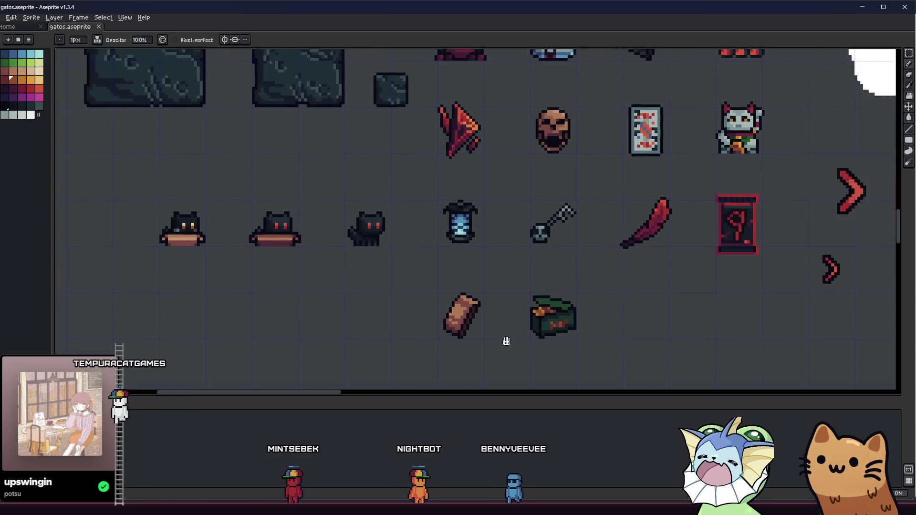
- Eyedrop a dark colour from the chest body
scroll(287, 329, "down", 2)
scroll(304, 311, "up", 4)
scroll(304, 311, "up", 3)
key("alt")
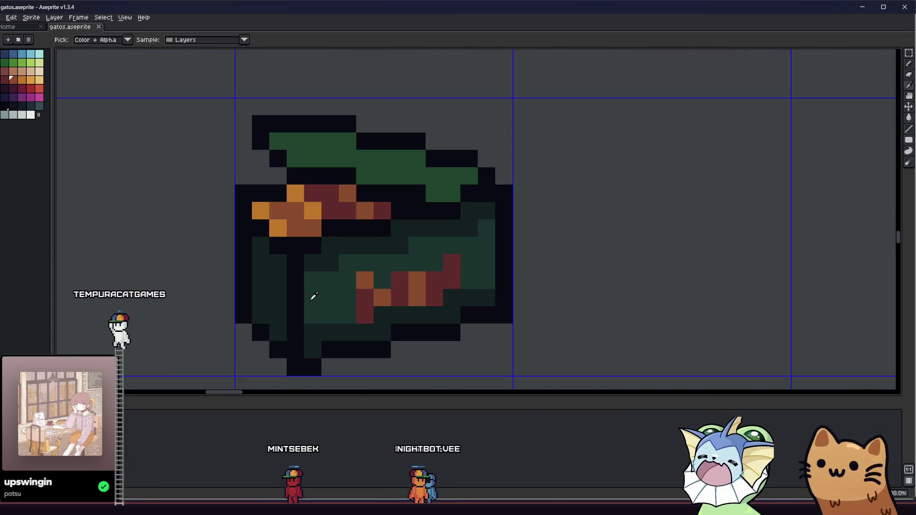
left_click(303, 176, "alt")
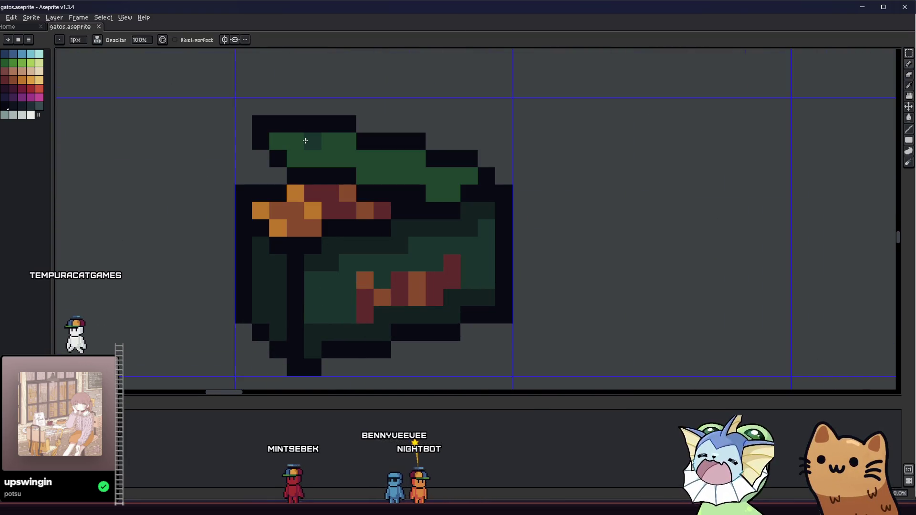
- Darken two green pixels in the middle of the chest lid with the Pencil
scroll(319, 168, "down", 4)
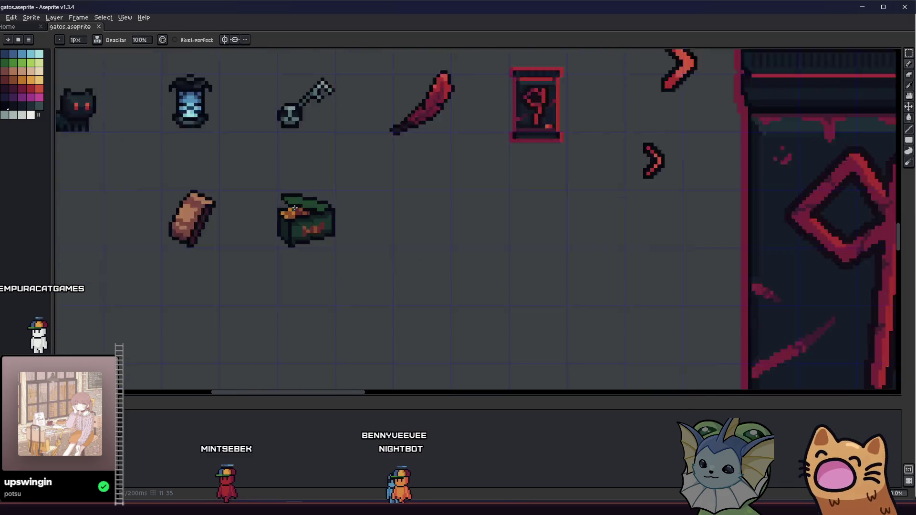
scroll(289, 196, "up", 3)
scroll(289, 195, "up", 1)
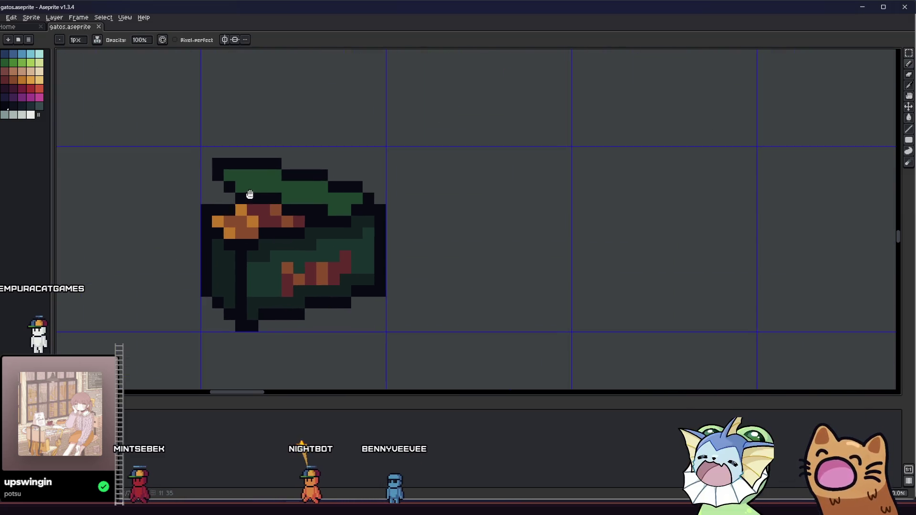
scroll(217, 212, "down", 3)
scroll(218, 212, "up", 3)
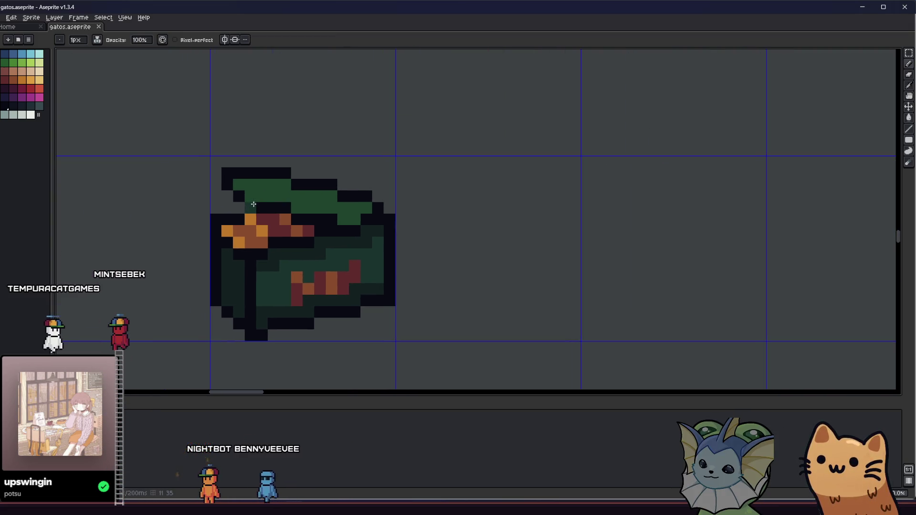
scroll(264, 204, "up", 1)
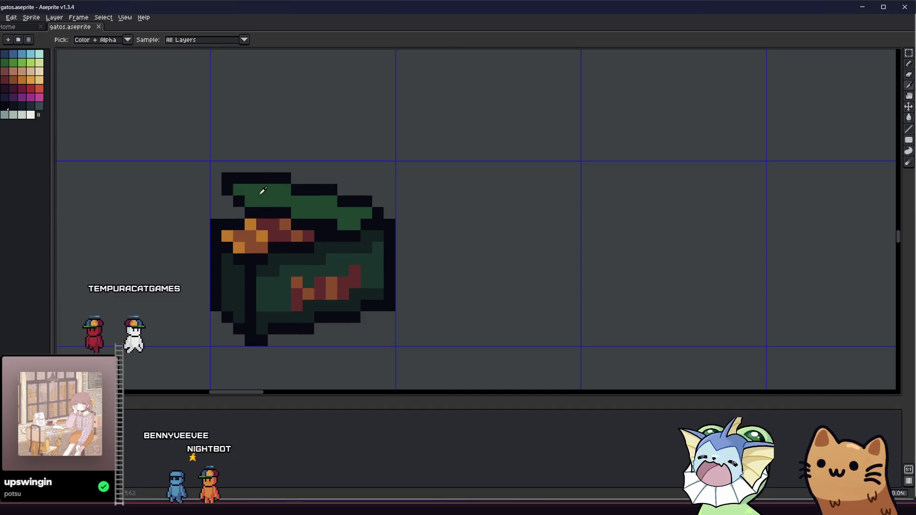
left_click_drag(284, 200, 297, 201)
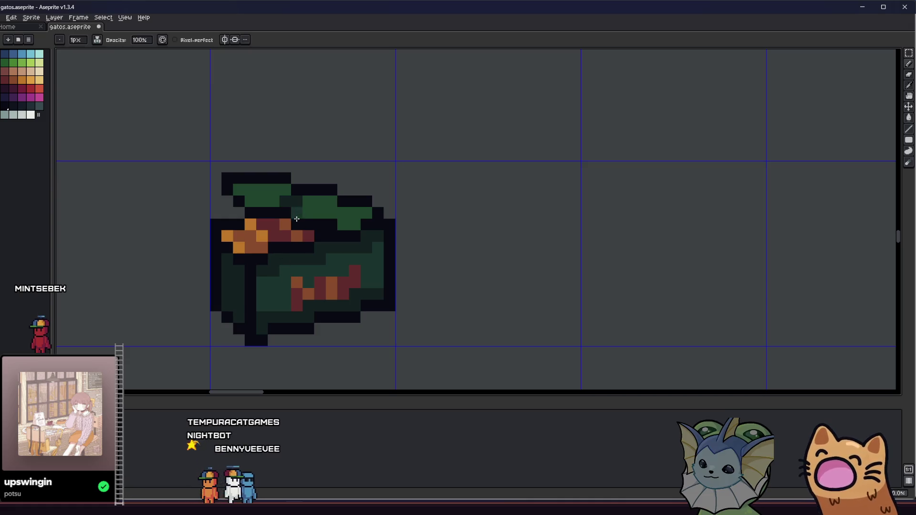
scroll(325, 210, "down", 5)
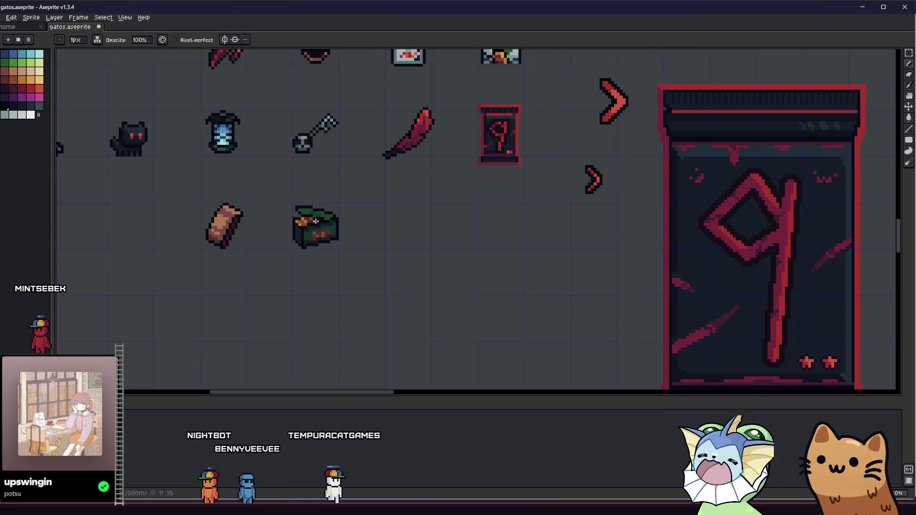
scroll(333, 213, "up", 6)
scroll(362, 204, "down", 4)
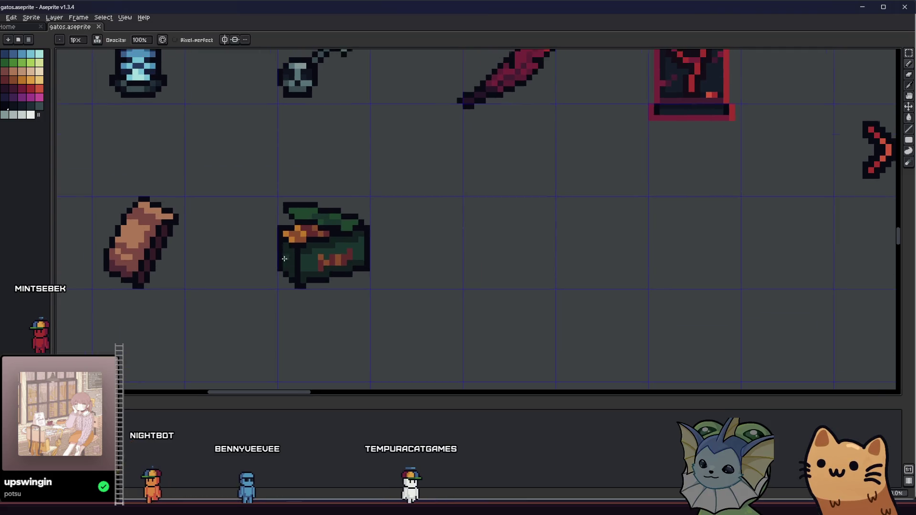
- Darken a pixel on the lid and save gatos.aseprite
scroll(300, 229, "up", 4)
left_click(396, 146)
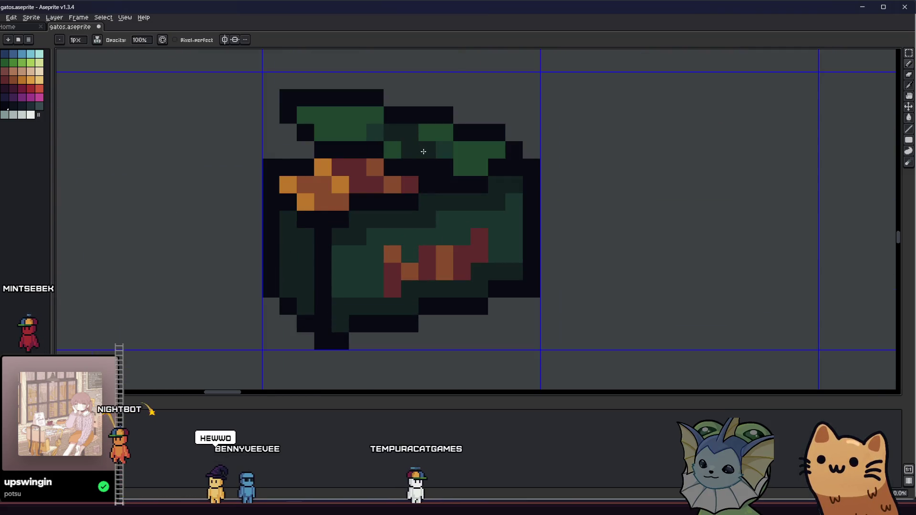
scroll(339, 245, "down", 4)
scroll(347, 270, "up", 5)
key("alt")
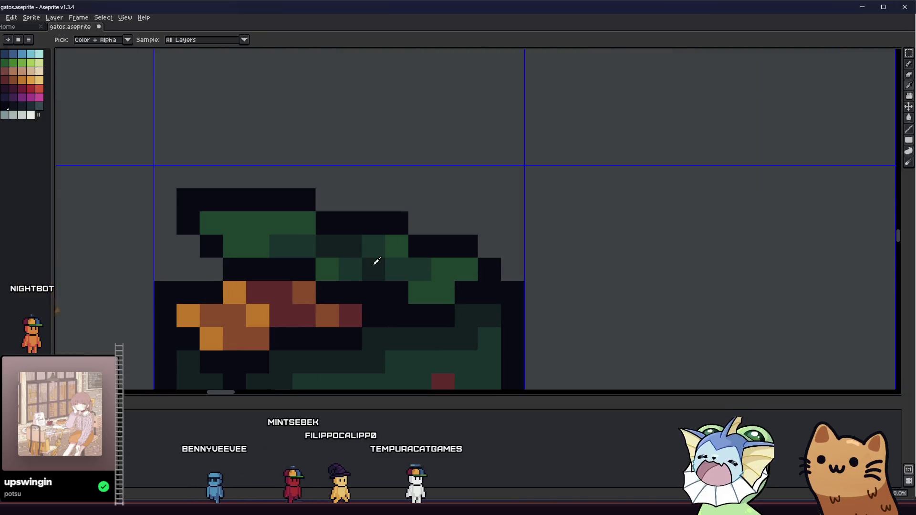
scroll(382, 265, "down", 4)
scroll(353, 280, "up", 4)
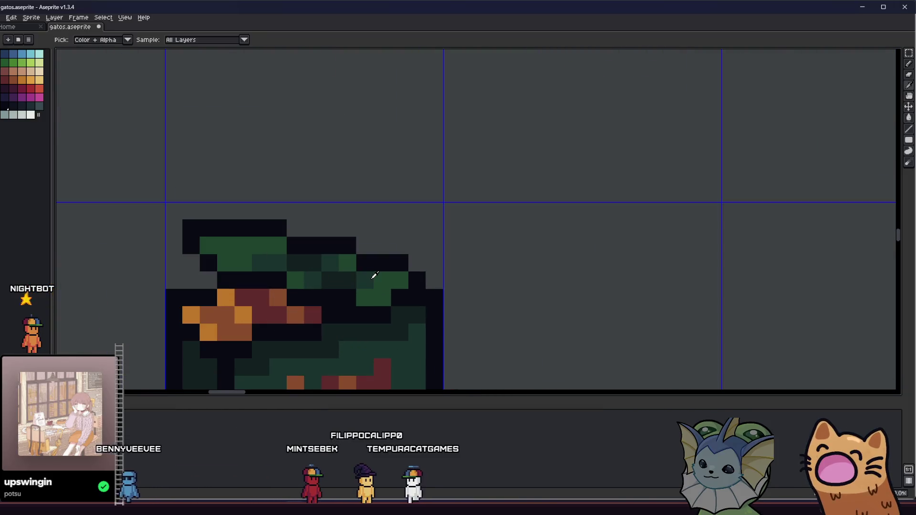
scroll(374, 278, "down", 4)
scroll(249, 310, "up", 3)
key("ctrl")
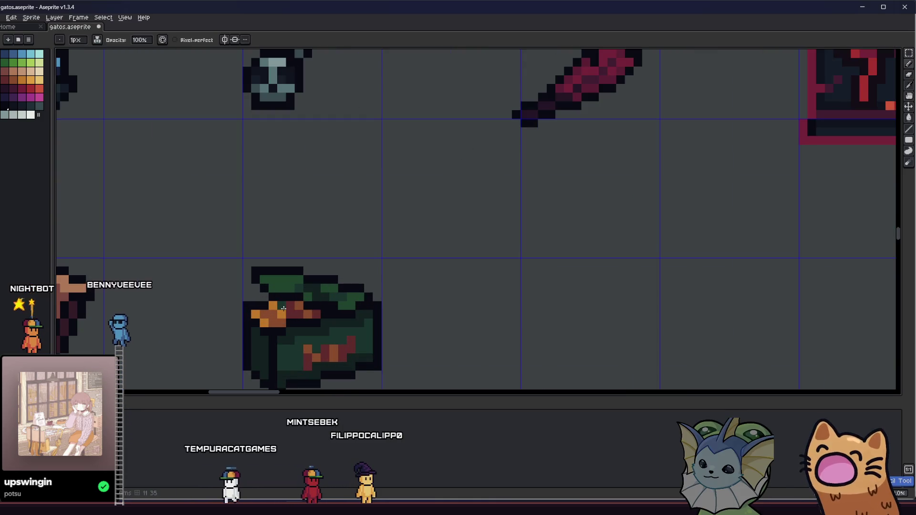
key("ctrl+s")
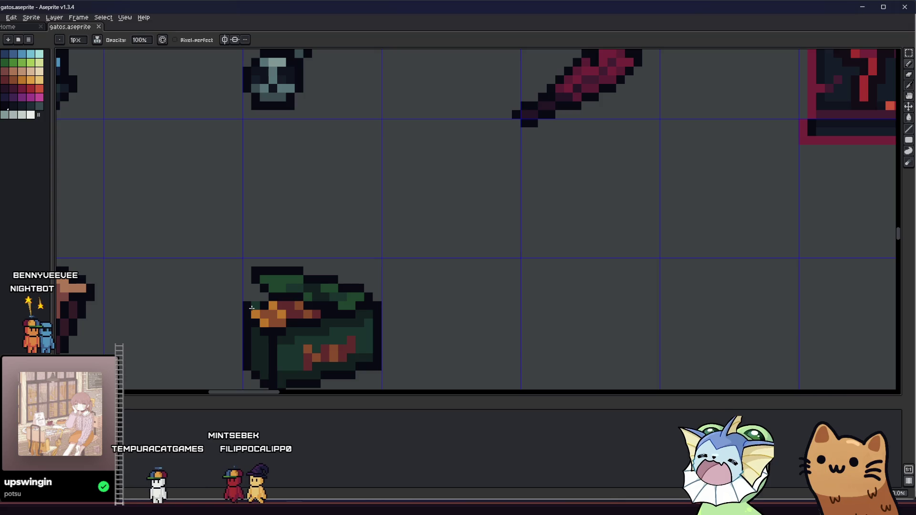
- Eyedrop a darker green from the lid and paint shading pixels across its middle
scroll(251, 307, "down", 5)
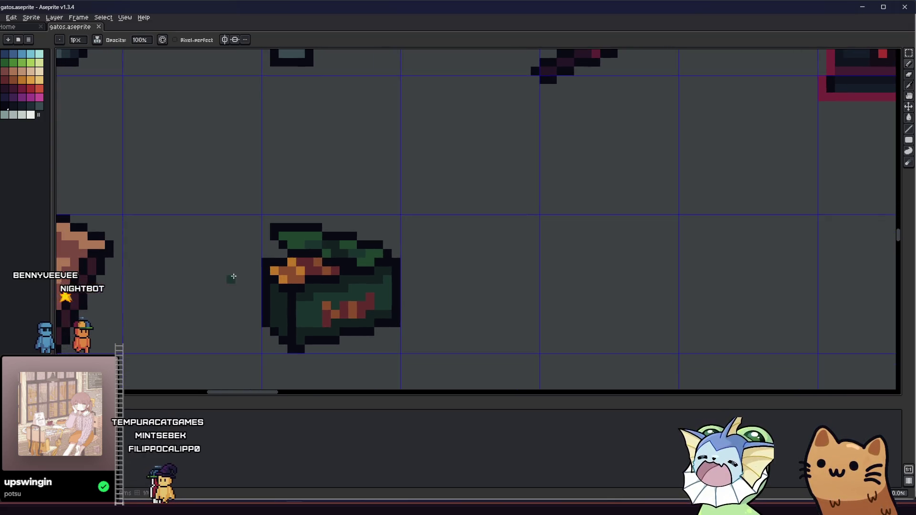
scroll(235, 283, "up", 3)
key("alt")
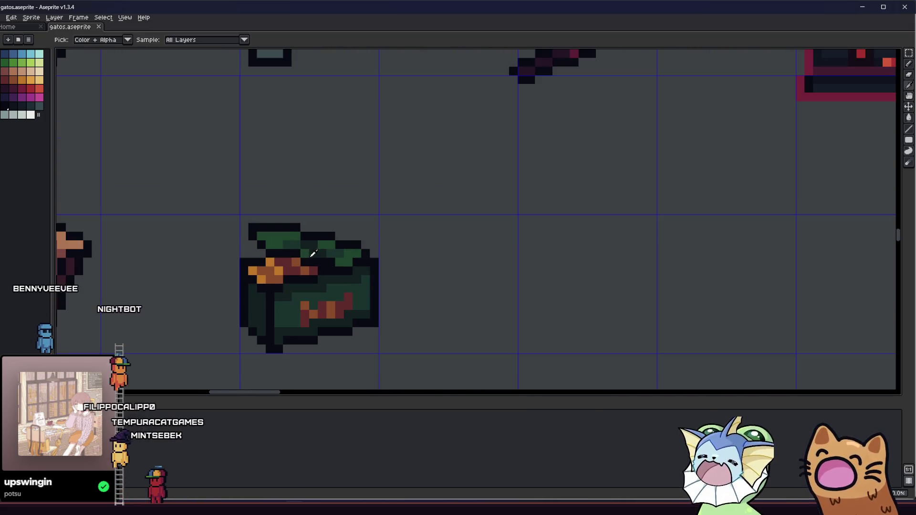
left_click(308, 250, "alt")
left_click(310, 254)
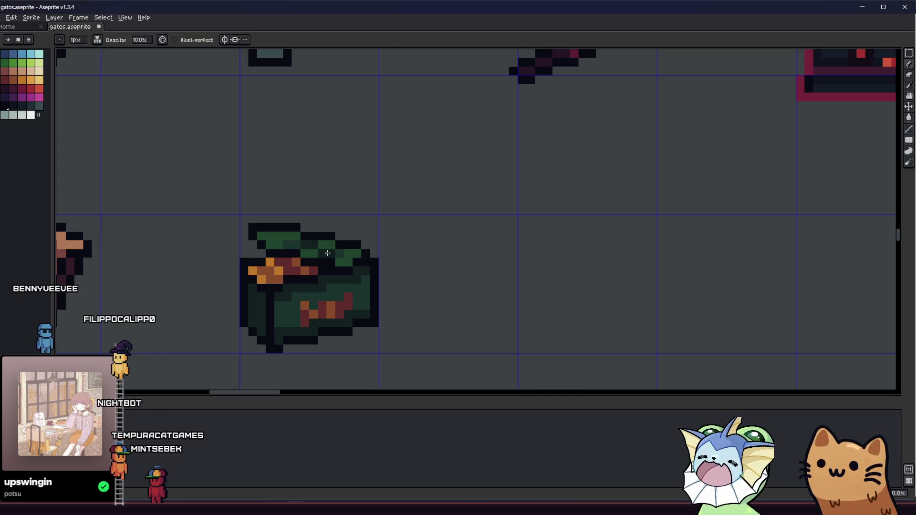
left_click(302, 244, "alt")
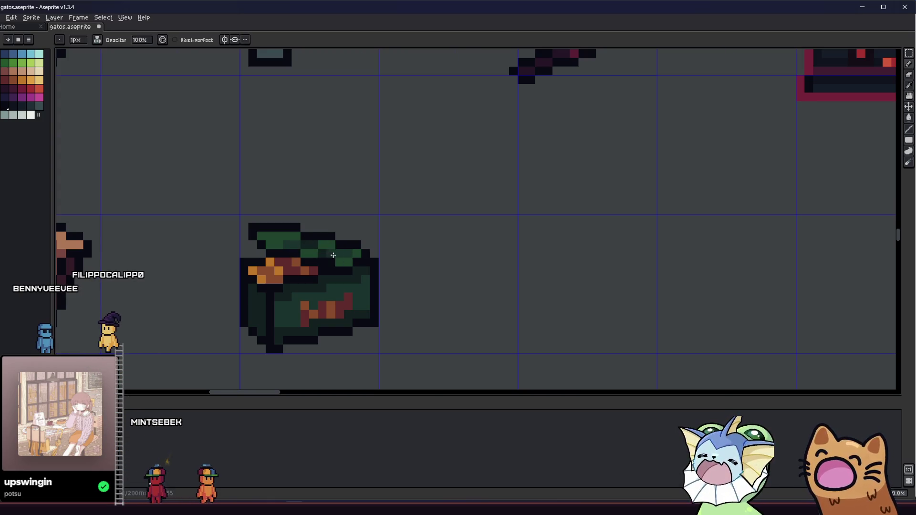
scroll(333, 255, "down", 3)
- Paint a dark shading pixel on the bag's lower left side with the Pencil
mouse_move(208, 300)
left_mouse_down()
mouse_move(112, 321)
mouse_move(228, 298)
left_mouse_up()
scroll(177, 302, "down", 1)
scroll(177, 302, "up", 1)
scroll(295, 301, "up", 2)
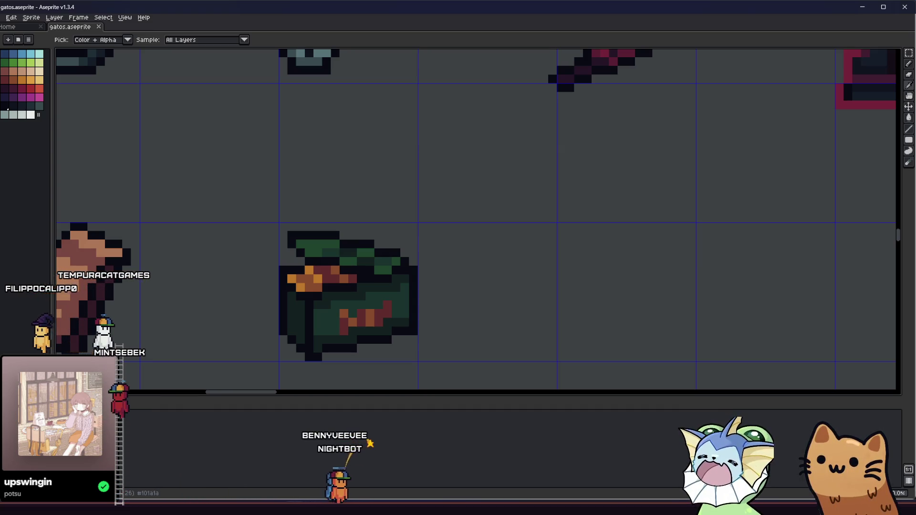
key("b")
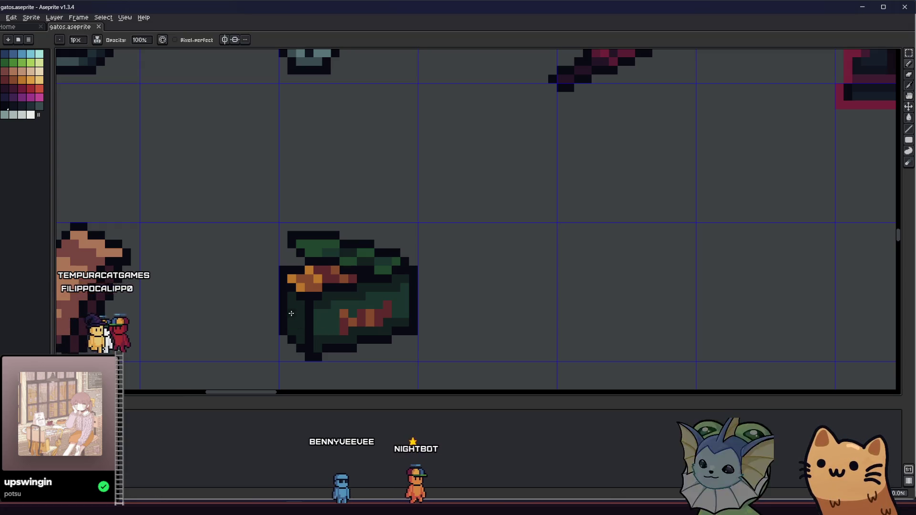
scroll(290, 304, "up", 1)
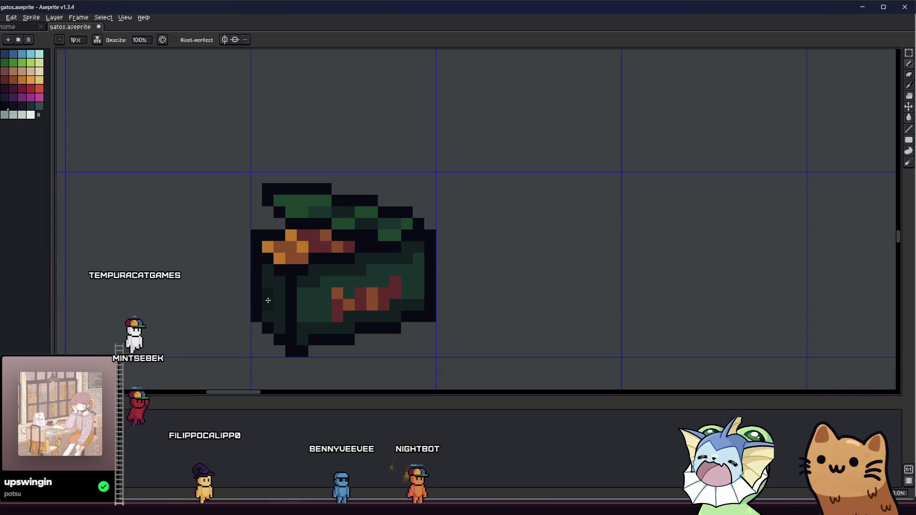
scroll(274, 305, "down", 3)
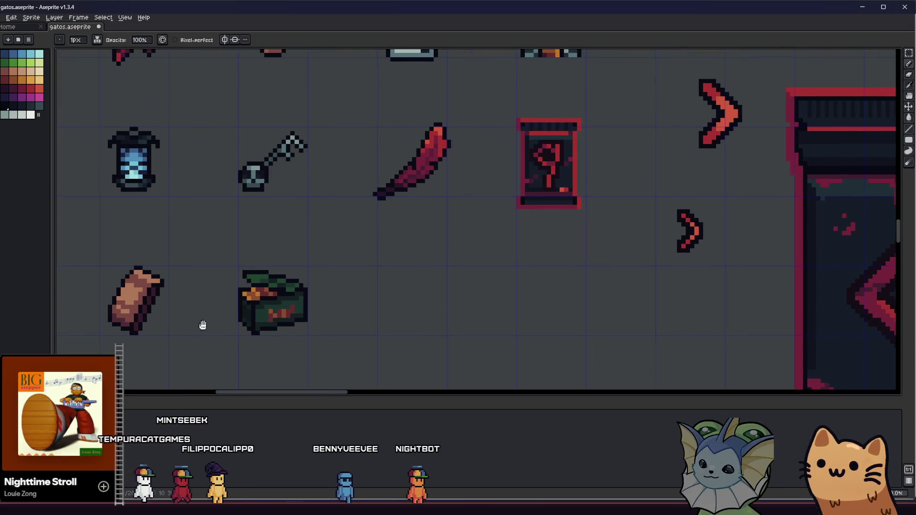
scroll(231, 324, "up", 3)
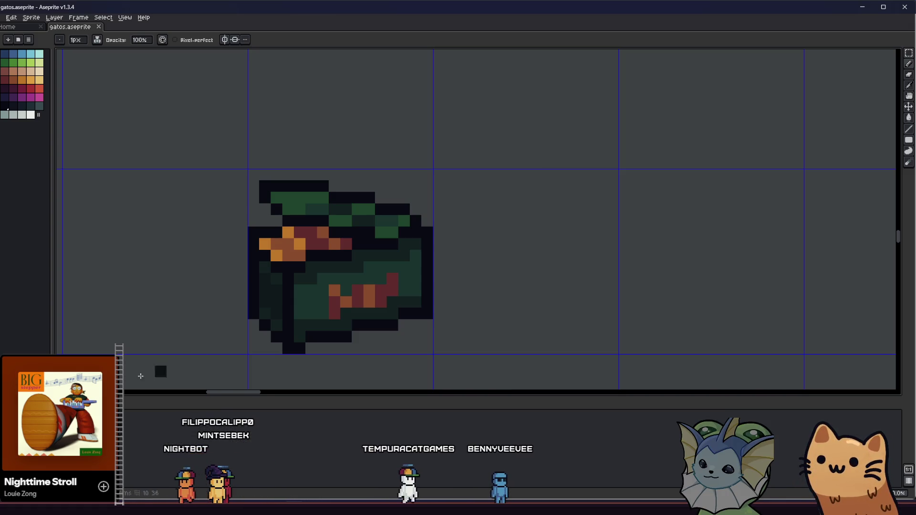
left_click(273, 291)
- Save the sprite sheet with Ctrl+S
key("ctrl+s")
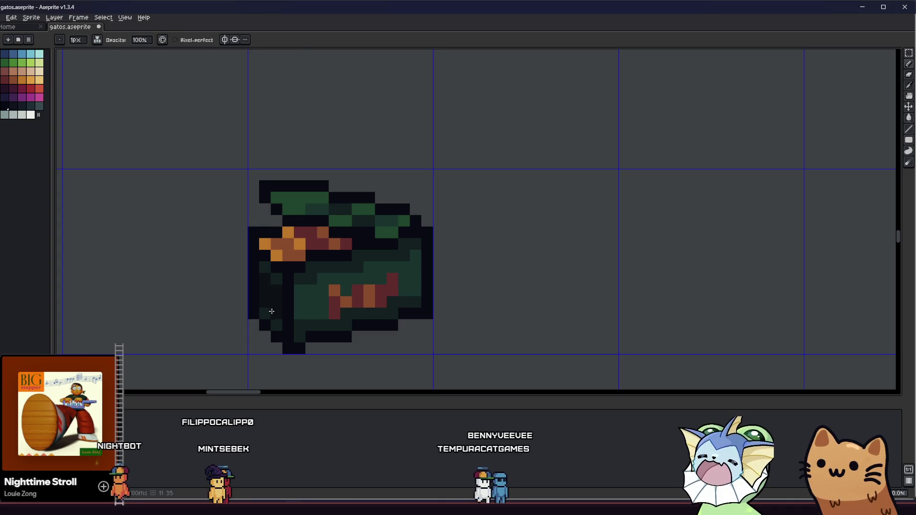
scroll(186, 341, "down", 4)
key("v")
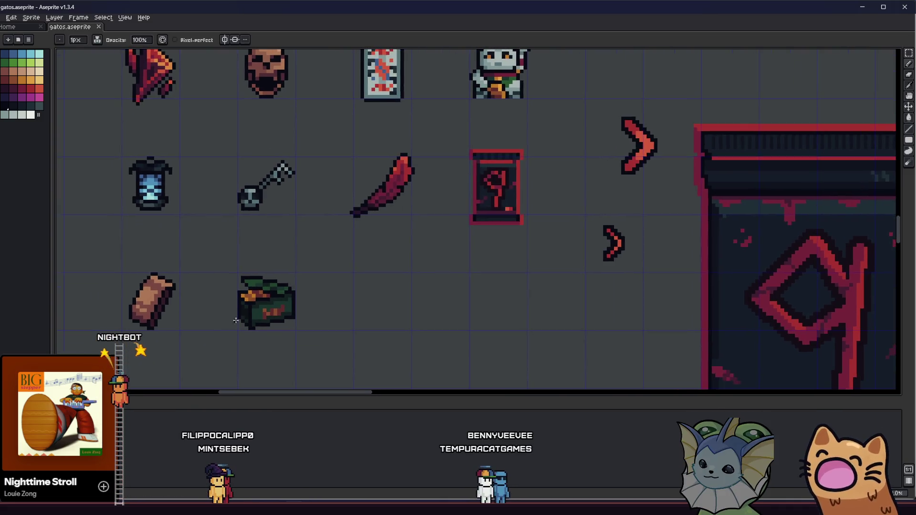
scroll(217, 329, "up", 3)
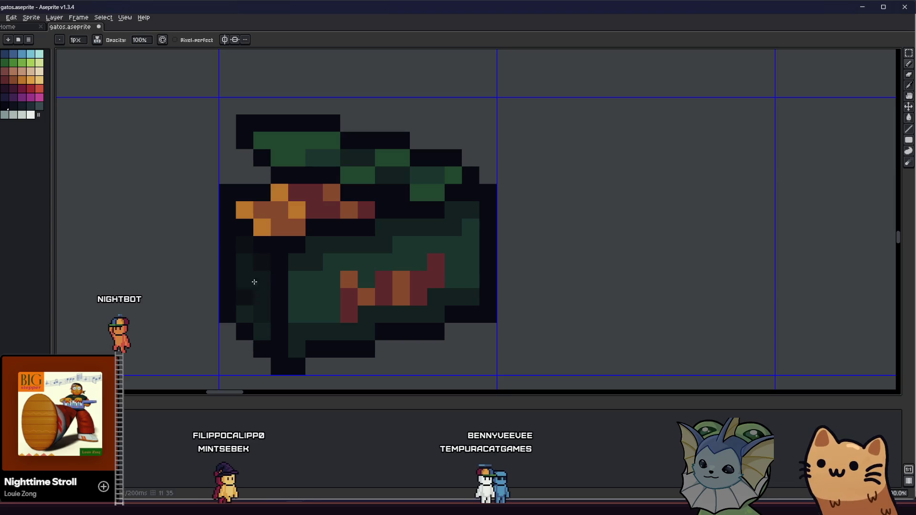
- Save the sheet, then darken a row of pixels along the bag's lower body
key("ctrl+s")
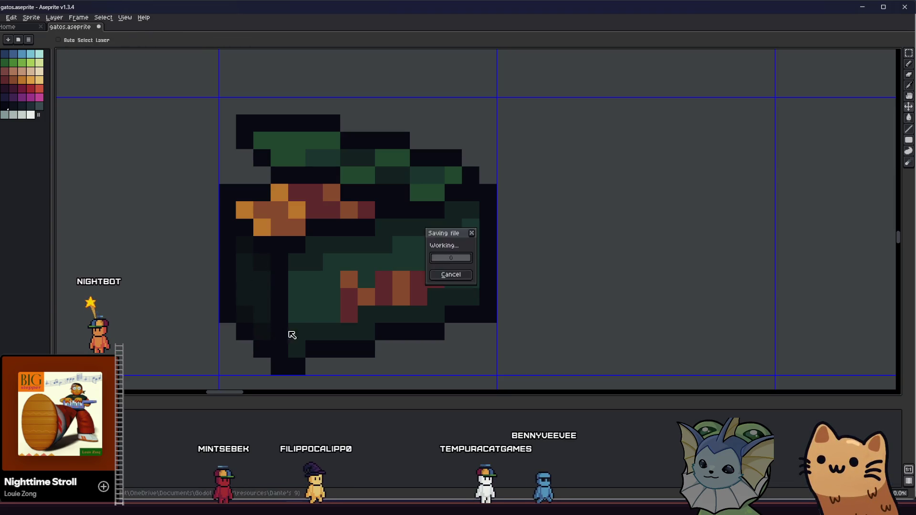
mouse_move(305, 329)
left_mouse_down()
mouse_move(362, 327)
mouse_move(452, 299)
left_mouse_up()
scroll(305, 331, "down", 5)
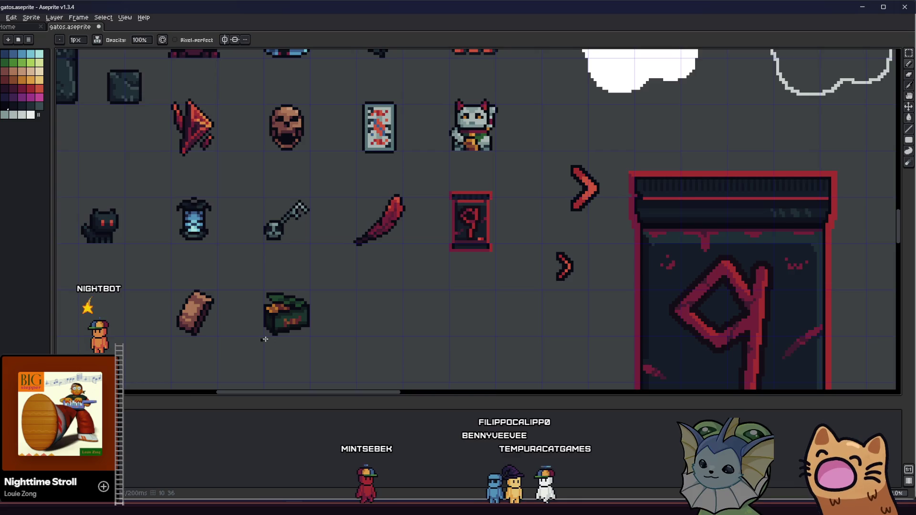
scroll(285, 333, "up", 3)
scroll(300, 309, "down", 2)
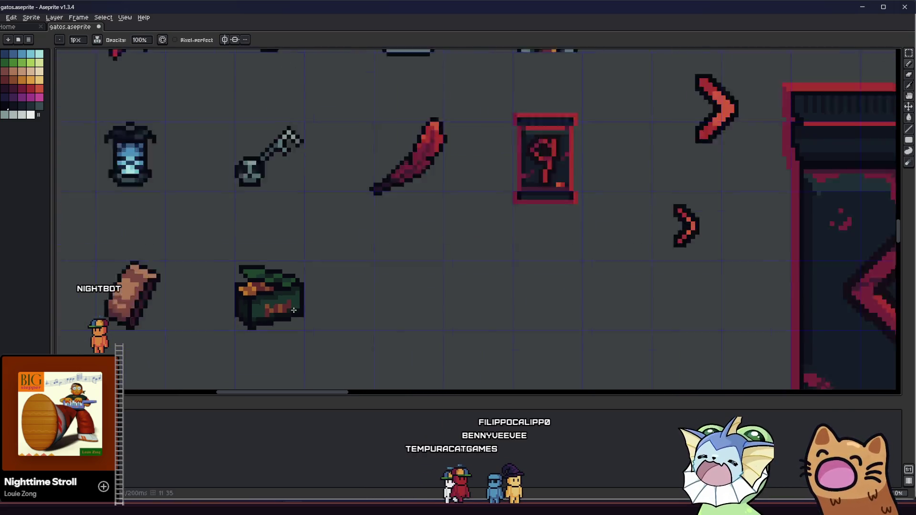
scroll(208, 333, "up", 2)
- Zoom out and pan around the sheet, then zoom back in on the chest
key("i")
scroll(293, 309, "up", 1)
key("b")
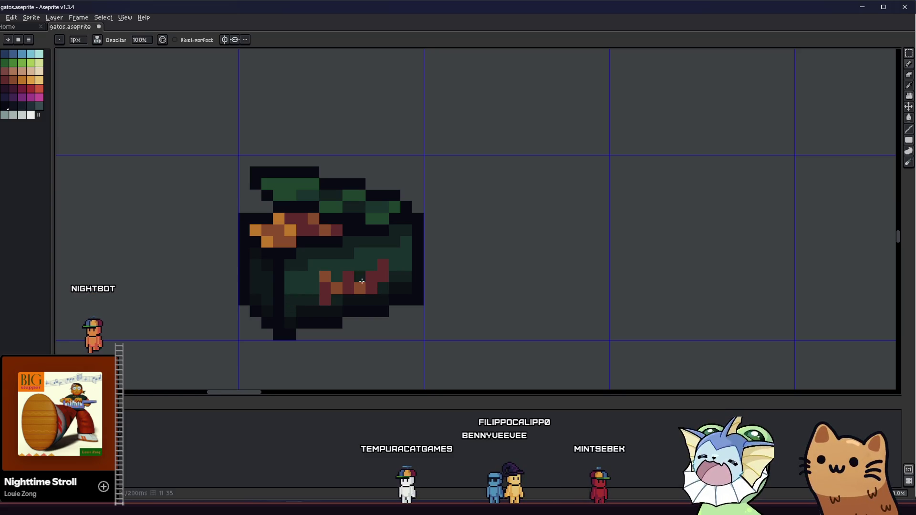
scroll(286, 296, "down", 2)
scroll(360, 302, "up", 3)
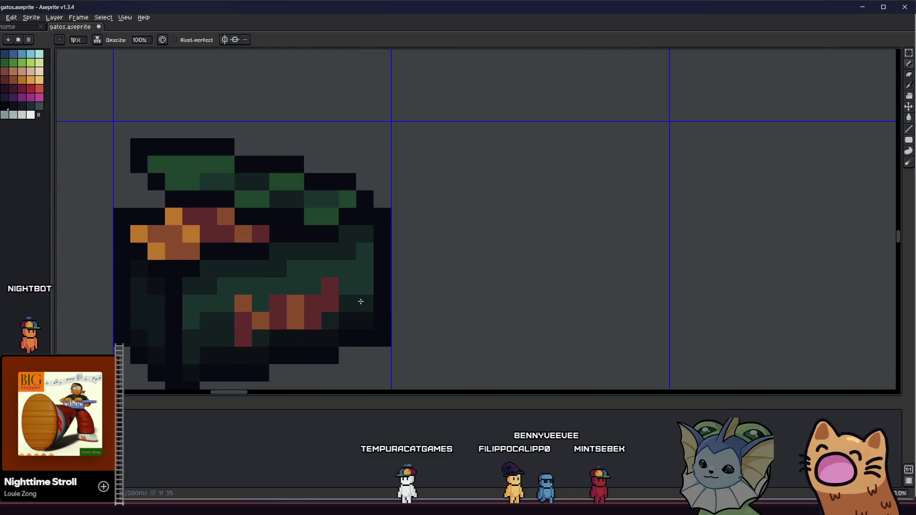
scroll(353, 290, "down", 2)
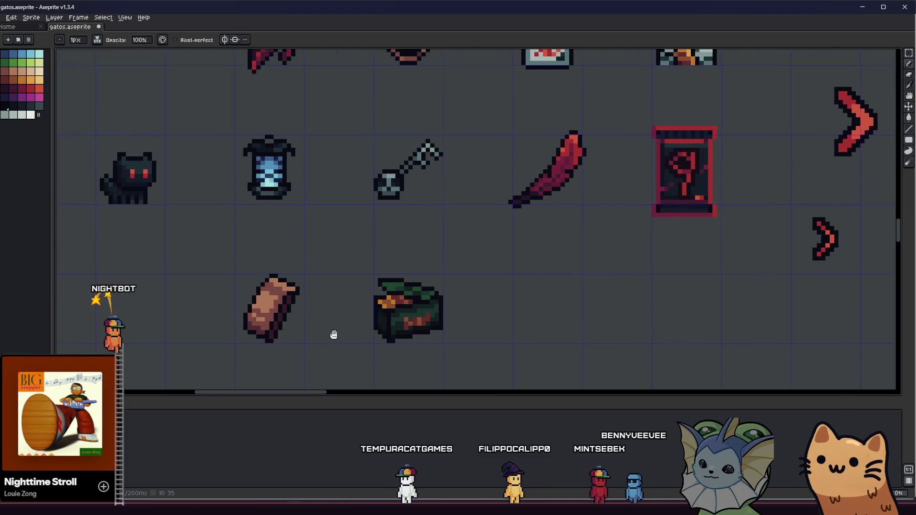
scroll(430, 314, "up", 1)
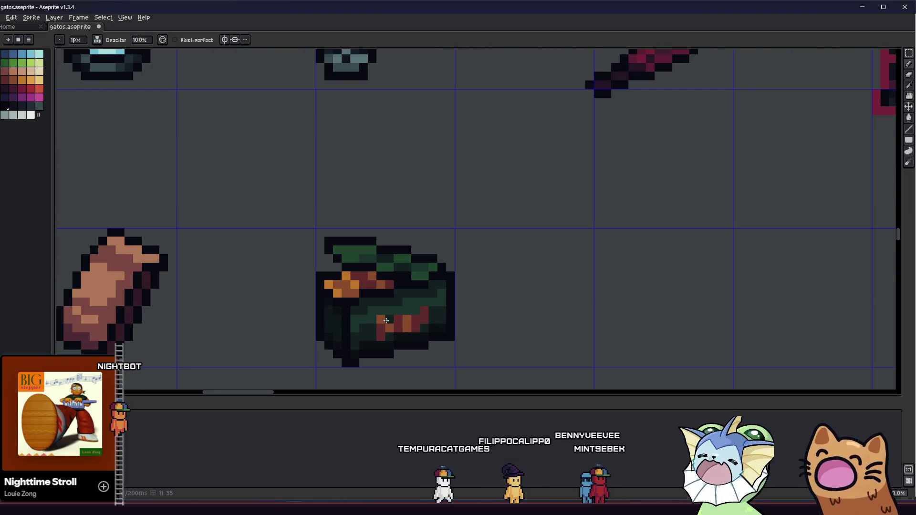
scroll(388, 320, "down", 2)
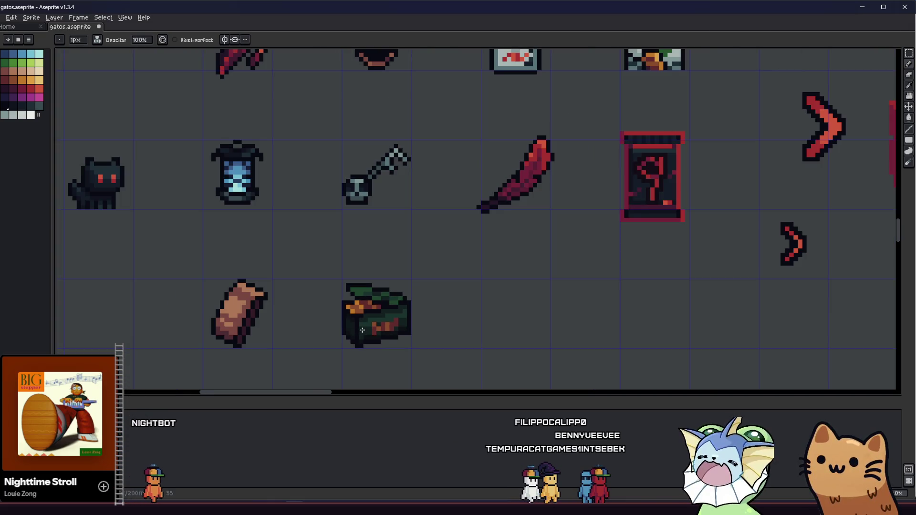
scroll(309, 341, "down", 2)
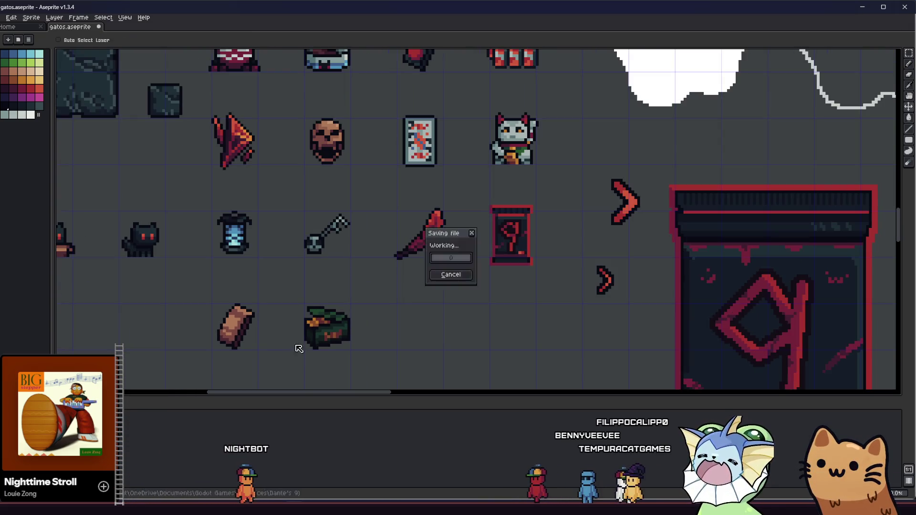
mouse_move(285, 338)
left_mouse_down()
mouse_move(262, 321)
mouse_move(271, 302)
mouse_move(229, 293)
mouse_move(261, 292)
left_mouse_up()
scroll(281, 304, "up", 1)
scroll(280, 306, "down", 1)
scroll(280, 305, "down", 2)
scroll(242, 295, "up", 2)
scroll(221, 290, "up", 1)
scroll(261, 293, "up", 1)
scroll(293, 300, "up", 2)
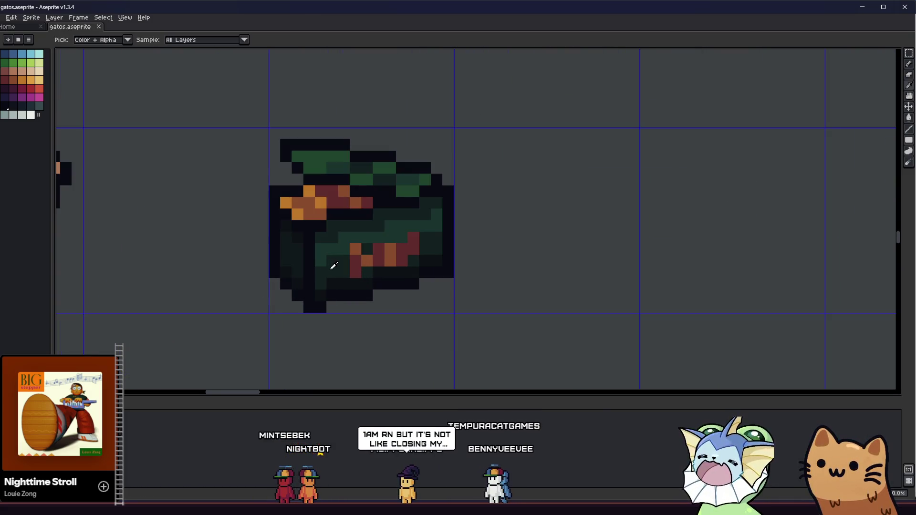
- Bucket-fill the chest's four near-black lower-body regions with mid-green and save
key("g")
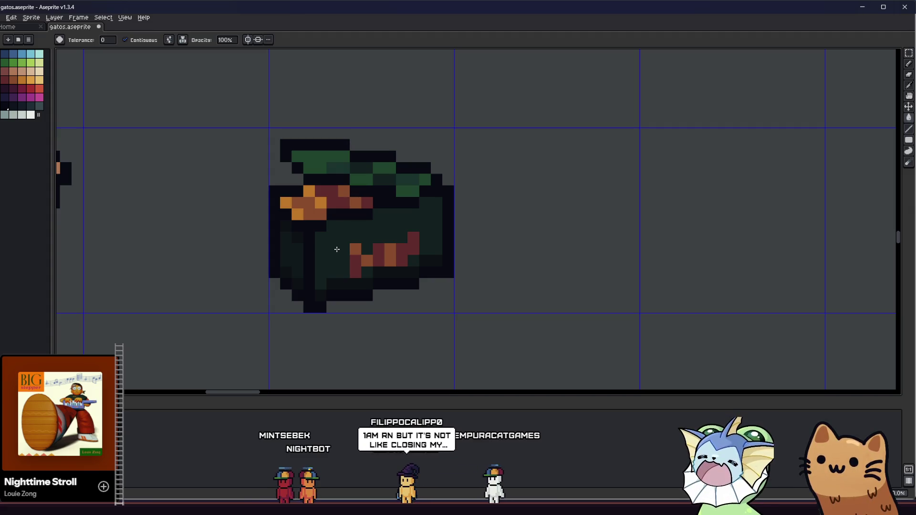
left_click(336, 249)
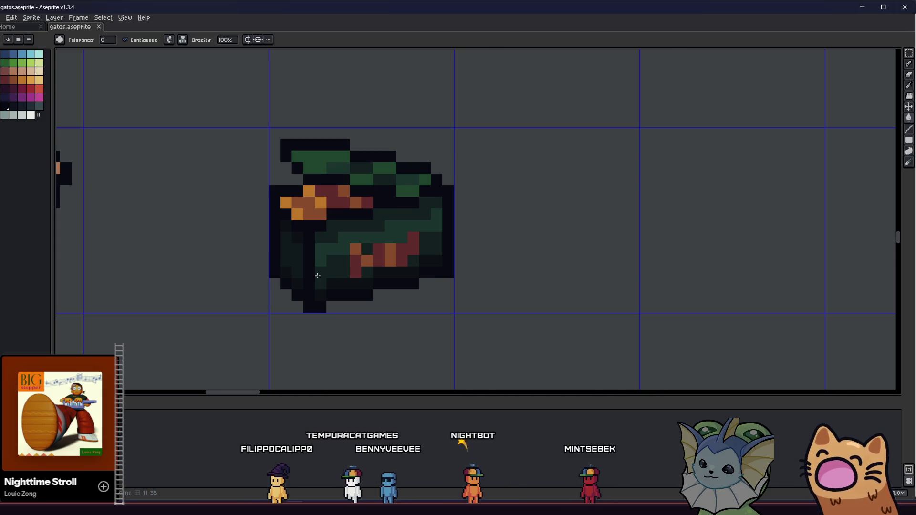
key("i")
key("g")
left_click(326, 255)
left_click(414, 262)
left_click(374, 212, "alt")
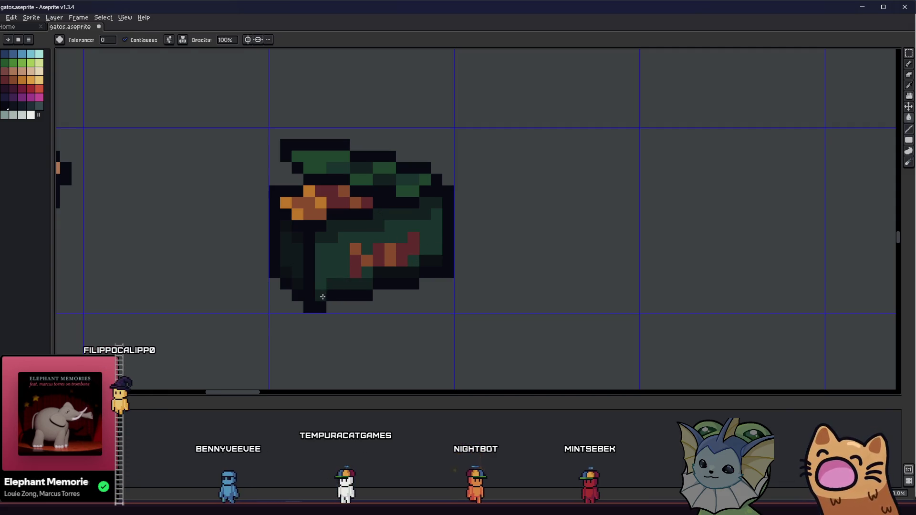
scroll(410, 274, "down", 5)
key("ctrl+s")
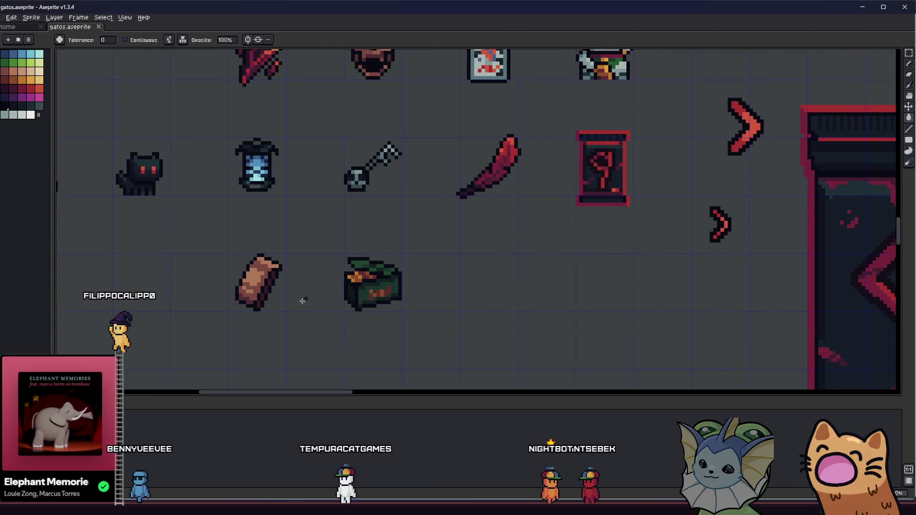
- Zoom in and out on the chest, making small shading touch-ups with Pencil and Eyedropper
scroll(306, 296, "down", 3)
scroll(315, 292, "up", 1)
scroll(259, 297, "down", 1)
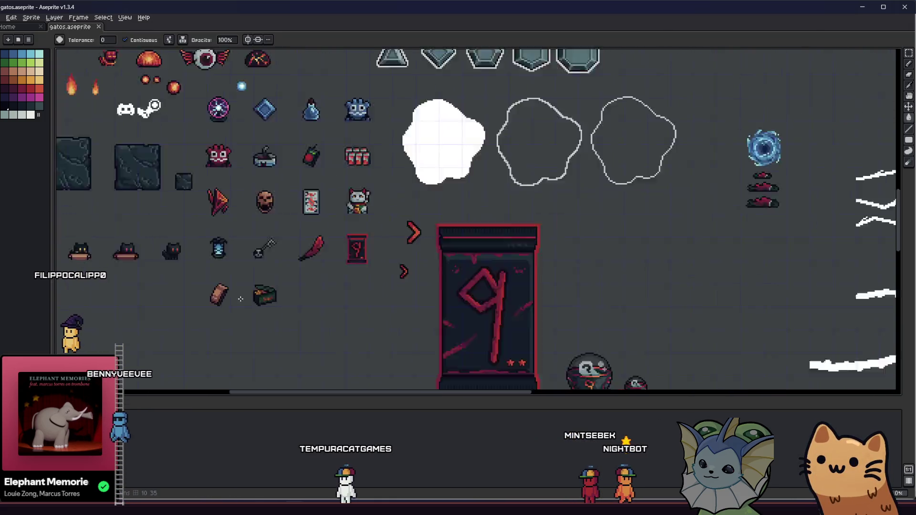
scroll(272, 289, "up", 5)
scroll(275, 284, "down", 2)
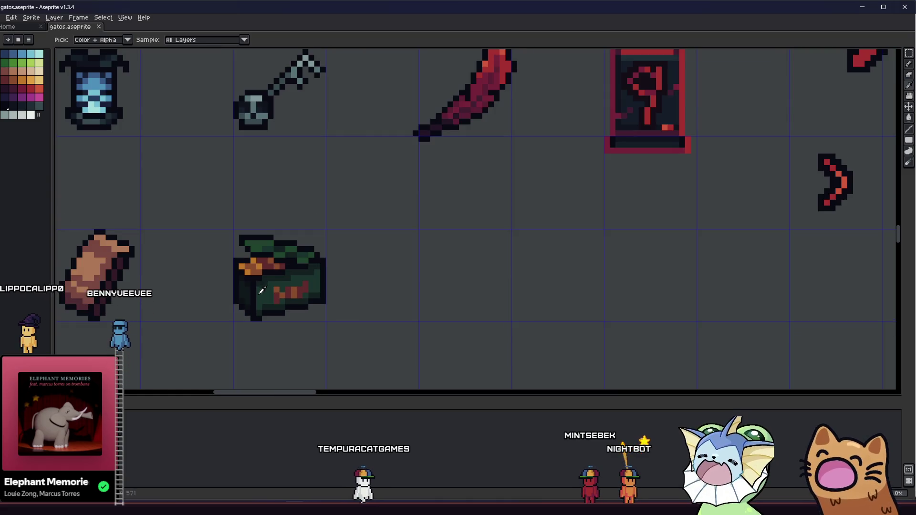
scroll(253, 310, "up", 4)
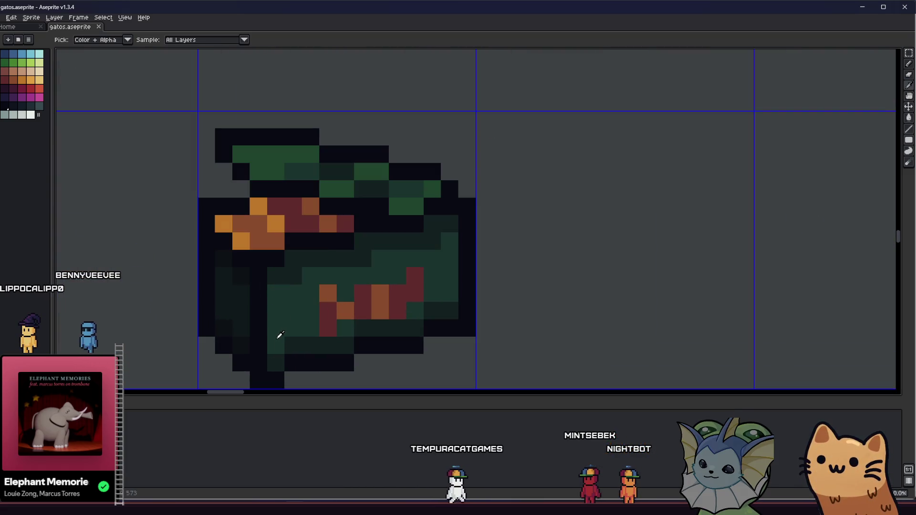
scroll(278, 332, "down", 3)
scroll(277, 267, "up", 1)
key("b")
key("b")
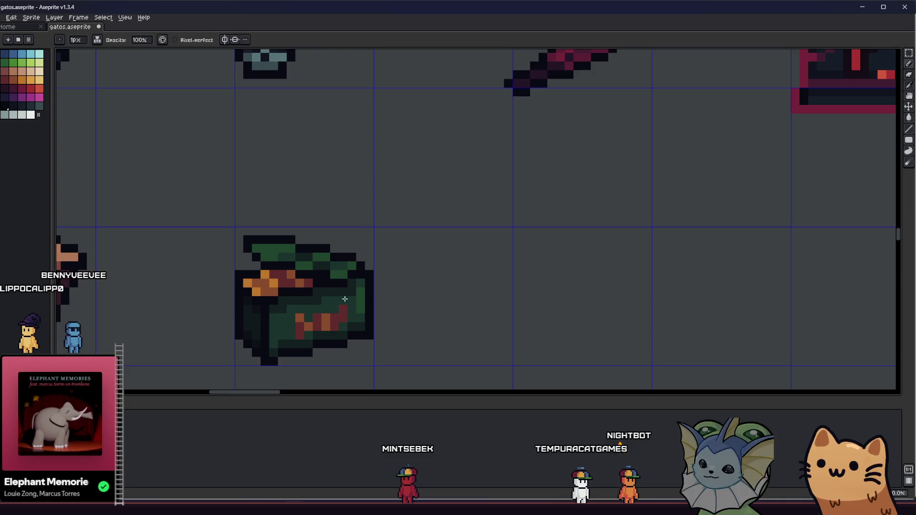
scroll(334, 310, "down", 4)
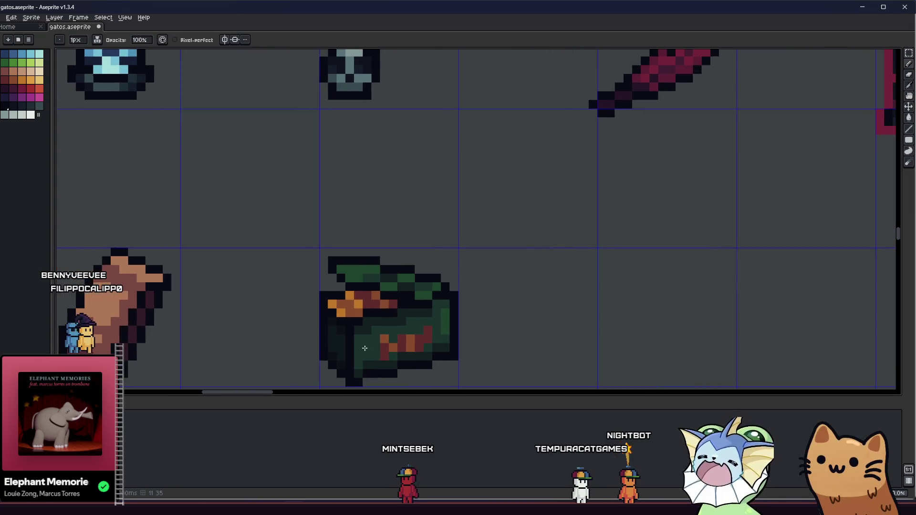
key("i")
scroll(311, 334, "down", 2)
key("v")
left_click_drag(425, 351, 394, 348)
key("i")
scroll(323, 324, "up", 5)
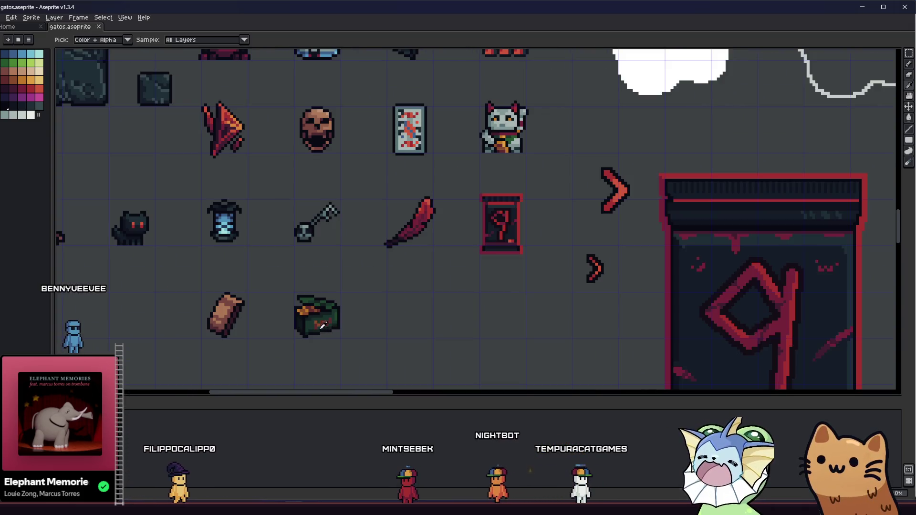
scroll(314, 310, "down", 3)
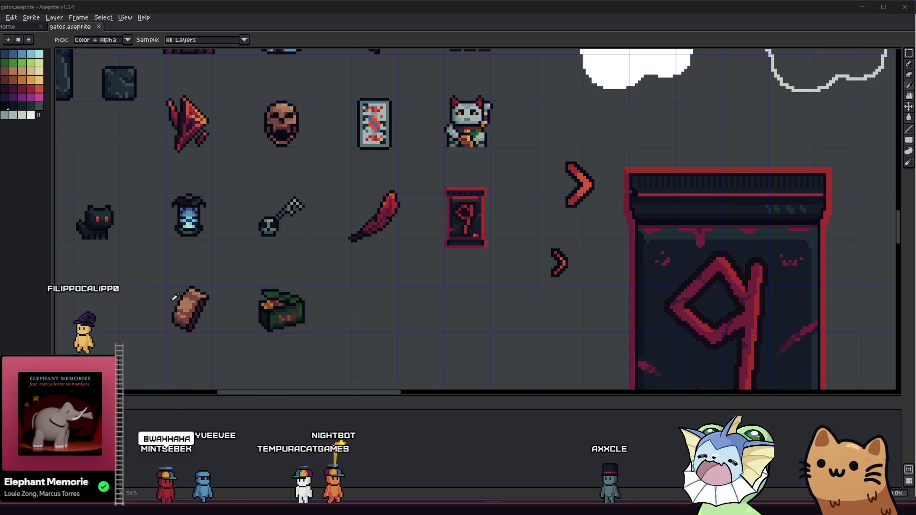
- Pick the brown-red from the chest marks and recolour two orange pixels dark red
scroll(270, 318, "up", 5)
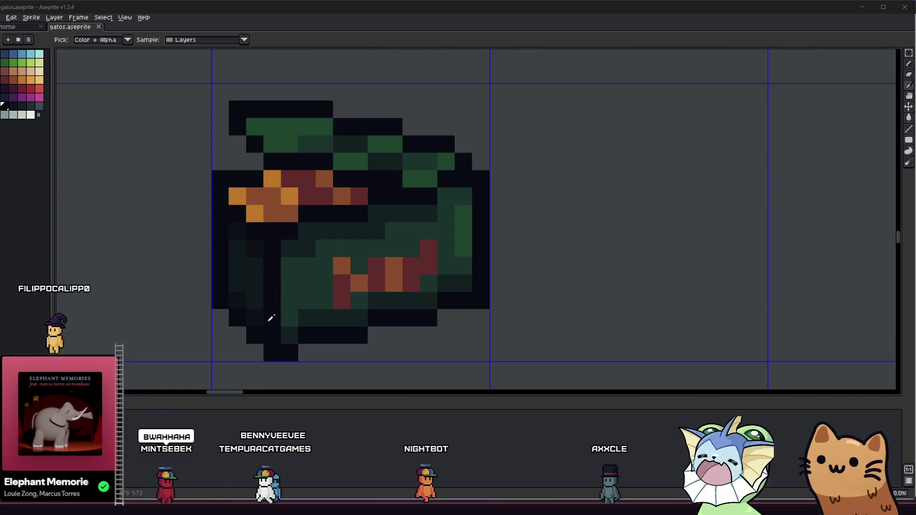
scroll(237, 342, "down", 5)
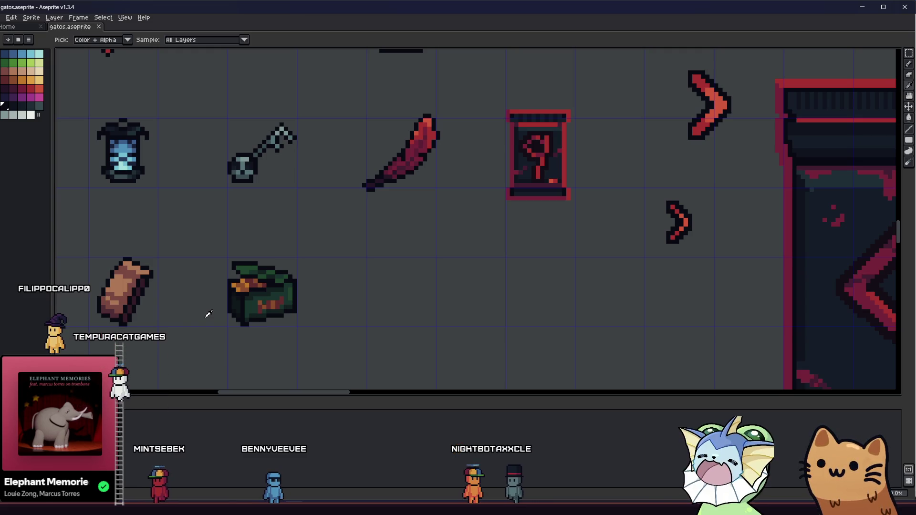
scroll(259, 312, "up", 4)
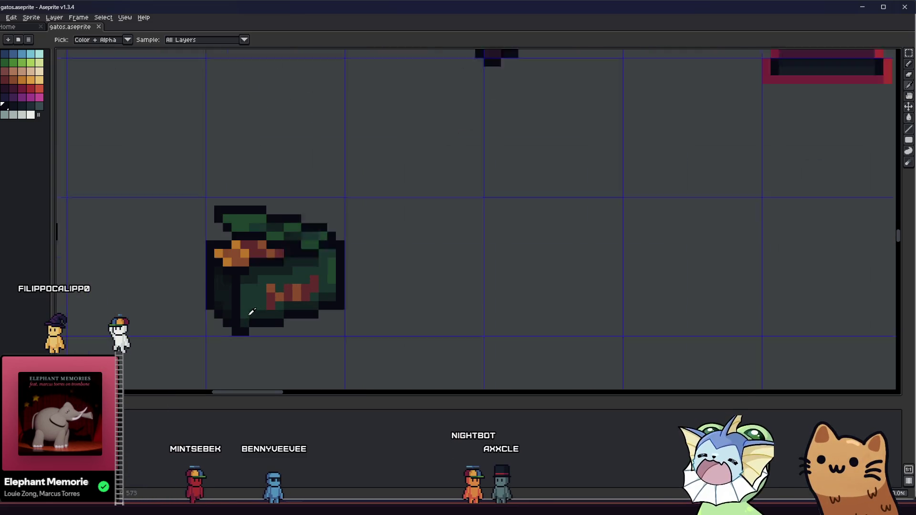
left_click(335, 272, "alt")
left_click(353, 265)
scroll(353, 265, "down", 3)
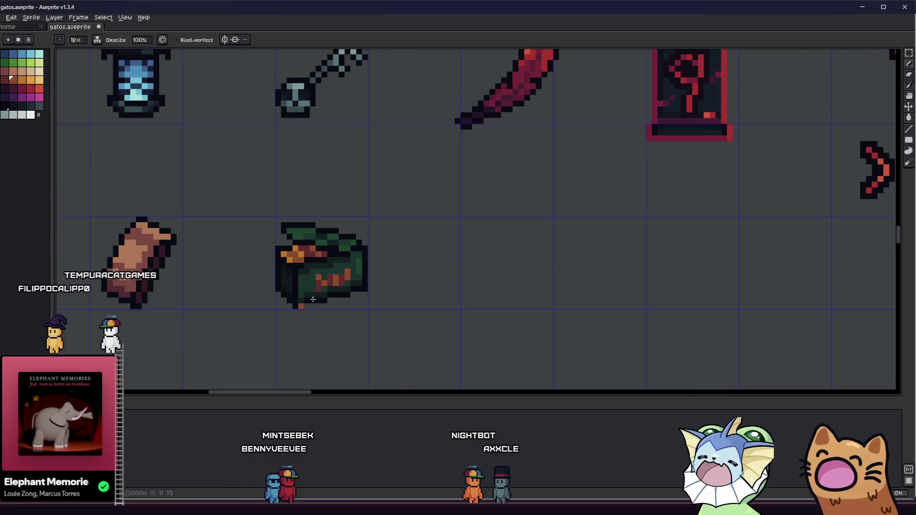
scroll(297, 344, "up", 3)
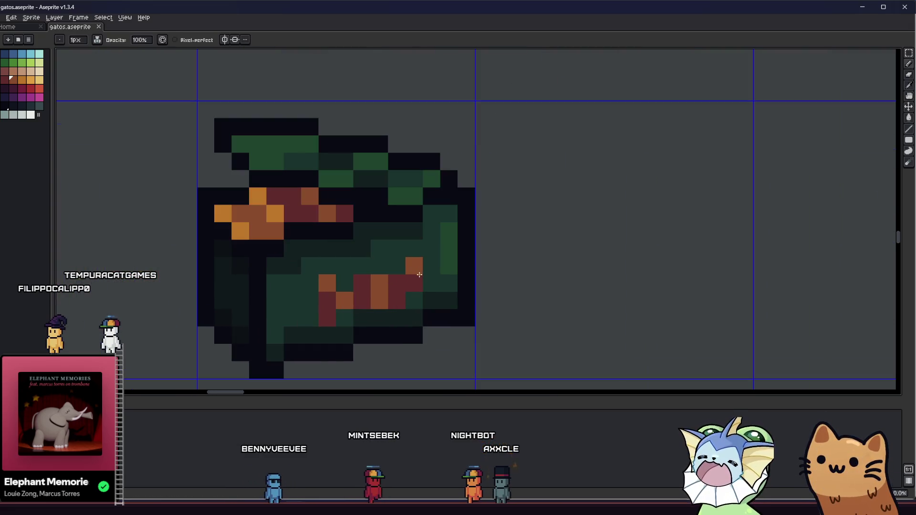
scroll(418, 276, "down", 7)
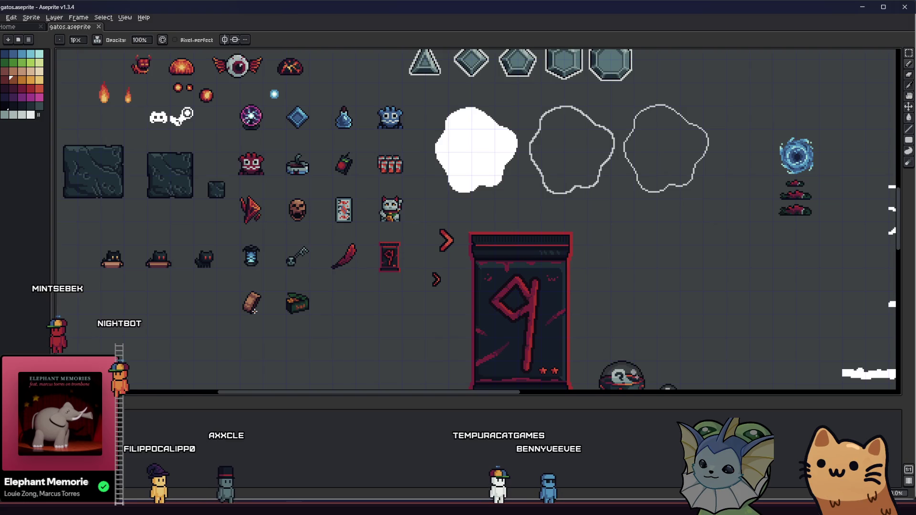
- Paint over the lower chest's orange and red marks with green
scroll(305, 307, "up", 1)
scroll(304, 306, "up", 2)
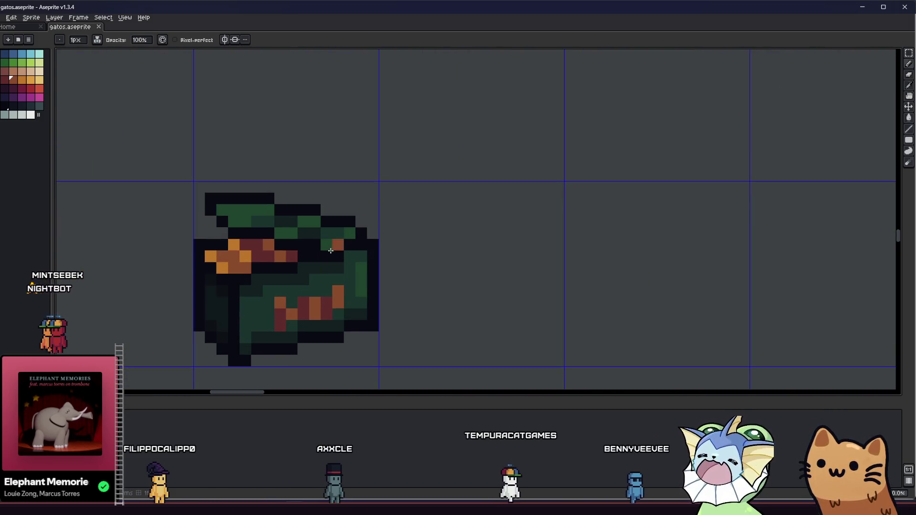
scroll(283, 323, "up", 1)
mouse_move(283, 323)
left_mouse_down()
mouse_move(292, 306)
mouse_move(348, 307)
mouse_move(312, 292)
mouse_move(339, 291)
left_mouse_up()
left_click(364, 286)
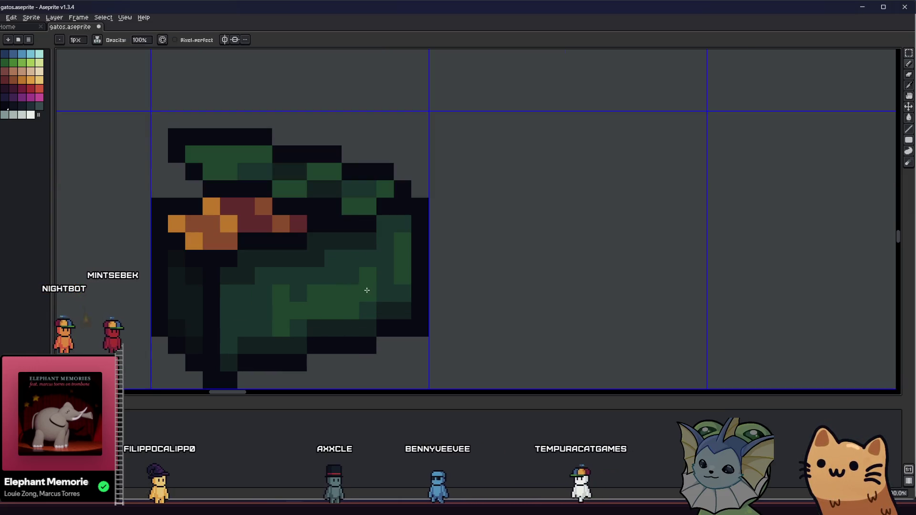
- Bucket-fill areas of the chest's green front with a lighter green
key("g")
left_click(271, 273)
left_click(306, 300)
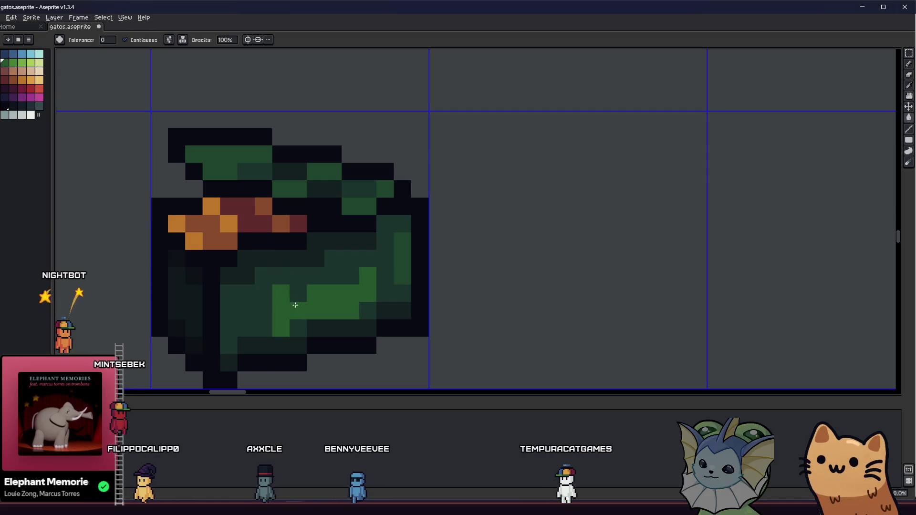
scroll(296, 303, "down", 5)
scroll(370, 268, "up", 4)
- Add lighter green highlight pixels to the chest with the Pencil
key("i")
key("b")
left_click_drag(342, 298, 334, 289)
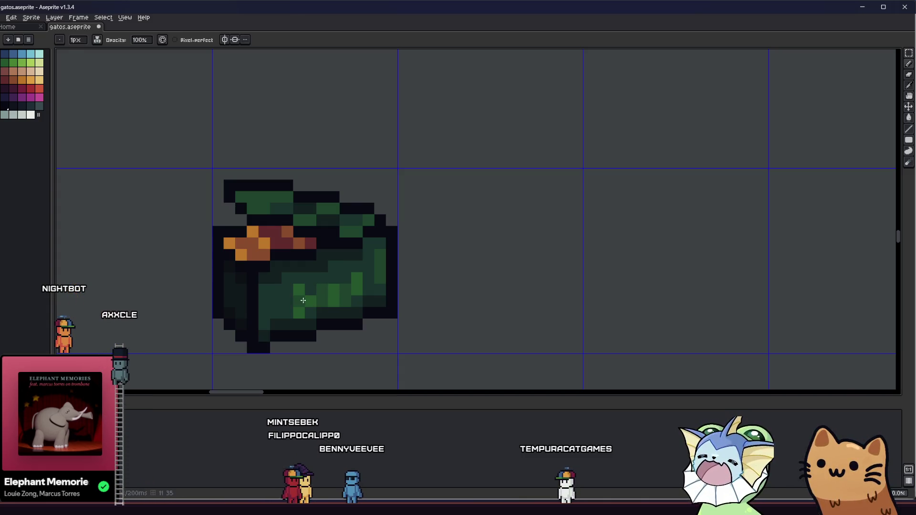
scroll(287, 310, "down", 4)
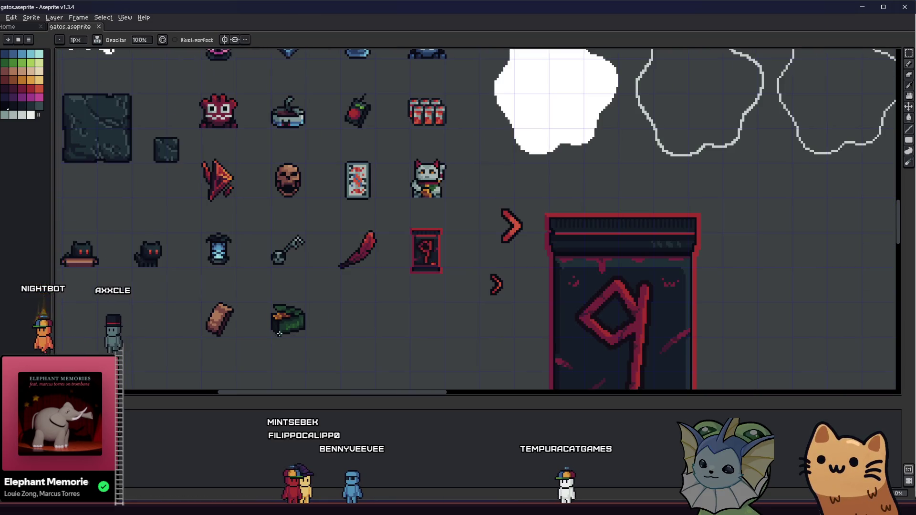
scroll(281, 330, "up", 2)
scroll(281, 331, "down", 1)
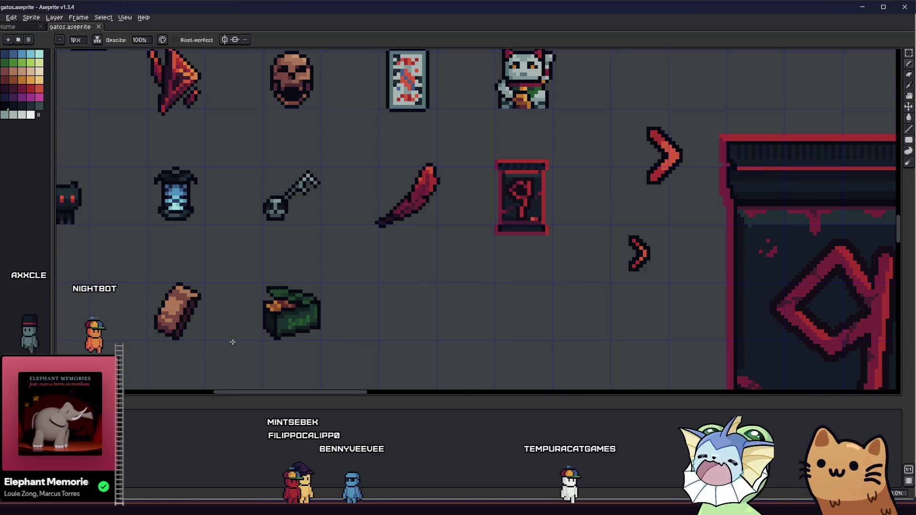
left_click_drag(232, 342, 290, 323)
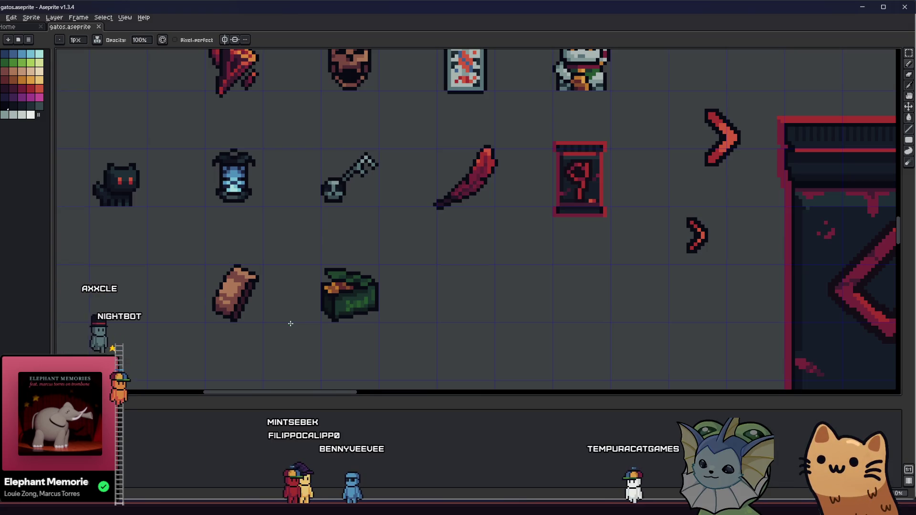
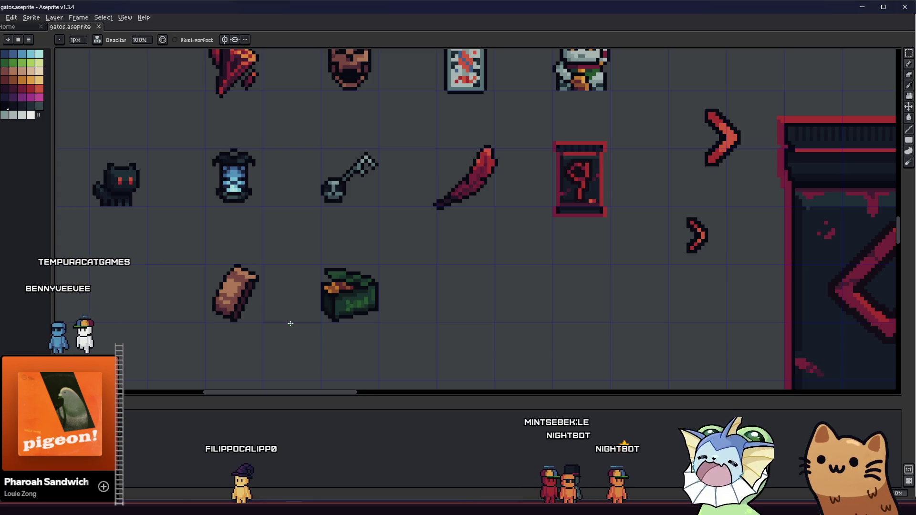
- Paint dark green over the chest's bright green highlights
scroll(348, 302, "up", 5)
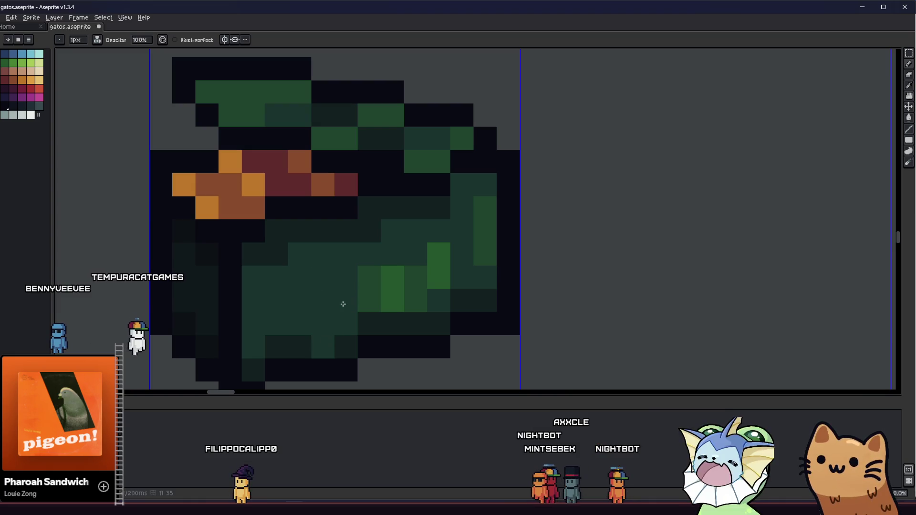
mouse_move(348, 292)
left_mouse_down()
mouse_move(417, 300)
mouse_move(366, 279)
left_mouse_up()
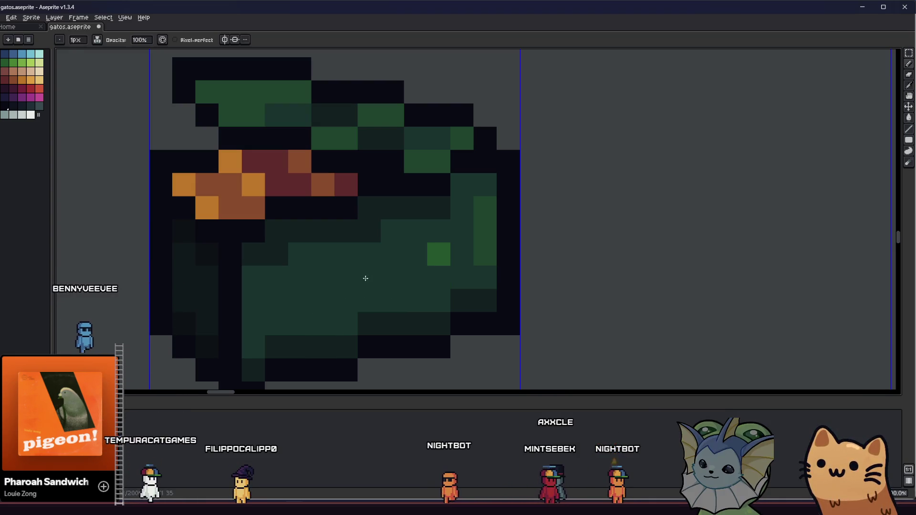
left_click(438, 254)
- Paint orange pixels and an orange plank stripe across the chest body
left_click(229, 161, "alt")
left_click(314, 285)
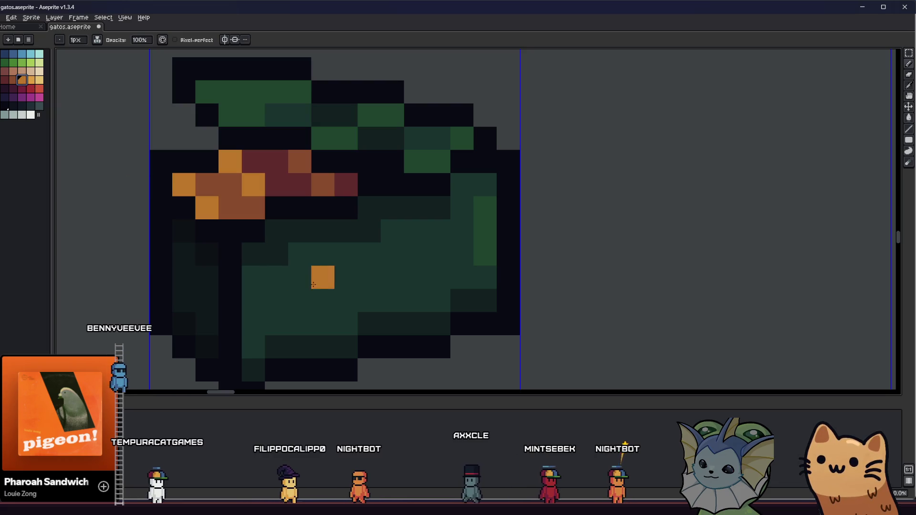
left_click(299, 279)
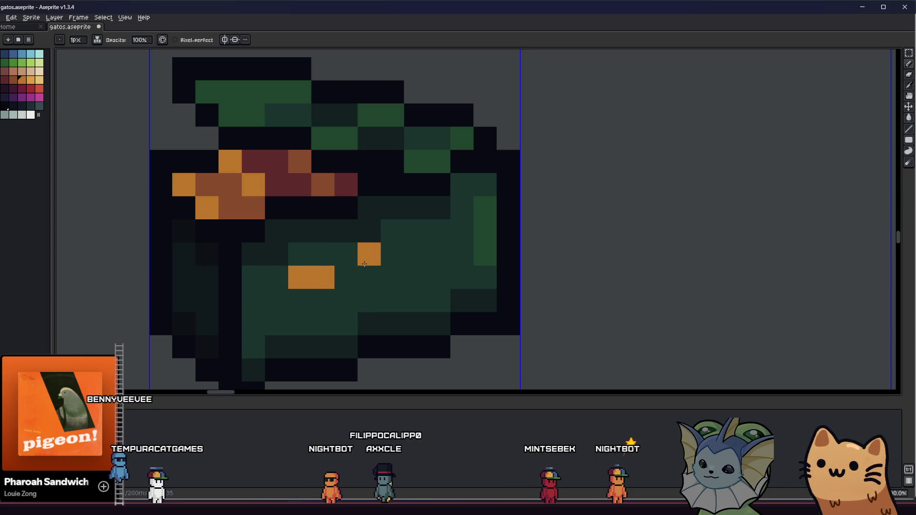
left_click_drag(364, 264, 417, 256)
left_click(334, 301)
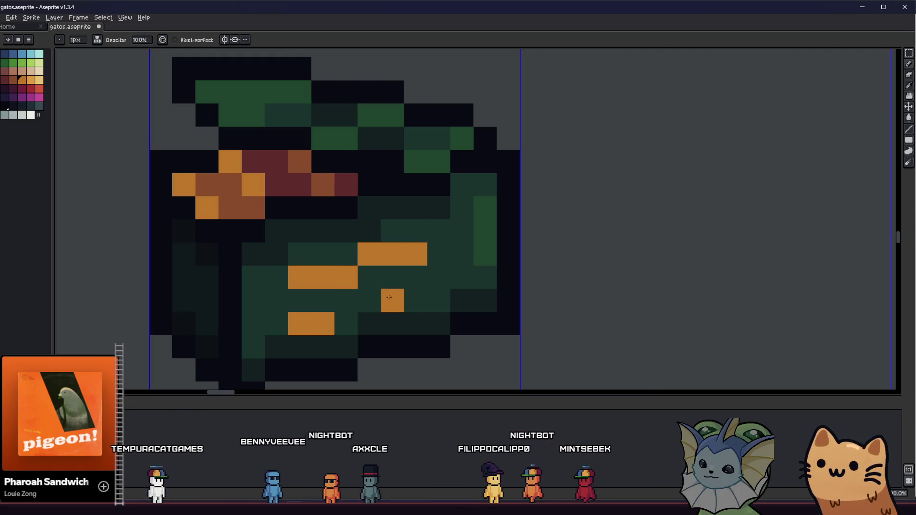
scroll(340, 324, "down", 5)
scroll(314, 317, "up", 4)
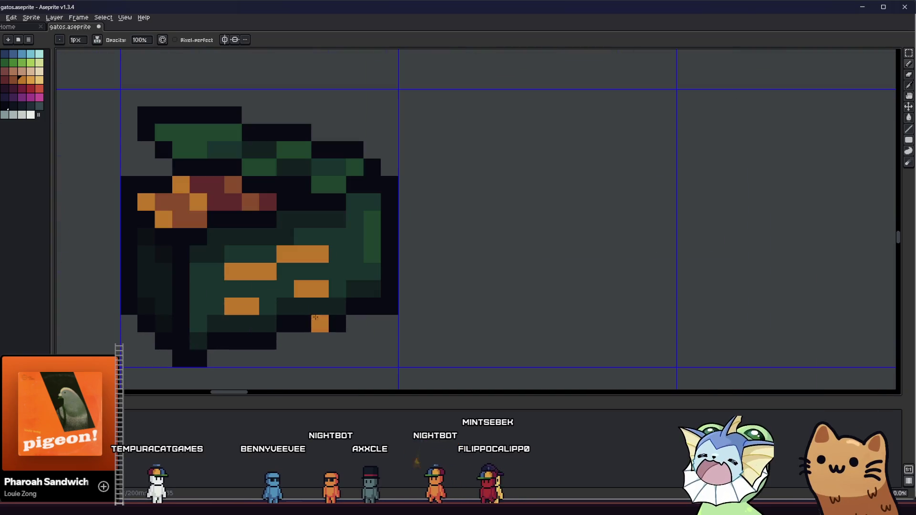
left_click_drag(244, 303, 292, 333)
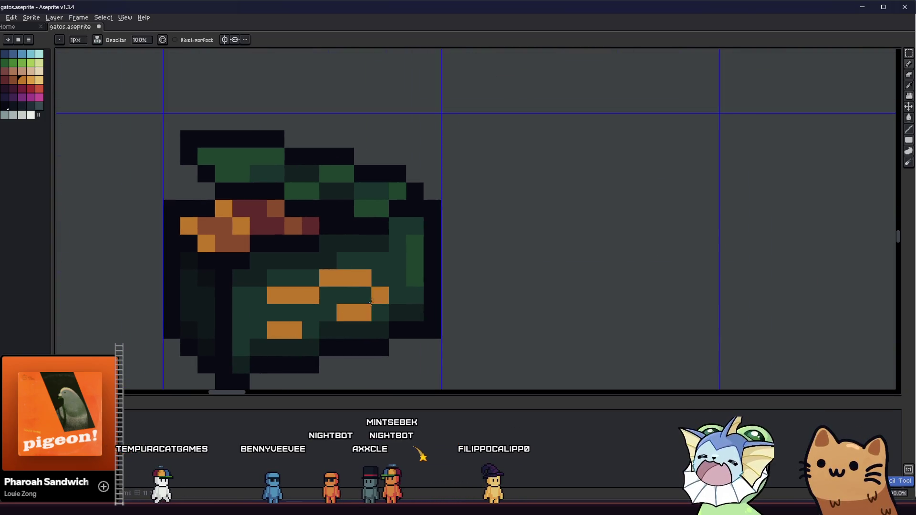
scroll(378, 285, "down", 3)
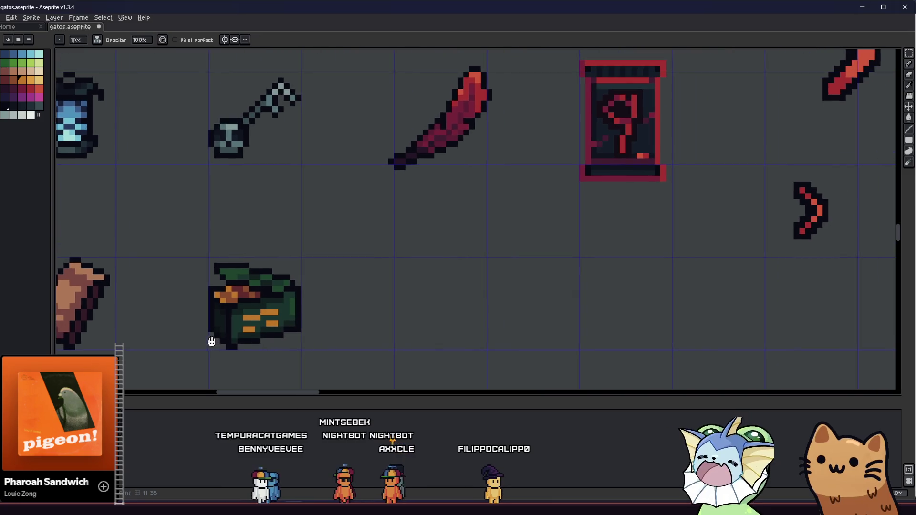
scroll(211, 341, "down", 2)
scroll(221, 332, "up", 1)
scroll(221, 332, "up", 3)
scroll(185, 351, "down", 3)
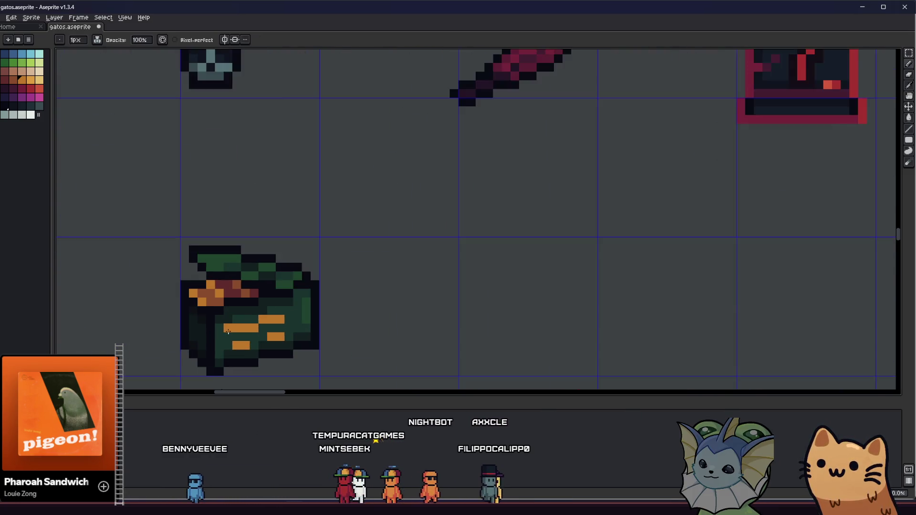
scroll(173, 351, "down", 1)
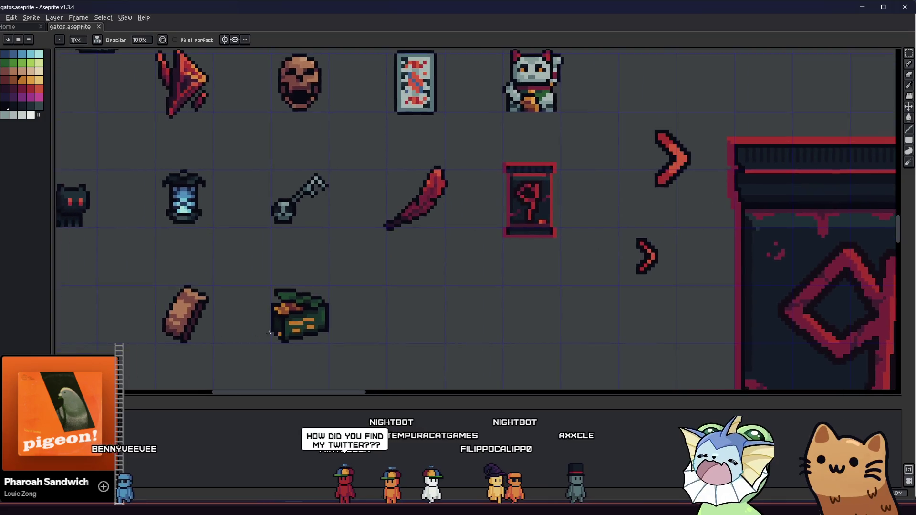
scroll(305, 310, "up", 4)
- Eyedrop orange from the chest and add another orange pixel to its body
key("i")
scroll(316, 292, "up", 1)
key("b")
left_click(337, 308)
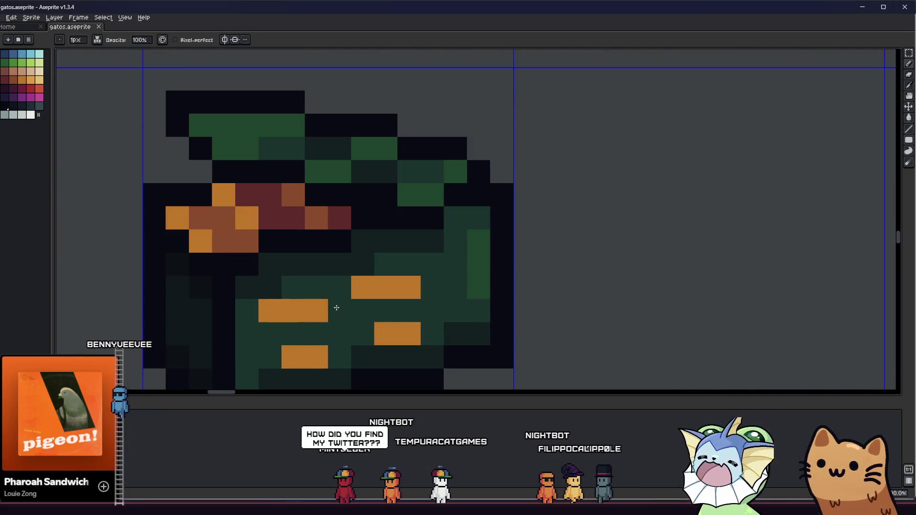
scroll(337, 308, "down", 5)
mouse_move(286, 327)
left_mouse_down()
mouse_move(514, 341)
mouse_move(433, 346)
mouse_move(311, 334)
left_mouse_up()
scroll(360, 322, "up", 2)
left_click(334, 318)
- Sample brown from the chest and shade two orange pixels brown
key("alt")
scroll(346, 322, "down", 3)
left_click_drag(310, 334, 221, 342)
scroll(260, 335, "down", 2)
scroll(221, 342, "up", 3)
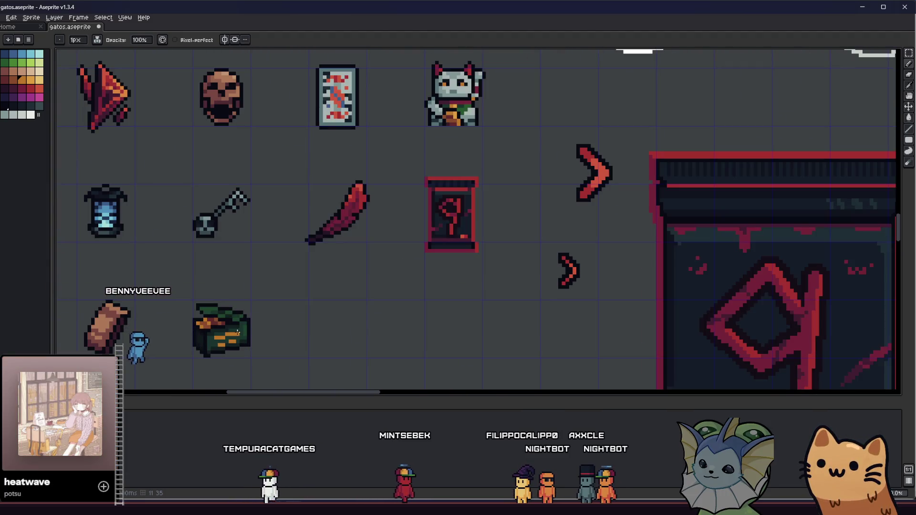
scroll(231, 336, "down", 2)
scroll(281, 352, "up", 3)
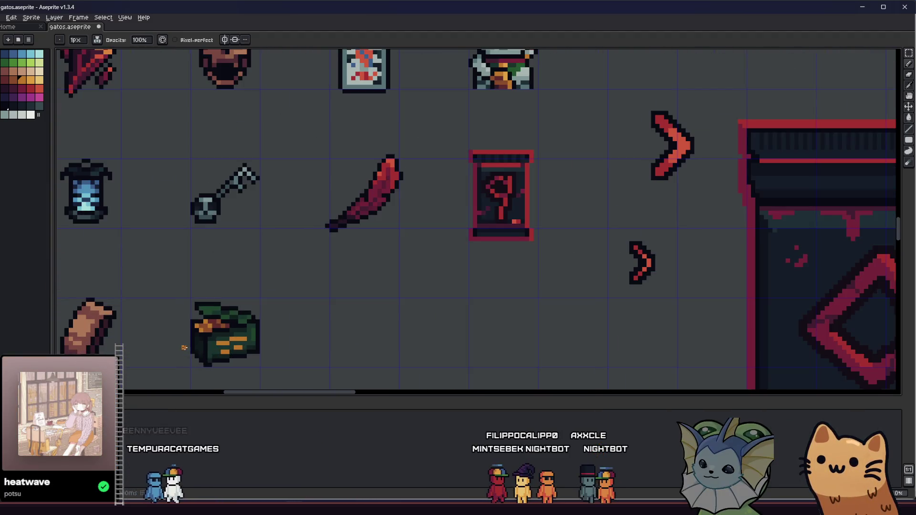
scroll(281, 348, "up", 4)
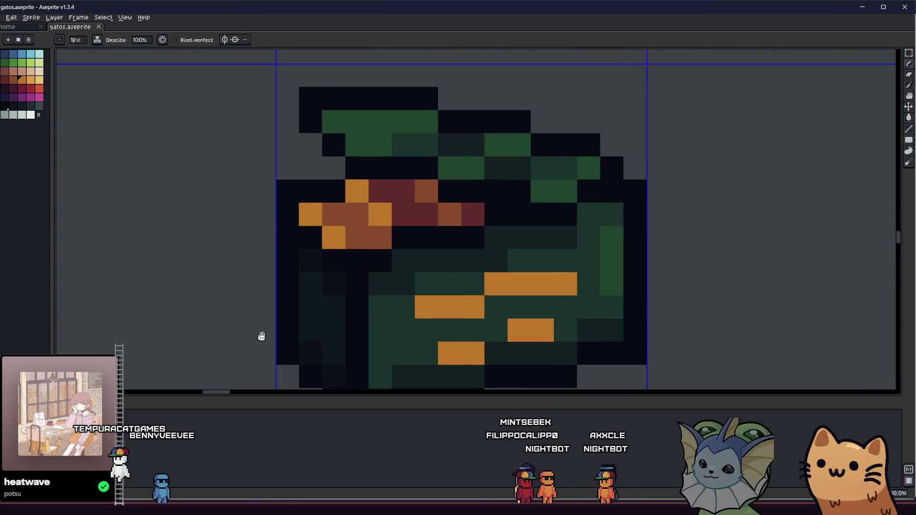
key("i")
left_click(300, 210)
key("b")
left_click(363, 290)
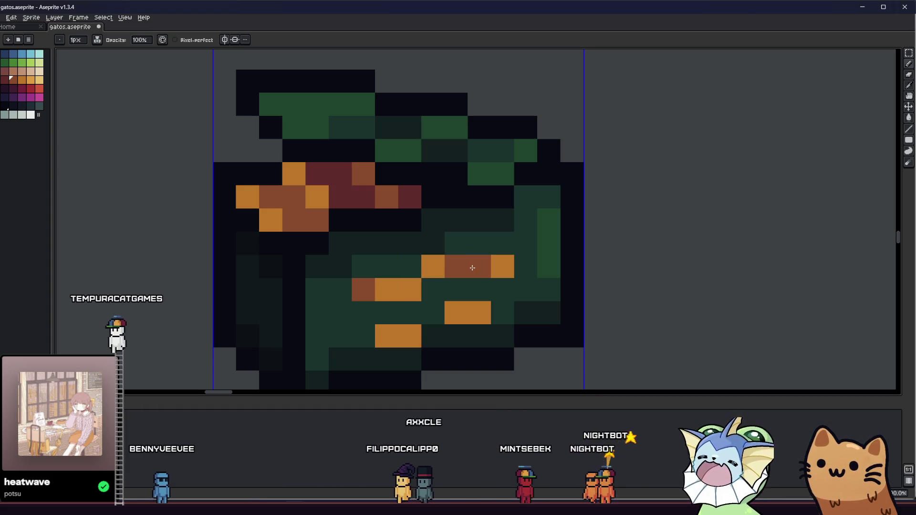
left_click(498, 268)
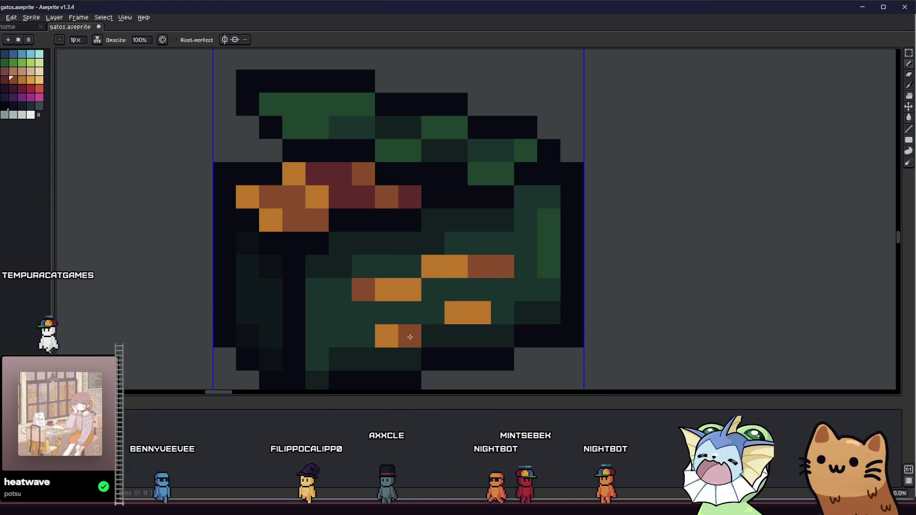
scroll(416, 332, "down", 3)
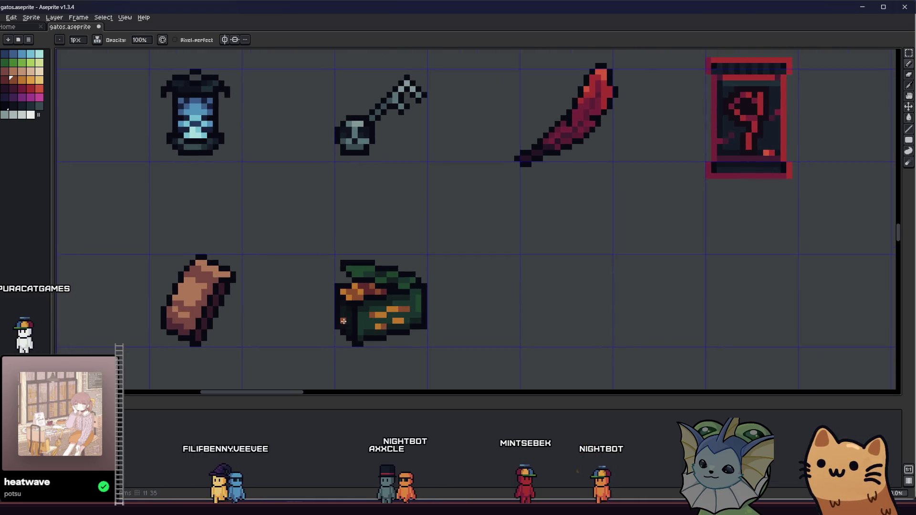
- Zoom in on the chest sprite and eyedrop its dark green colour
scroll(344, 324, "down", 2)
mouse_move(307, 321)
left_mouse_down()
mouse_move(194, 334)
mouse_move(233, 306)
left_mouse_up()
scroll(204, 331, "up", 1)
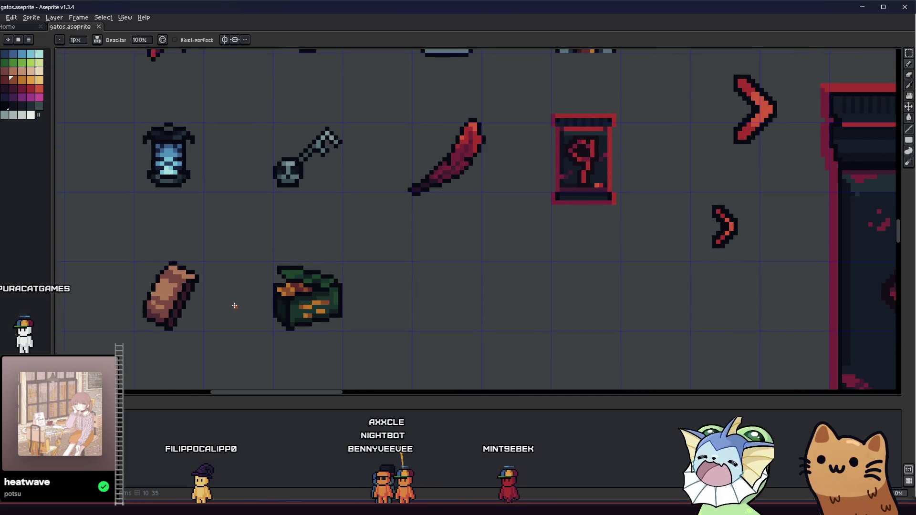
scroll(327, 317, "up", 1)
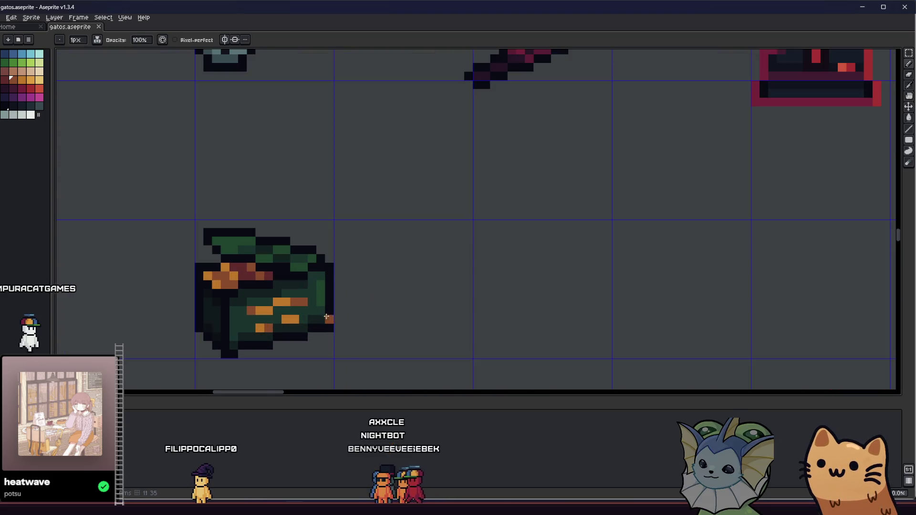
scroll(294, 316, "up", 1)
mouse_move(280, 323)
left_mouse_down()
mouse_move(191, 309)
mouse_move(139, 276)
mouse_move(81, 306)
mouse_move(79, 298)
left_mouse_up()
scroll(249, 313, "down", 2)
key("m")
scroll(138, 279, "down", 2)
scroll(139, 279, "down", 2)
scroll(129, 285, "up", 3)
key("i")
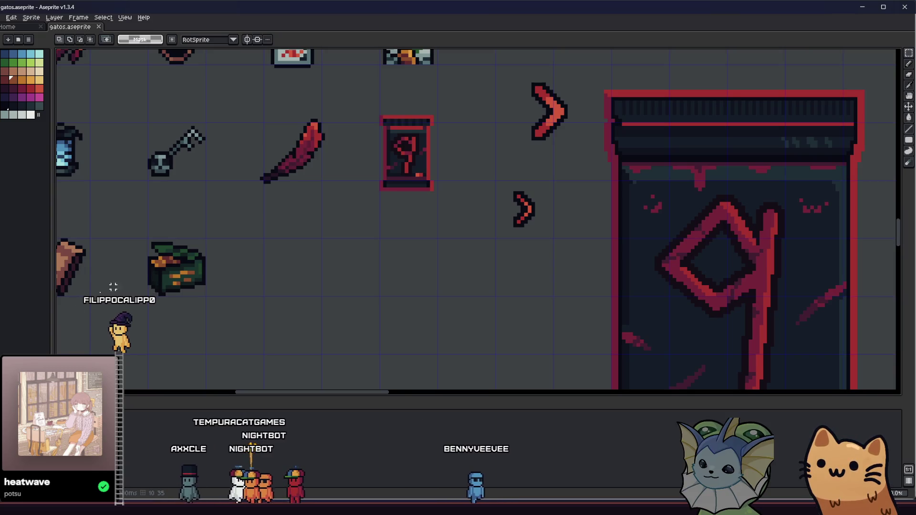
scroll(179, 258, "up", 1)
scroll(180, 258, "up", 1)
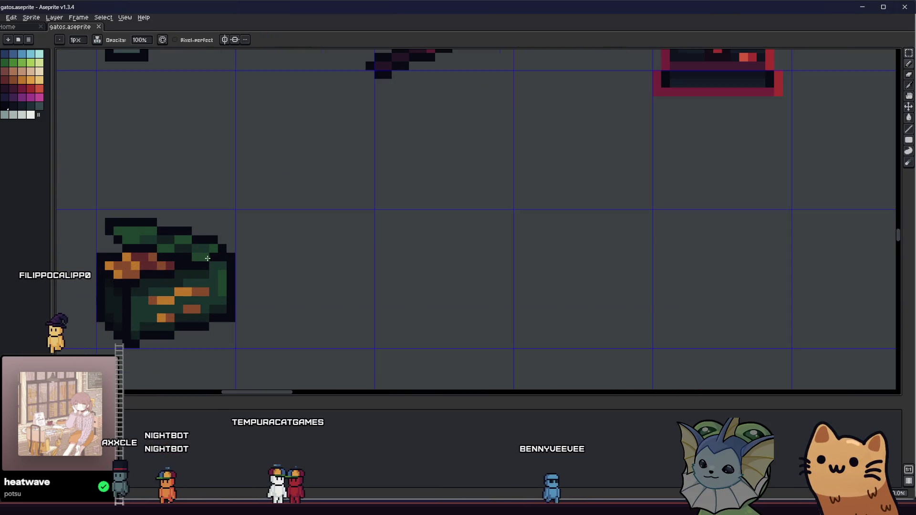
left_click(208, 264)
key("b")
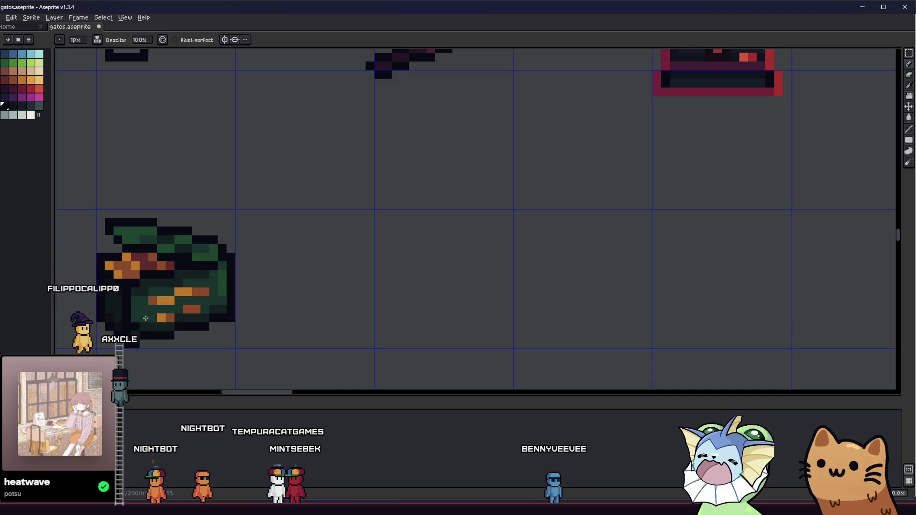
- Repaint the top rows of the chest lid in dark green
left_click_drag(116, 331, 128, 343)
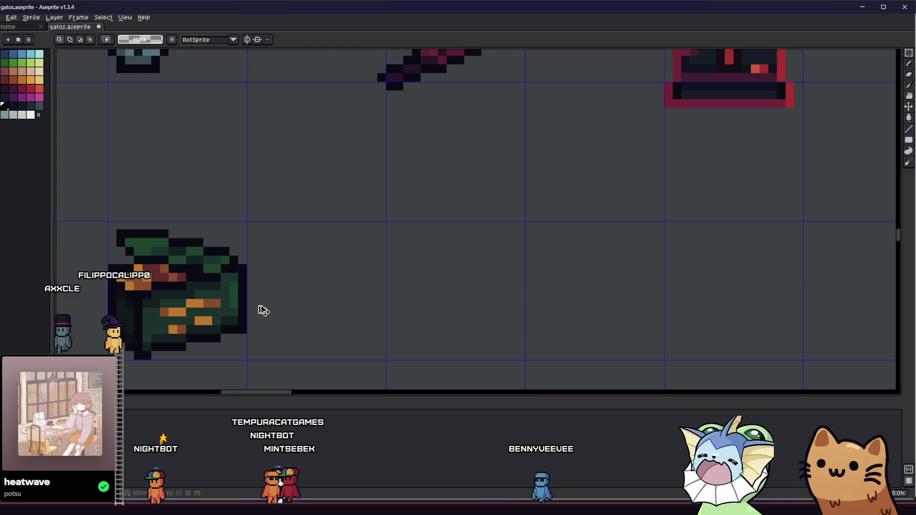
scroll(305, 307, "down", 1)
scroll(305, 307, "down", 3)
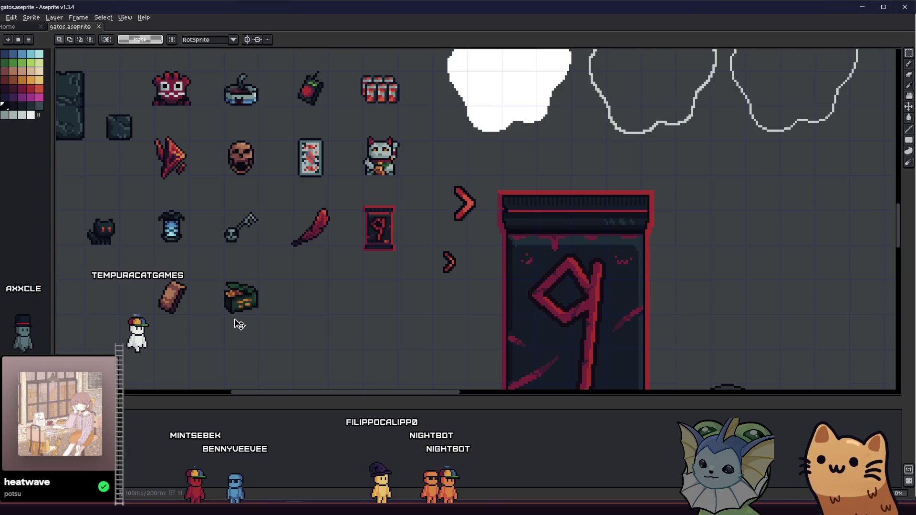
scroll(241, 319, "up", 4)
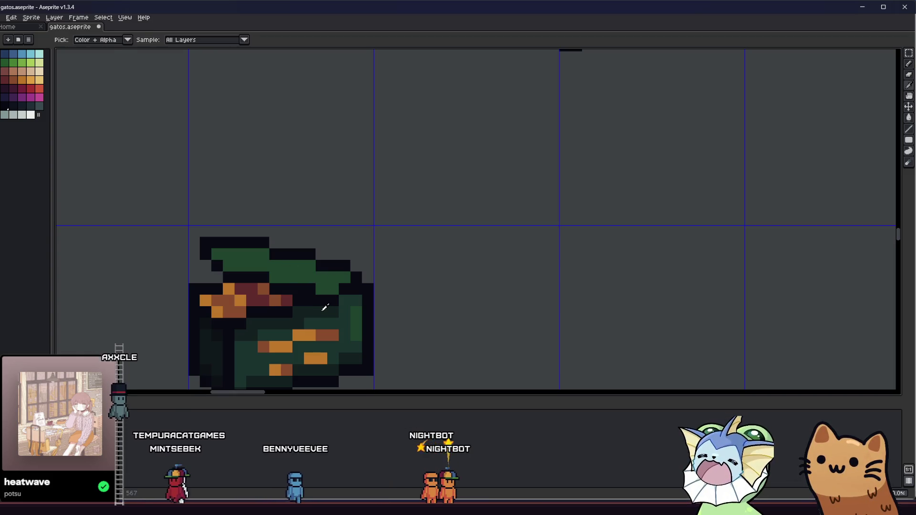
left_click_drag(230, 267, 306, 278)
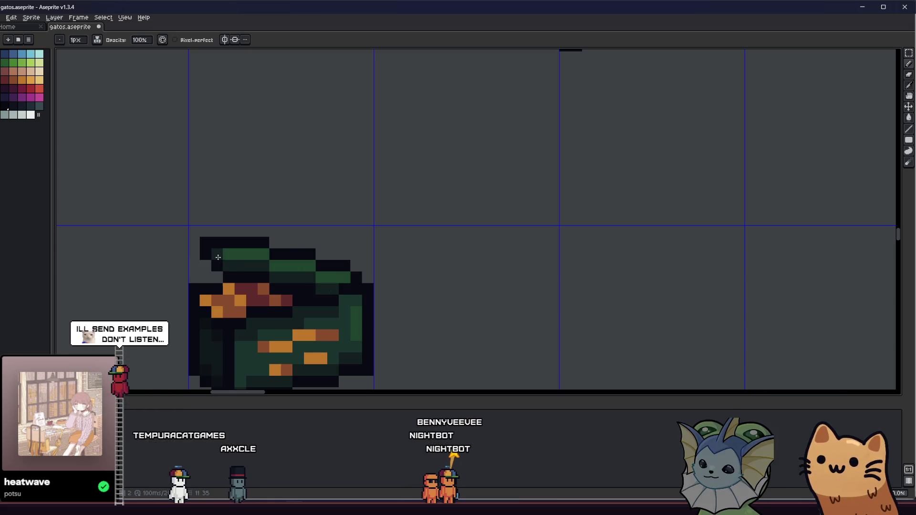
scroll(158, 318, "down", 4)
scroll(157, 318, "down", 3)
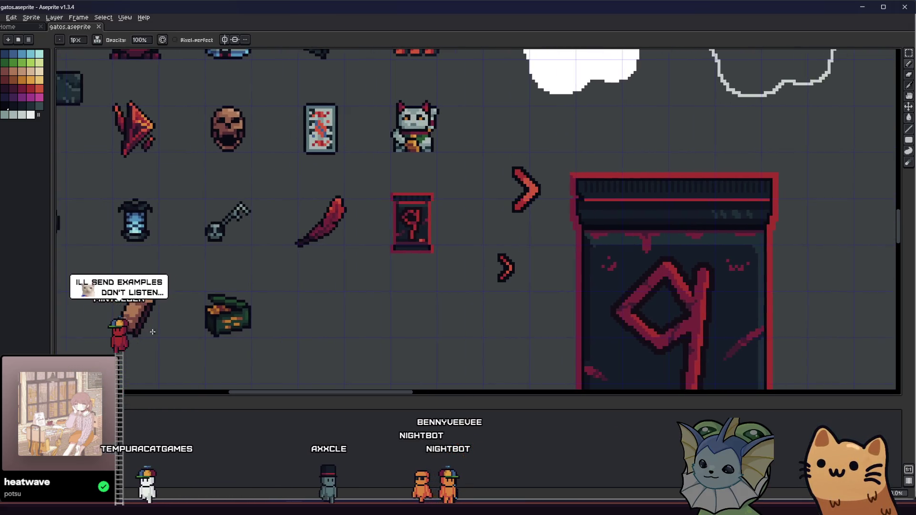
scroll(133, 331, "up", 3)
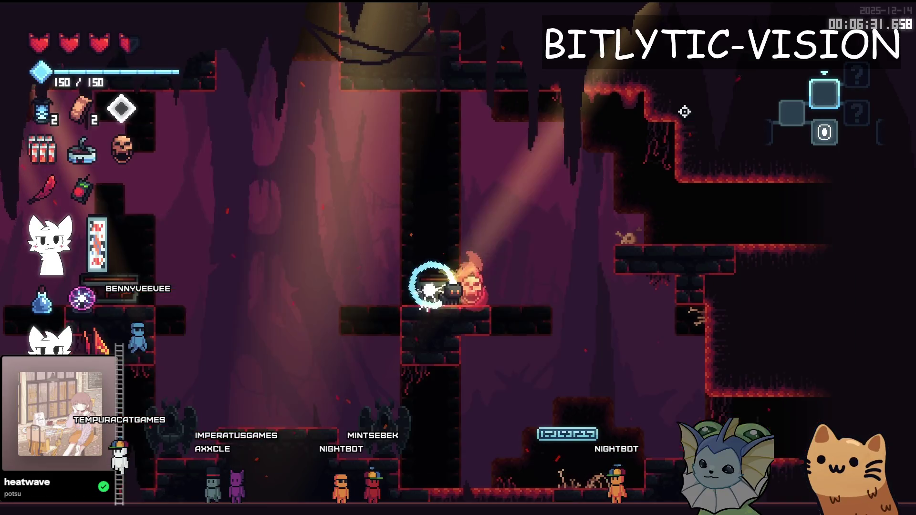
- Grant a second Ammo Bag from the debug item menu, reaching +40.0% charges to all cards
mouse_move(129, 109)
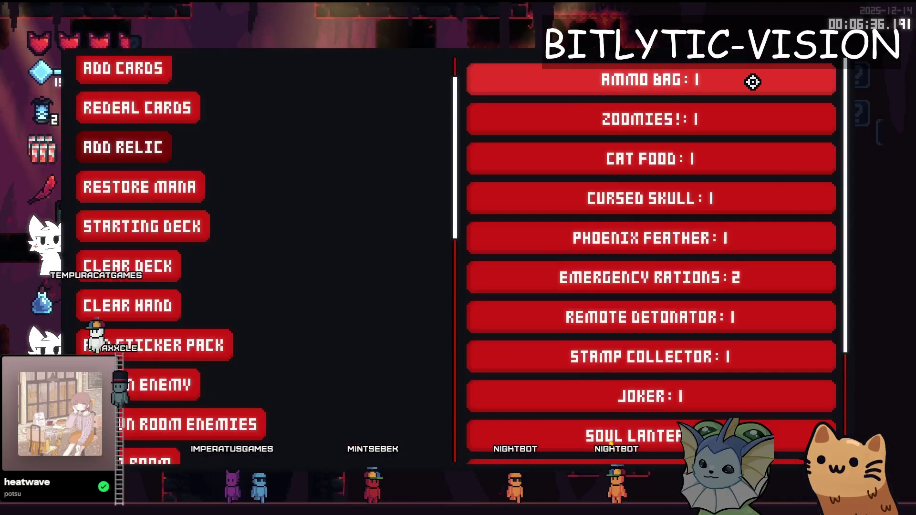
left_click(752, 78)
- Add a third Ammo Bag via the F1 debug panel and check the relic tooltips
mouse_move(109, 110)
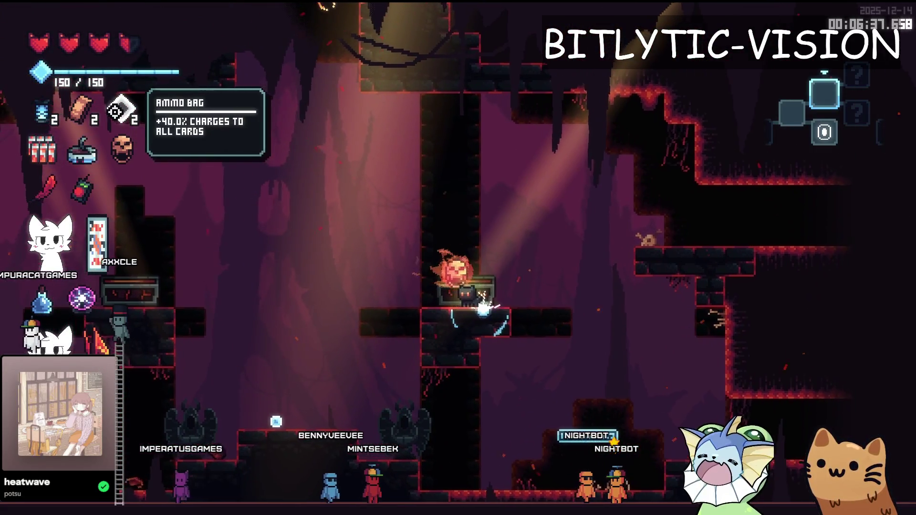
key("F1")
key("F1")
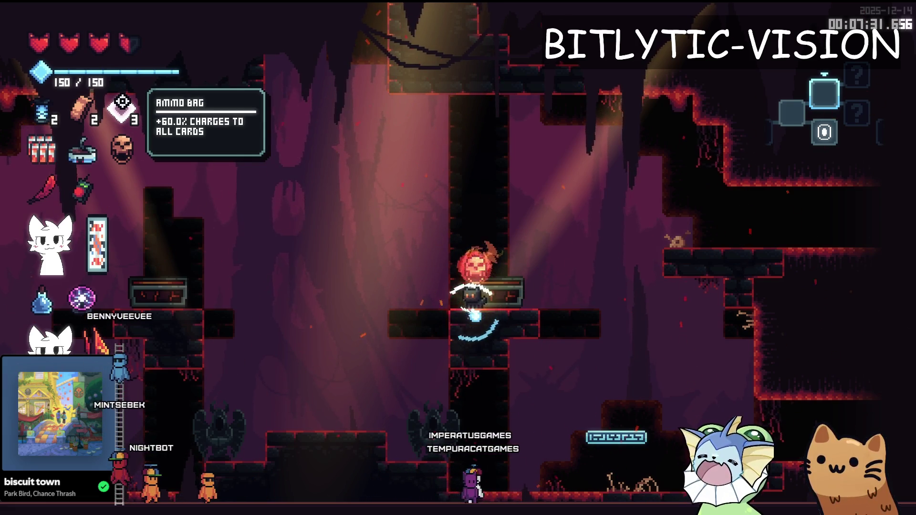
mouse_move(86, 179)
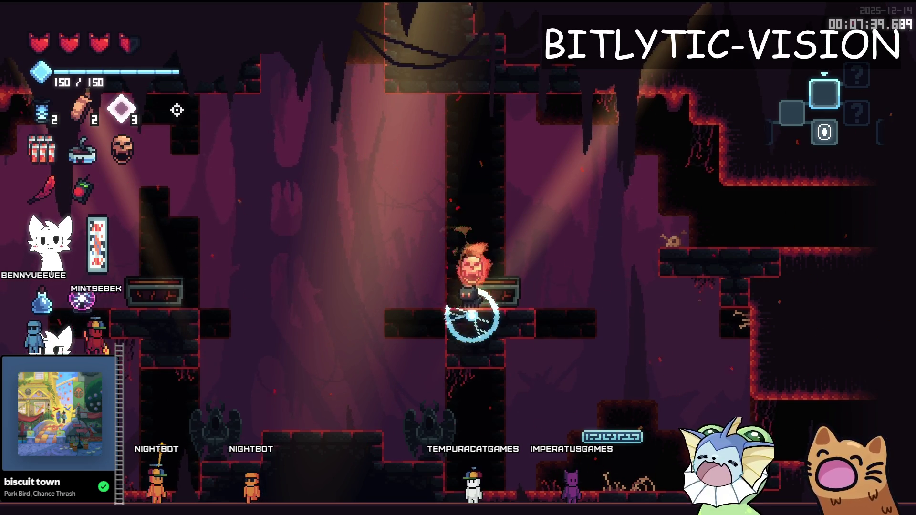
mouse_move(126, 162)
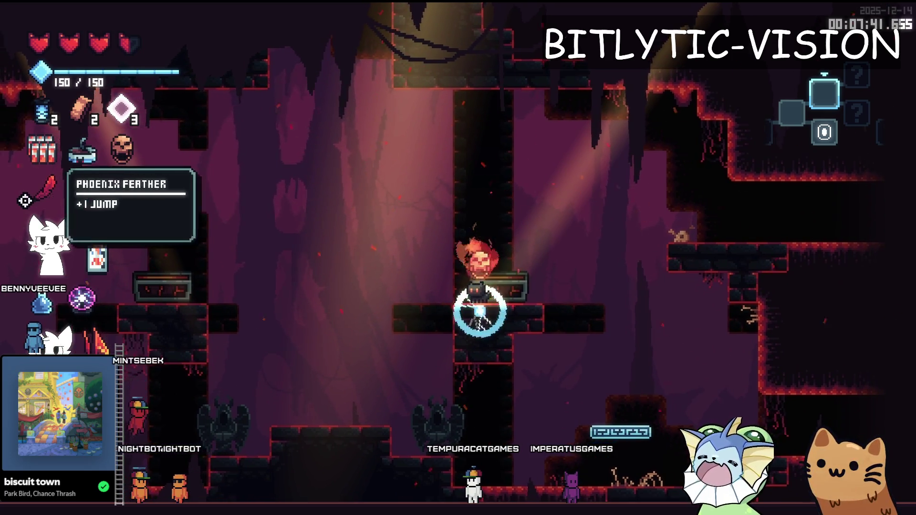
mouse_move(37, 151)
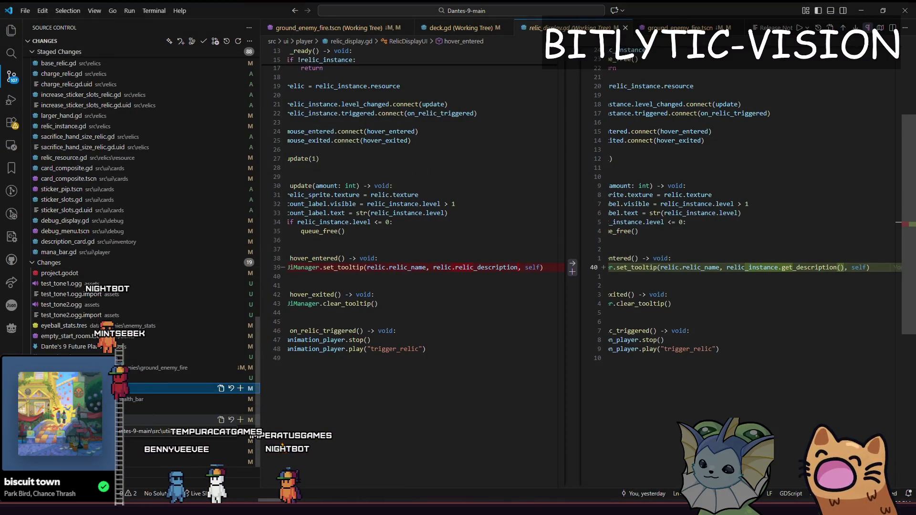
- Leave the relic_display.gd diff for Obsidian and select the Sticker Slots, Hand Size/Mana Cost and Increased Charges lines
left_click(418, 277)
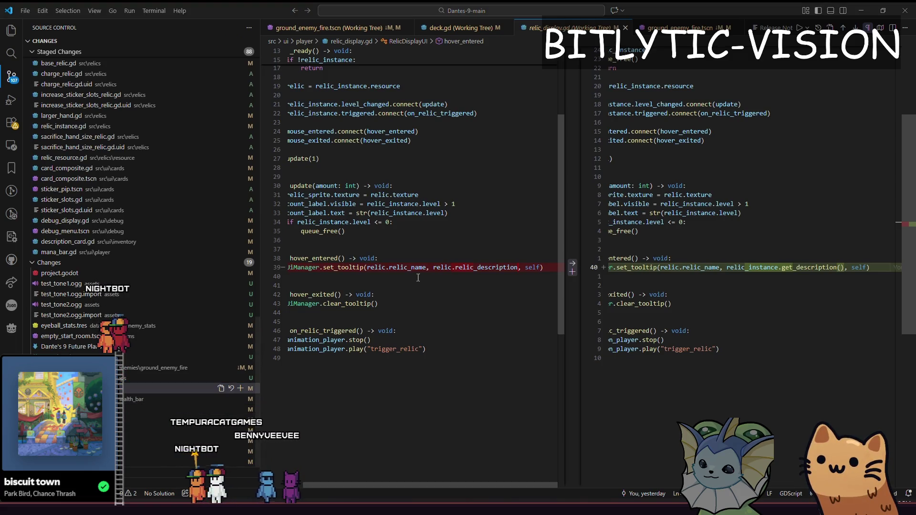
key("alt+Tab")
mouse_move(354, 282)
left_mouse_down()
mouse_move(258, 249)
mouse_move(261, 282)
left_mouse_up()
left_click_drag(355, 266, 239, 271)
mouse_move(338, 249)
left_mouse_down()
mouse_move(175, 254)
mouse_move(204, 267)
mouse_move(348, 257)
mouse_move(355, 282)
mouse_move(164, 289)
left_mouse_up()
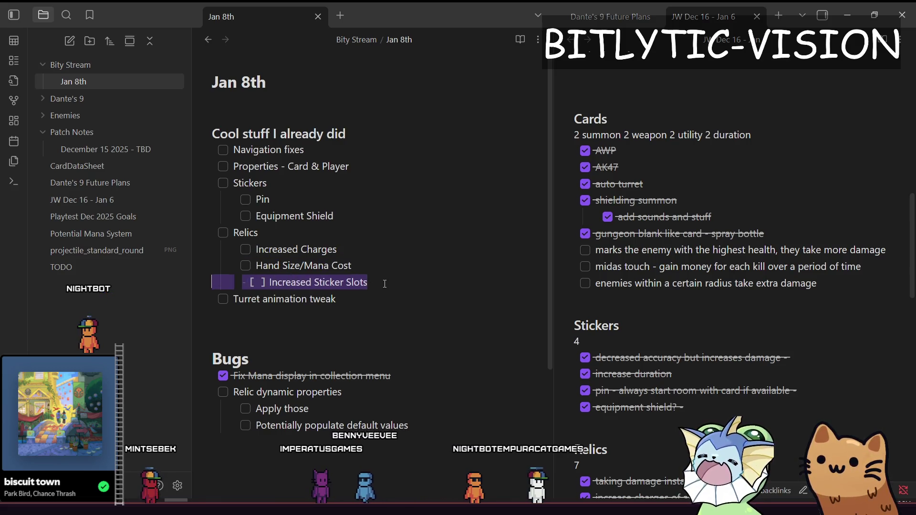
- Review the three Relics sub-items in the Jan 8th note, then return to VS Code
left_click(450, 287)
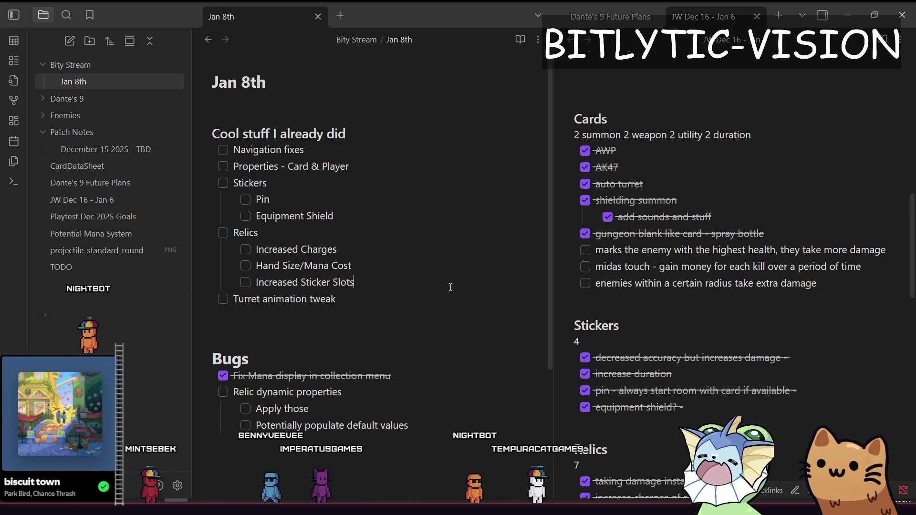
left_click(433, 285)
key("alt+Tab")
key("alt+Tab")
mouse_move(359, 282)
left_mouse_down()
mouse_move(183, 241)
mouse_move(358, 283)
left_mouse_up()
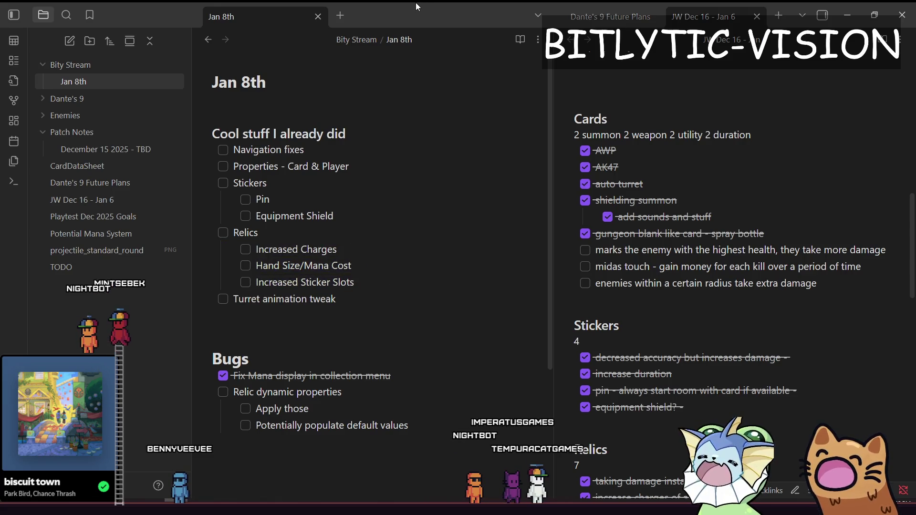
mouse_move(363, 282)
left_mouse_down()
mouse_move(195, 256)
mouse_move(374, 287)
left_mouse_up()
key("alt+Tab")
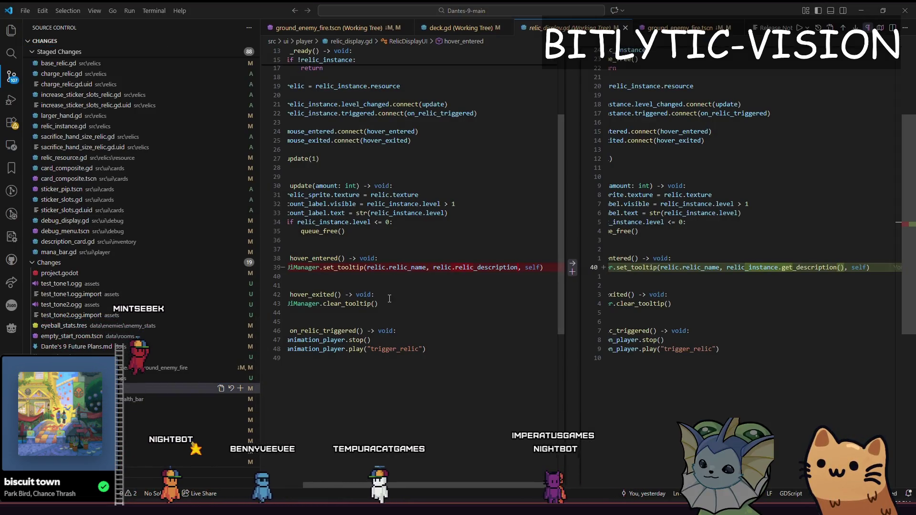
- Review the relic_display.gd and health_bar.tscn diffs and stage health_bar.tscn
left_click(397, 358)
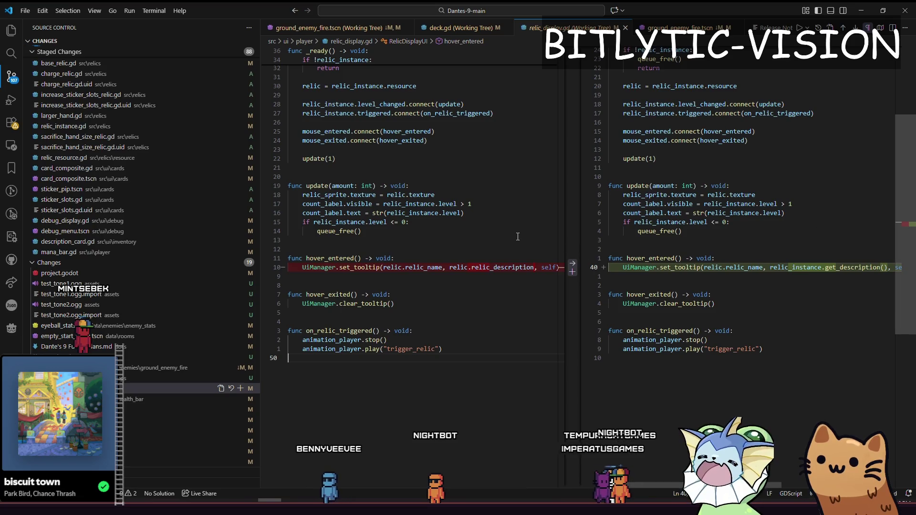
left_click(127, 389)
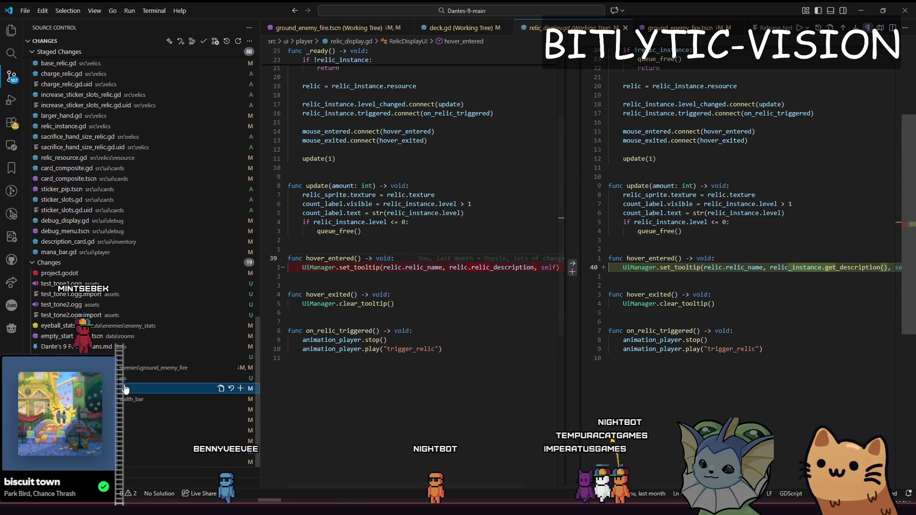
left_click(122, 392)
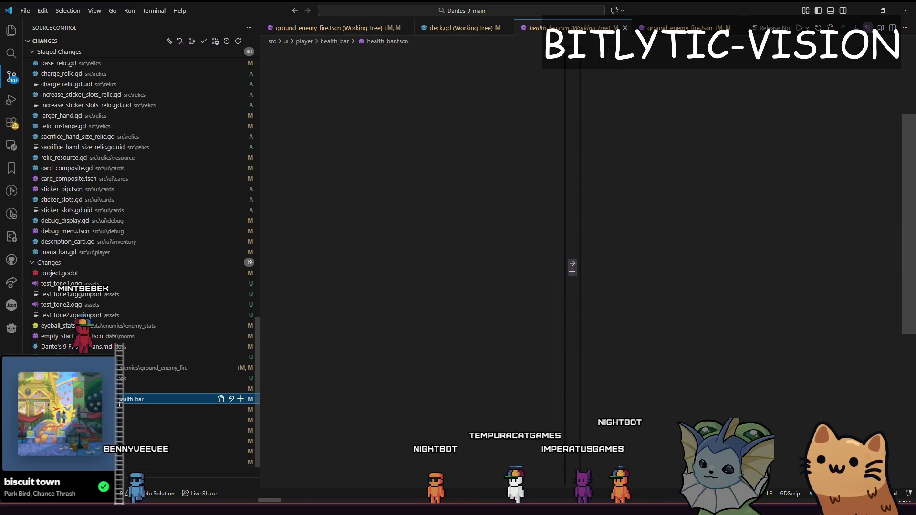
left_click(123, 398)
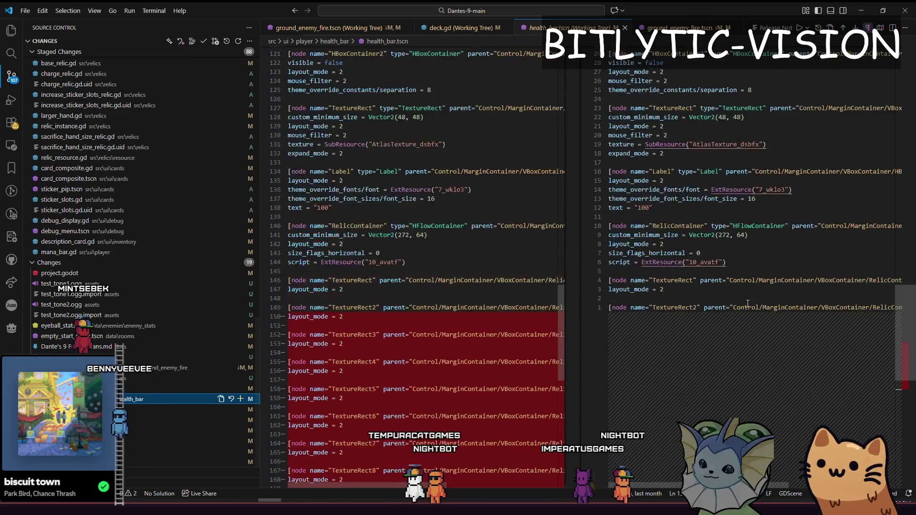
scroll(667, 305, "up", 15)
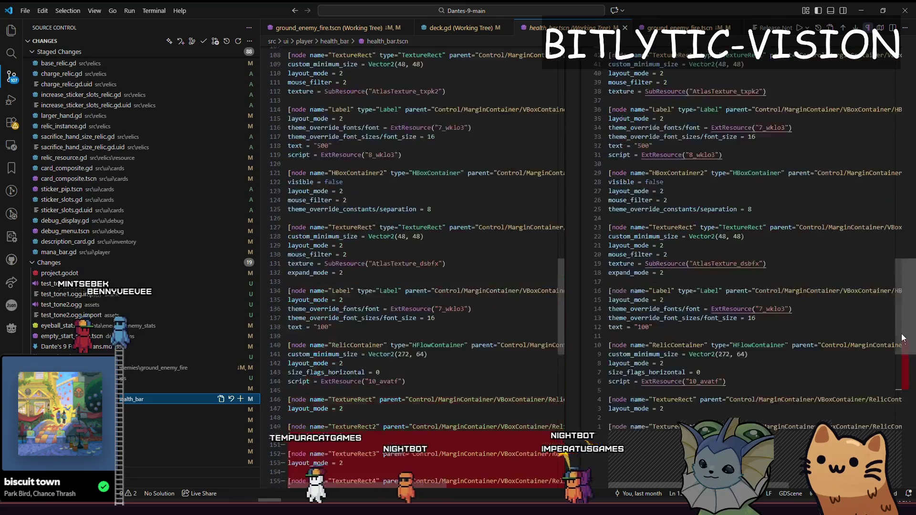
left_click(240, 399)
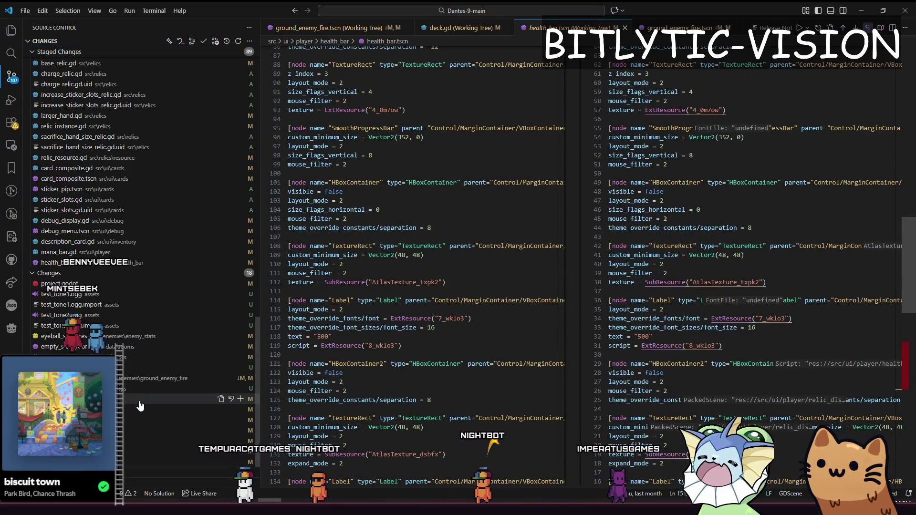
scroll(733, 287, "right", 5)
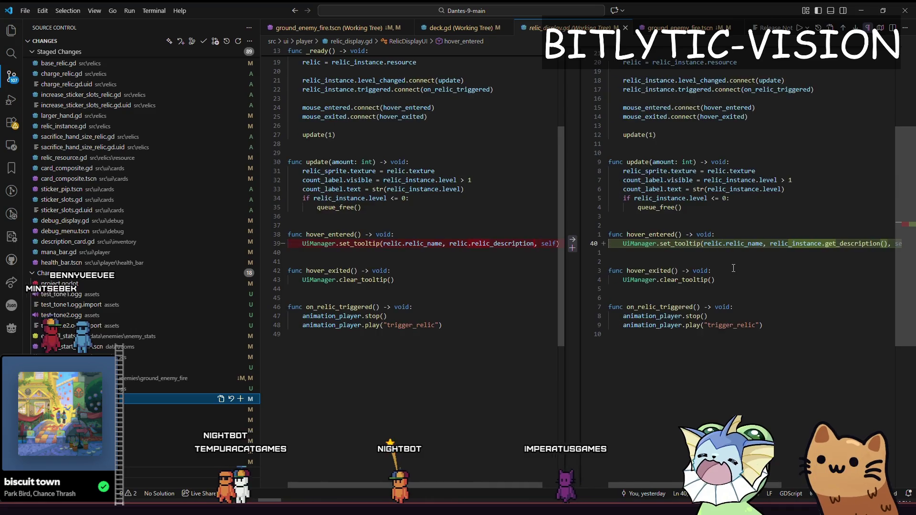
scroll(733, 268, "left", 5)
scroll(733, 268, "right", 5)
scroll(733, 268, "left", 5)
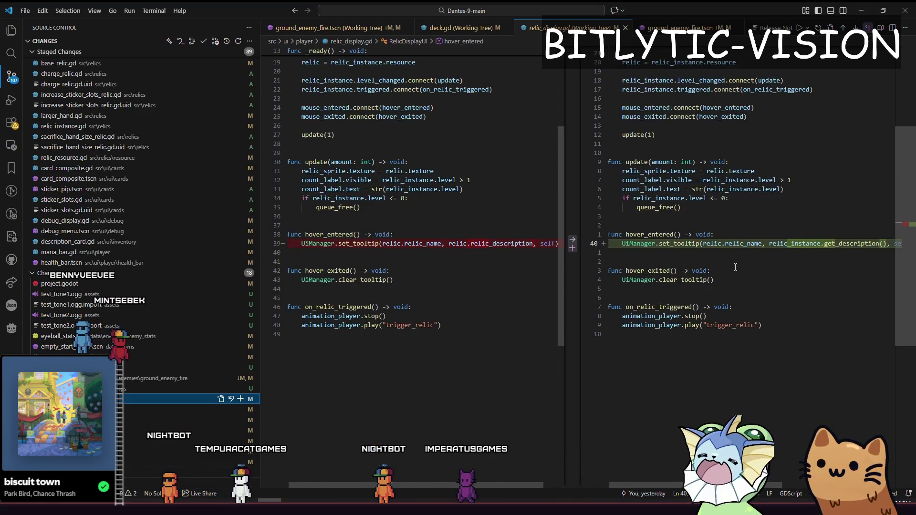
- Stage the enemy_state.gd, flip_sprite.gd and level_manager.gd changes
key("Down")
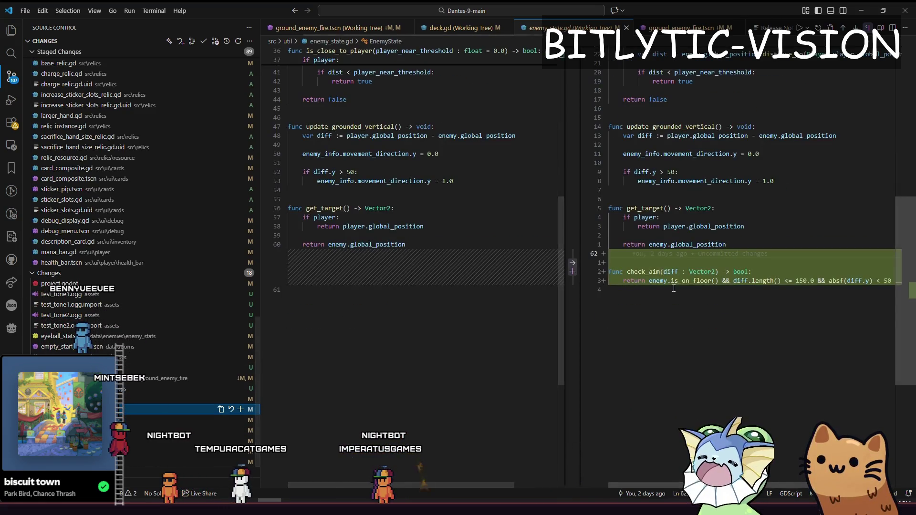
left_click(241, 410)
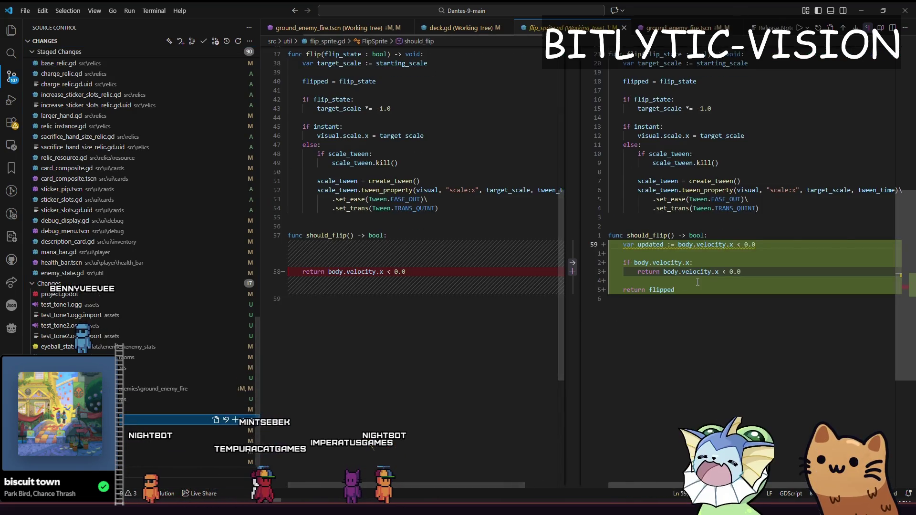
mouse_move(716, 245)
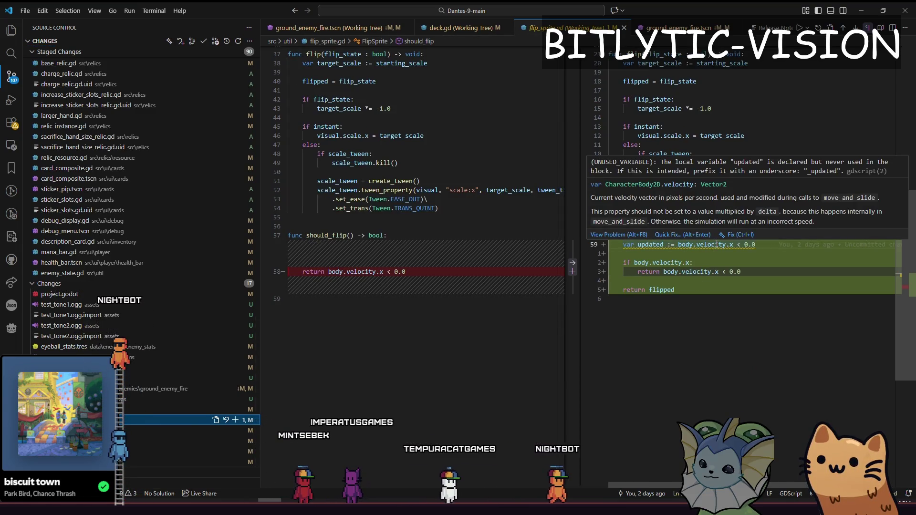
left_click(755, 244)
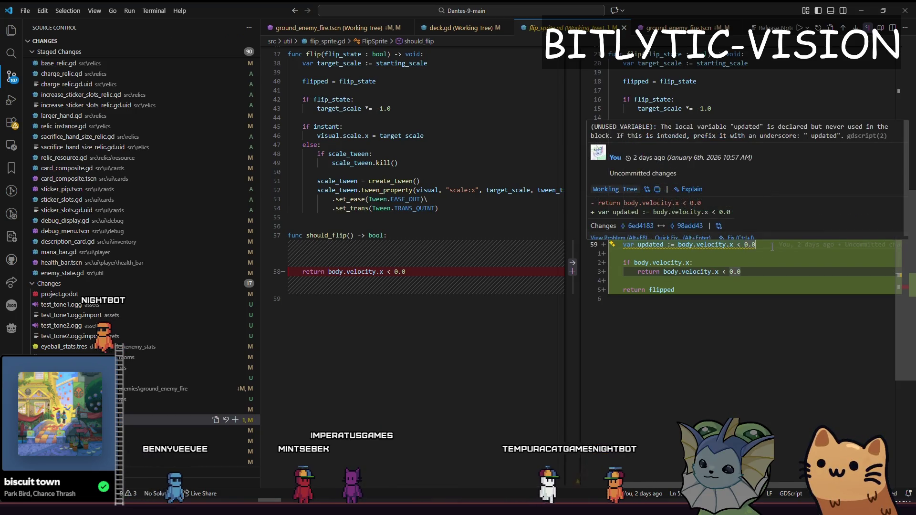
left_click(235, 420)
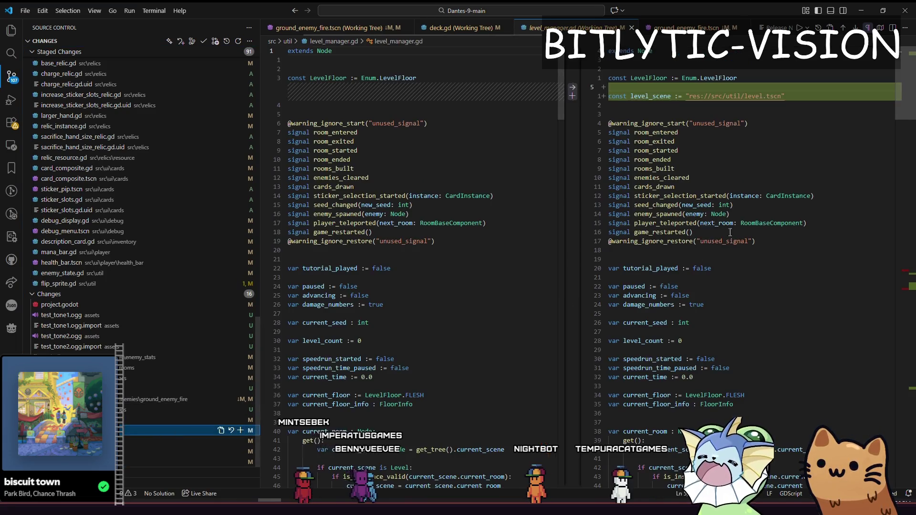
scroll(729, 232, "down", 20)
left_click_drag(908, 245, 884, 362)
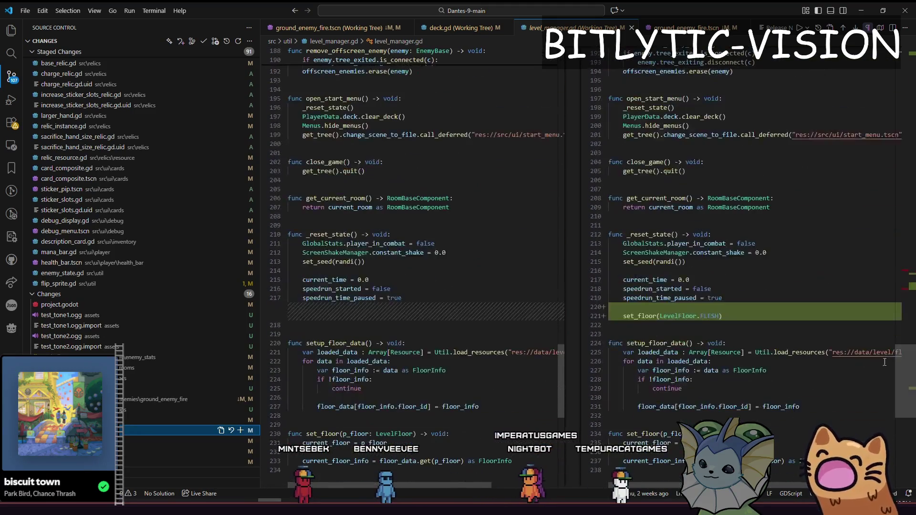
left_click(240, 430)
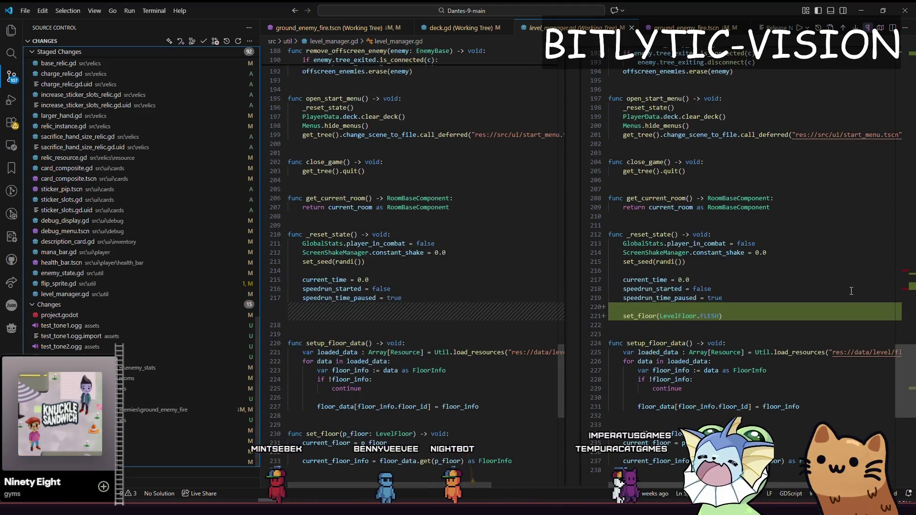
- Stage navigation_region.gd, util.gd and debug_utils.gd, bringing staged changes to 95
left_click(181, 440)
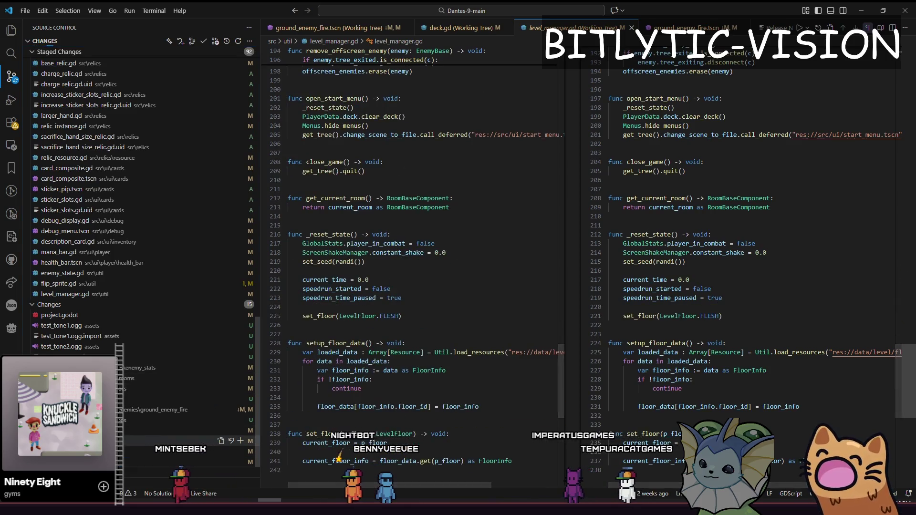
scroll(410, 262, "down", 7)
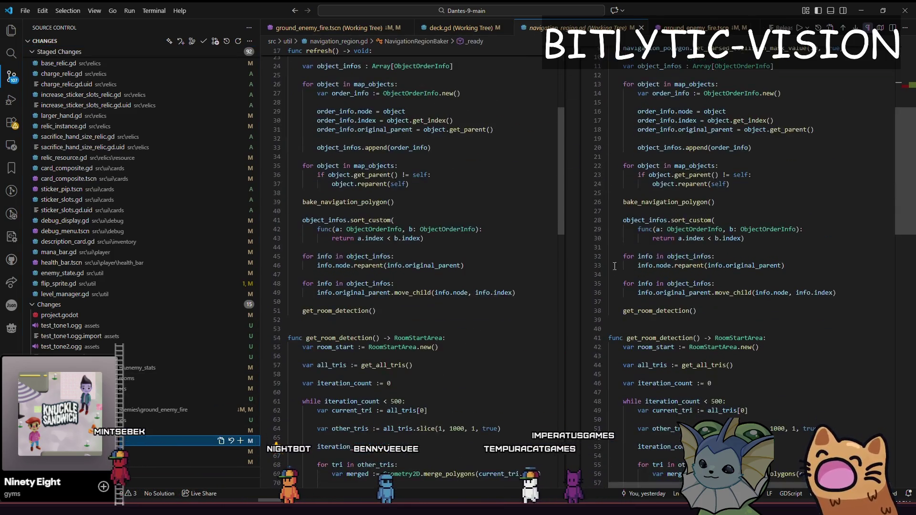
left_click(240, 451)
left_click(190, 452)
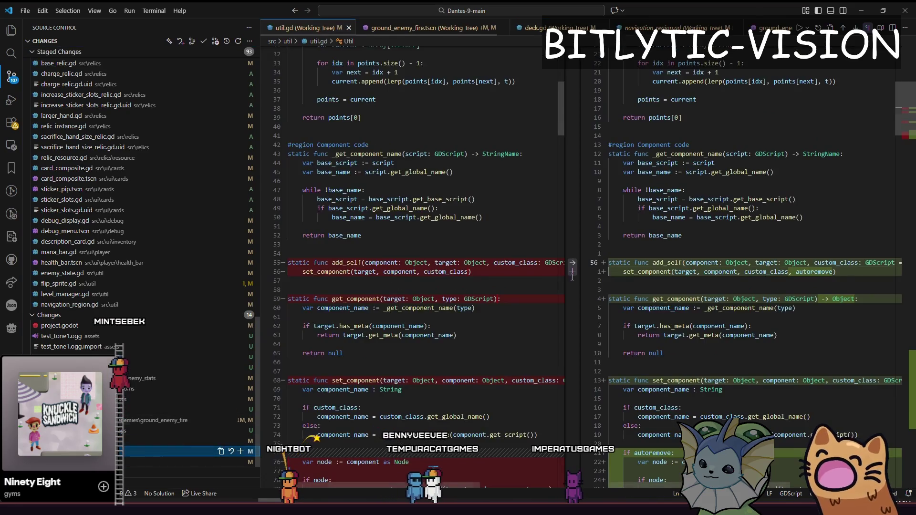
mouse_move(897, 119)
left_mouse_down()
mouse_move(895, 392)
mouse_move(840, 238)
mouse_move(725, 177)
left_mouse_up()
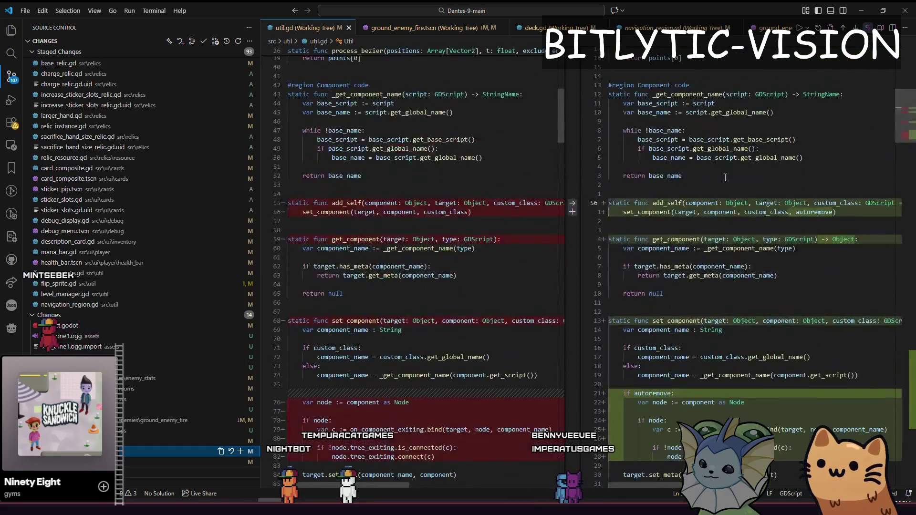
left_click(240, 451)
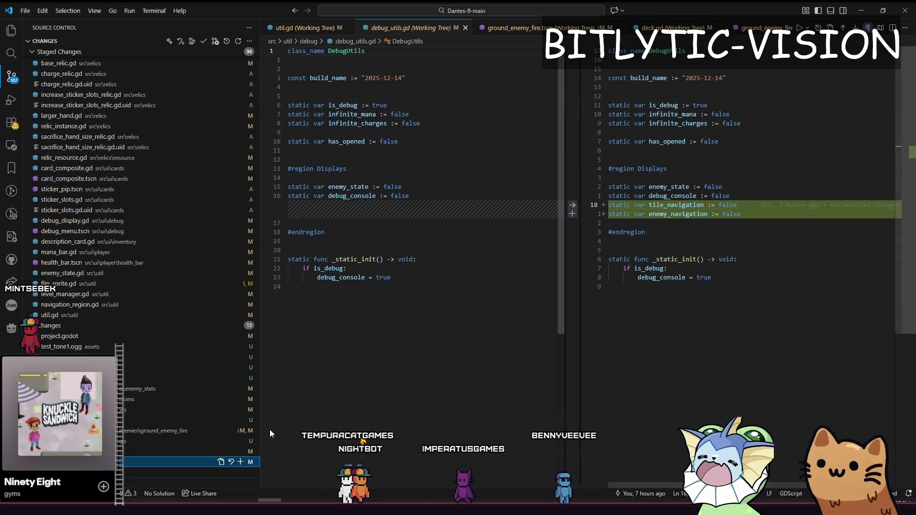
left_click(240, 461)
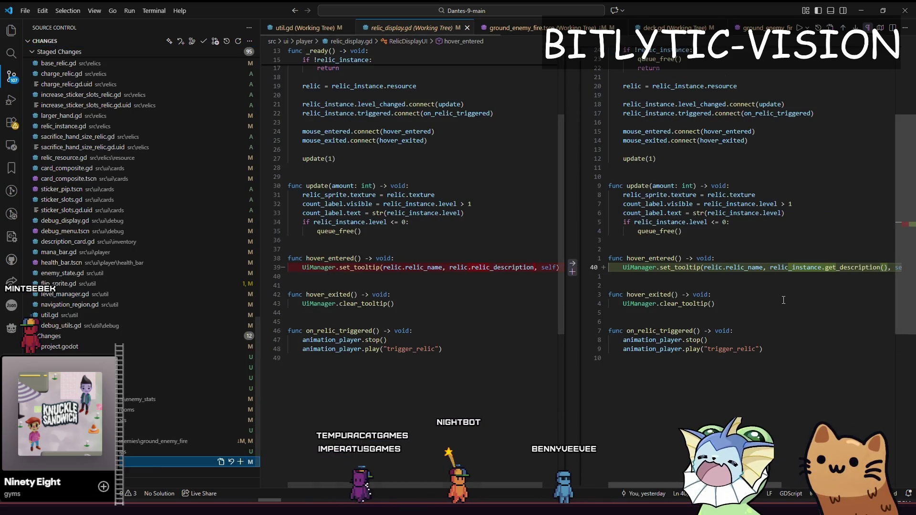
- Review relic_drop.tscn, ground_enemy_fire.tscn, eyeball_stats.tres and empty_start_room.tscn, ending on test_tone1.ogg.import
left_click(145, 449)
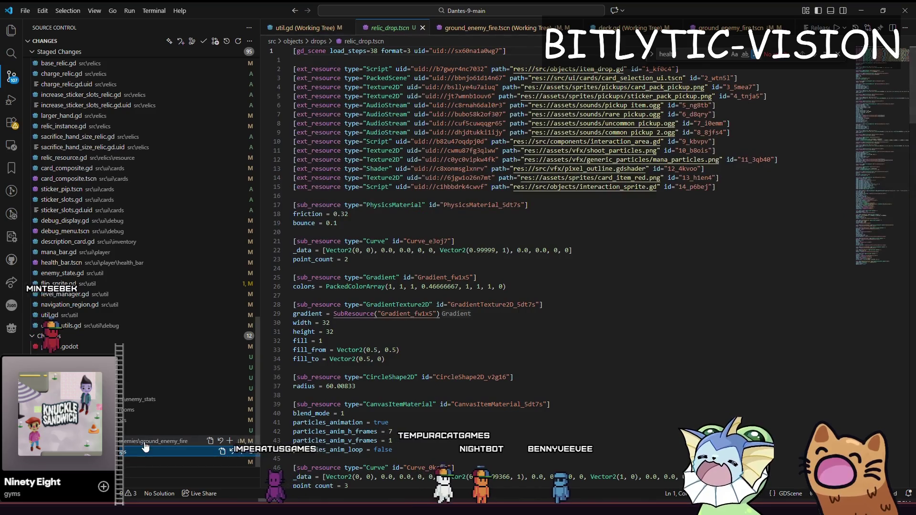
left_click(145, 443)
scroll(643, 286, "down", 8)
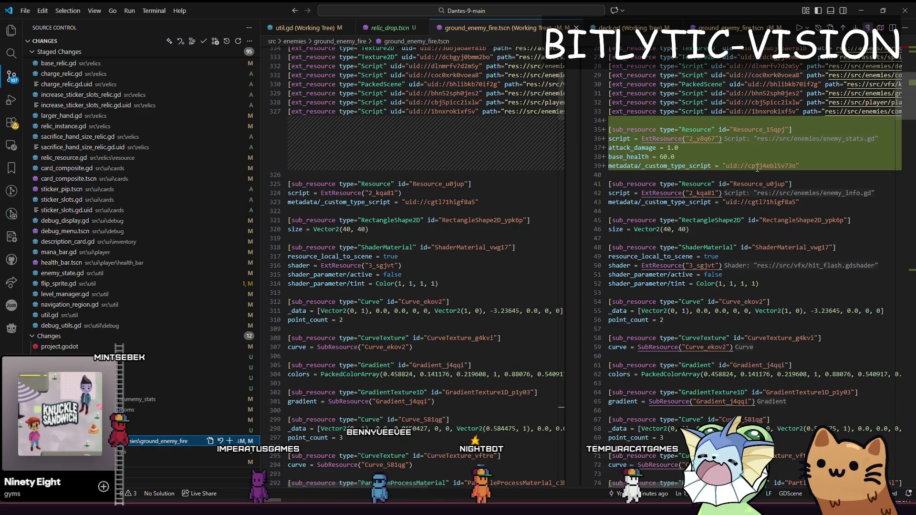
left_click_drag(902, 103, 903, 264)
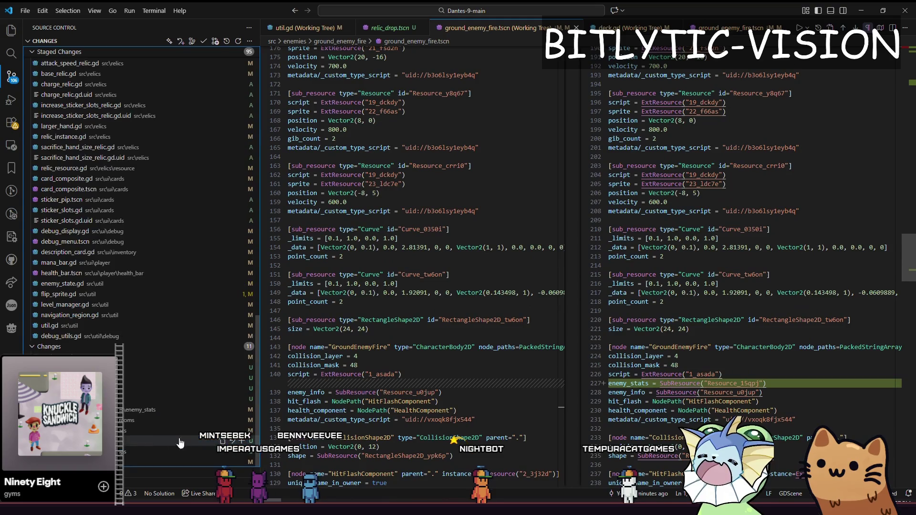
left_click(123, 409)
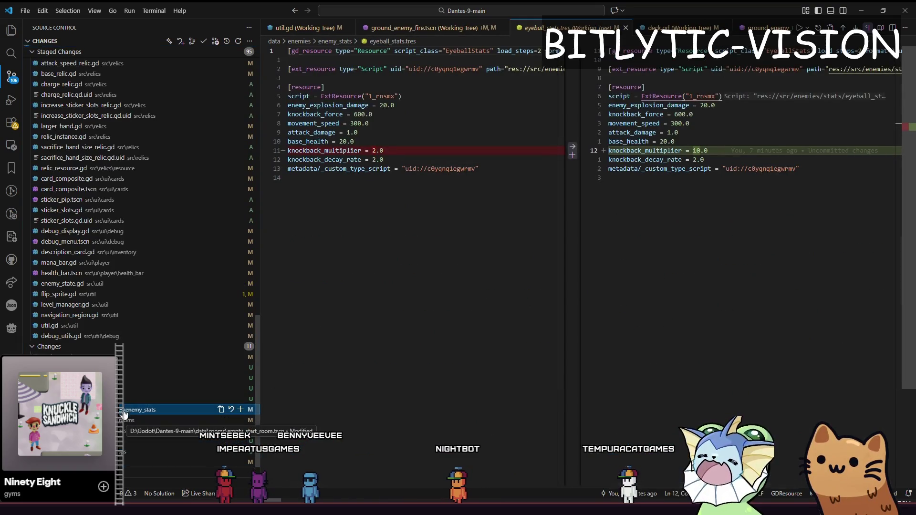
left_click(132, 422)
left_click(133, 399)
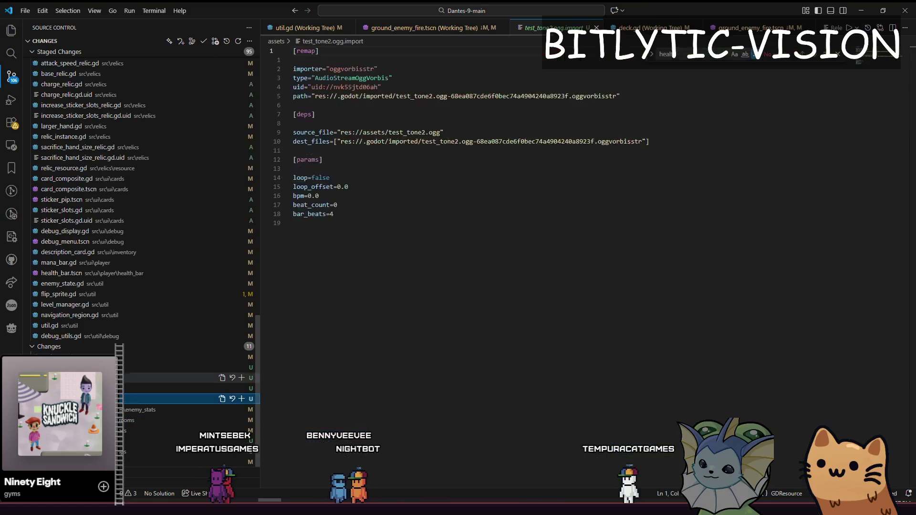
scroll(133, 382, "up", 5)
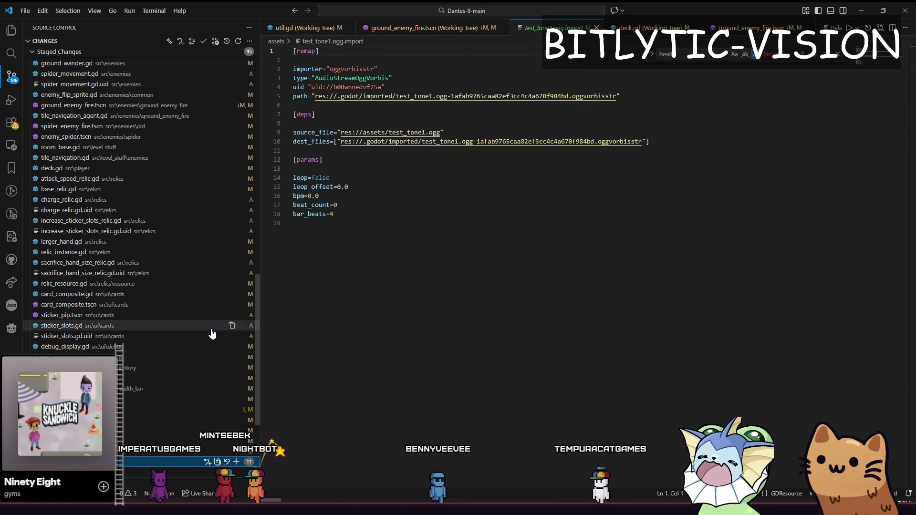
- Write the commit message 'Enemy and card system changes', then return to the gatos.aseprite sheet
left_click_drag(259, 357, 164, 97)
left_click(122, 55)
type("Enemy and card system changes")
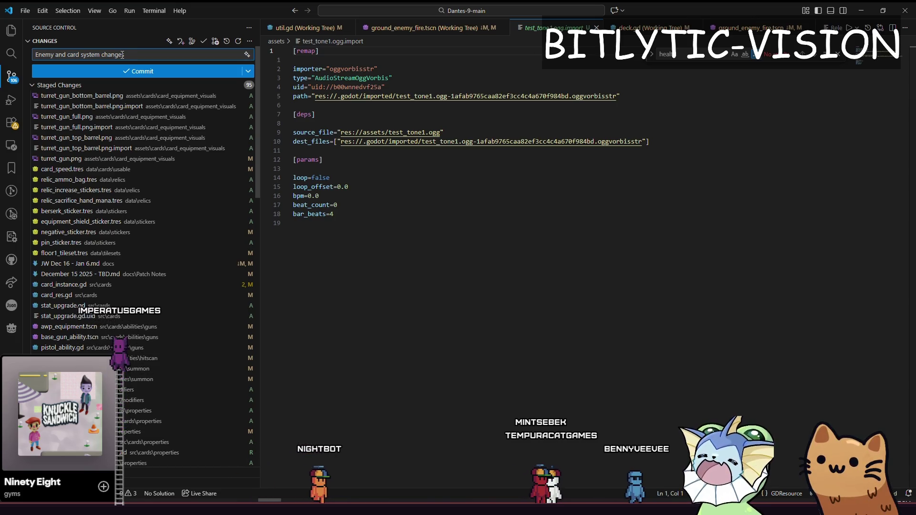
key("alt+Tab")
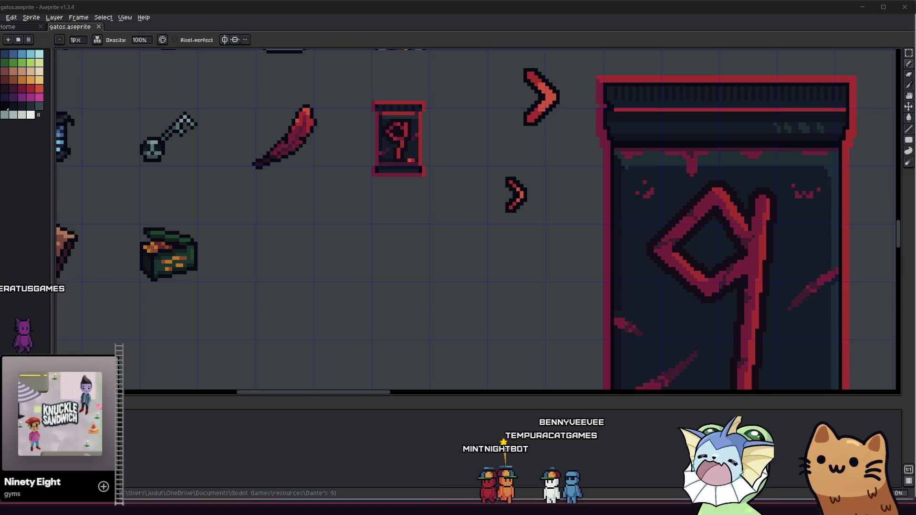
- Zoom in and recolour a few pixels on the green chest sprite with a picked colour
left_click_drag(239, 268, 257, 273)
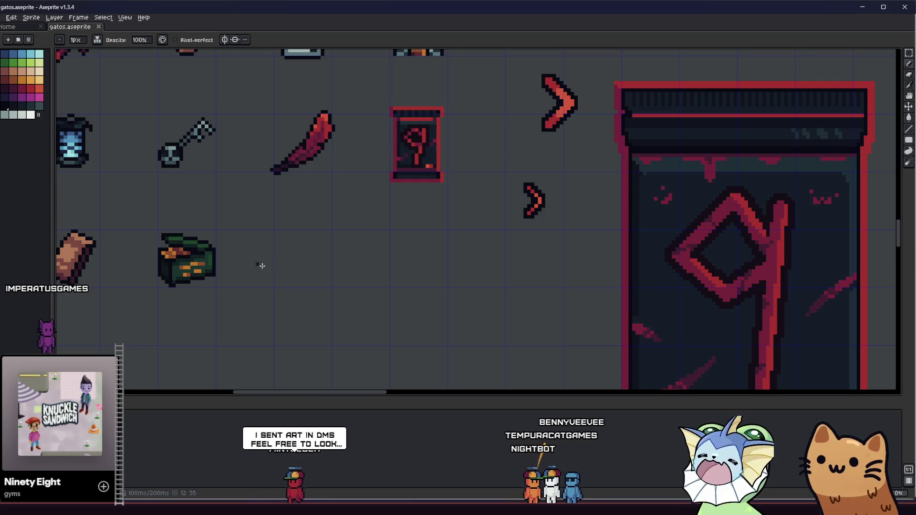
scroll(212, 254, "up", 1)
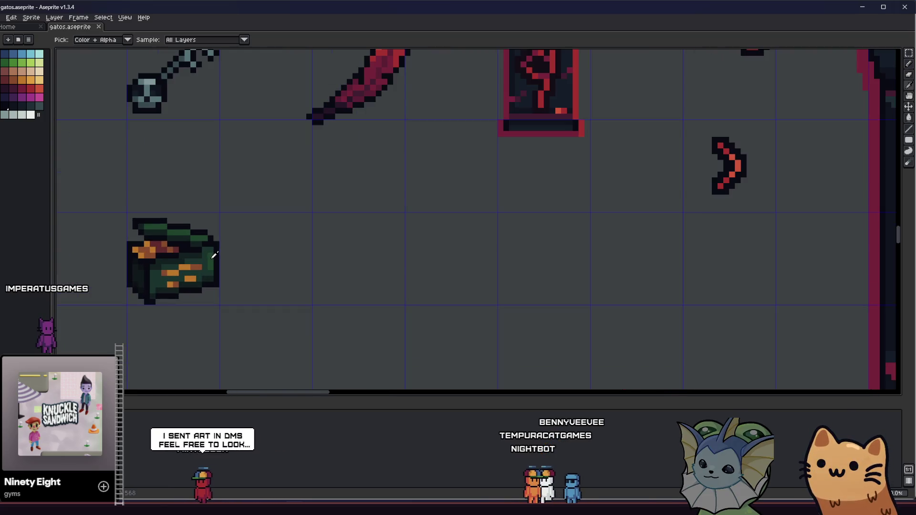
key("v")
scroll(174, 262, "down", 1)
scroll(168, 304, "down", 2)
key("b")
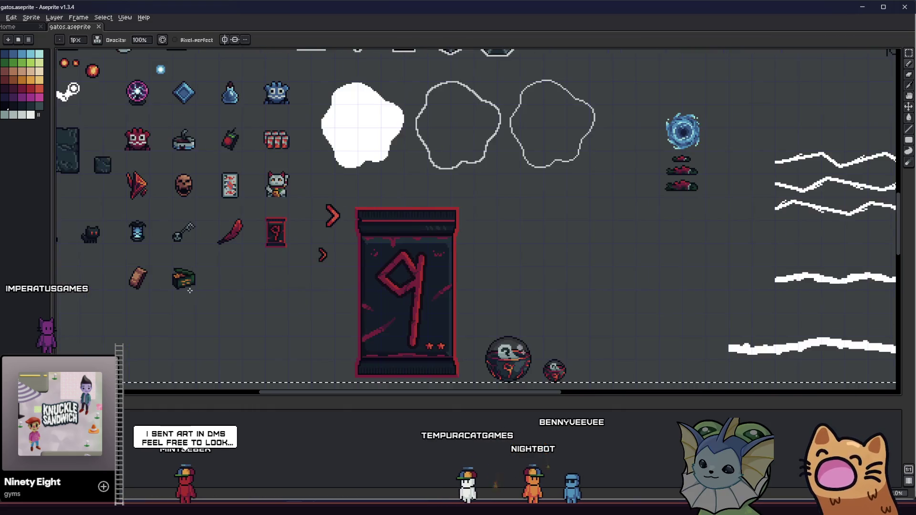
scroll(207, 290, "up", 1)
scroll(208, 290, "up", 1)
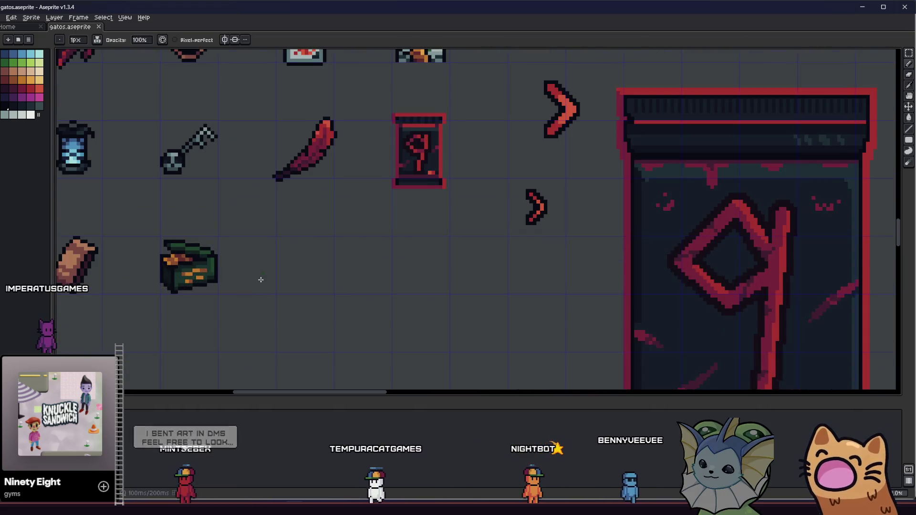
scroll(192, 269, "up", 2)
key("i")
key("b")
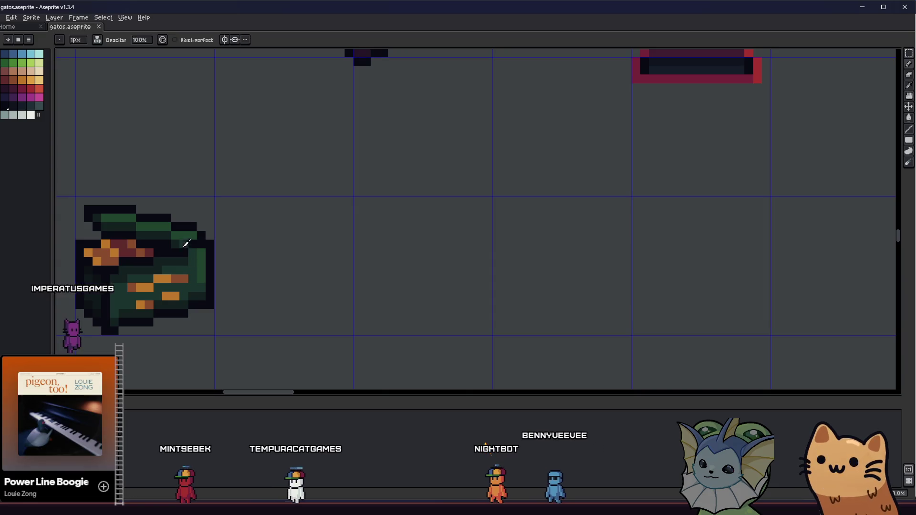
left_click(184, 237)
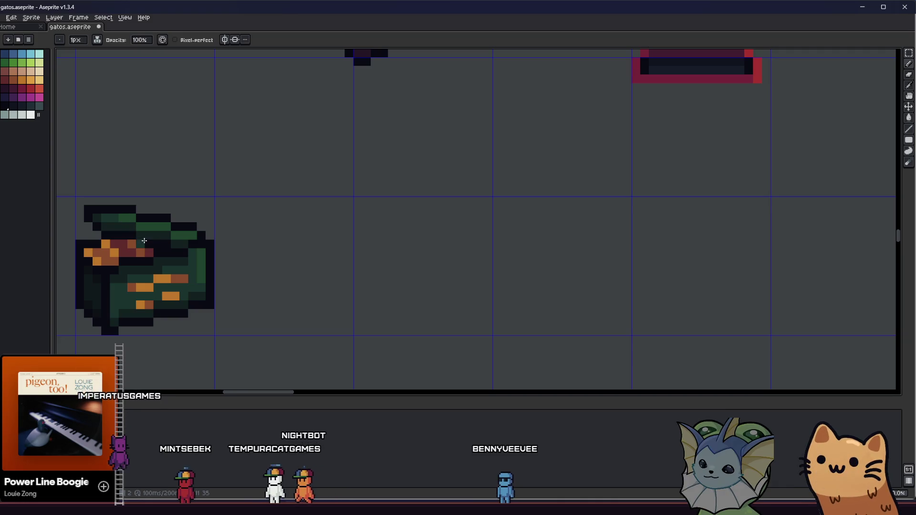
- Pan around the chest sprite, then bring the Obsidian Relics notes to the front
scroll(101, 264, "up", 1)
scroll(100, 264, "down", 3)
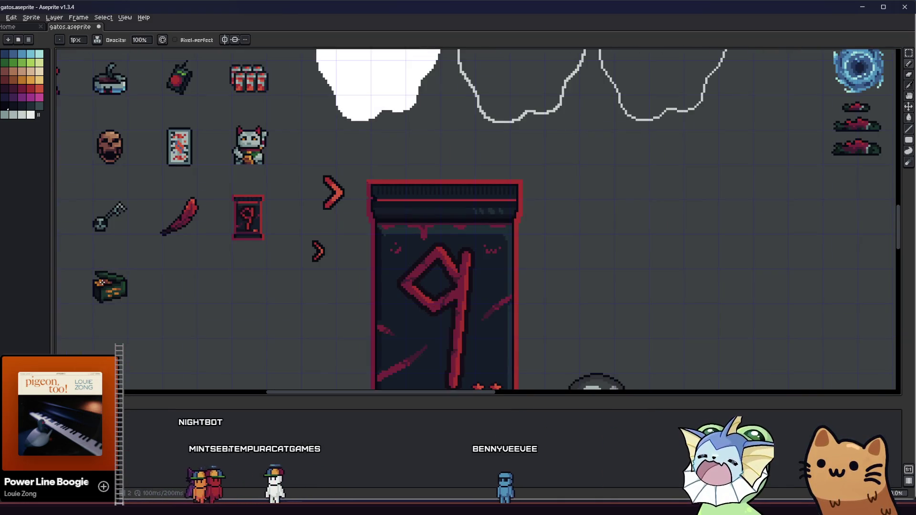
left_click_drag(63, 292, 86, 282)
scroll(116, 267, "up", 3)
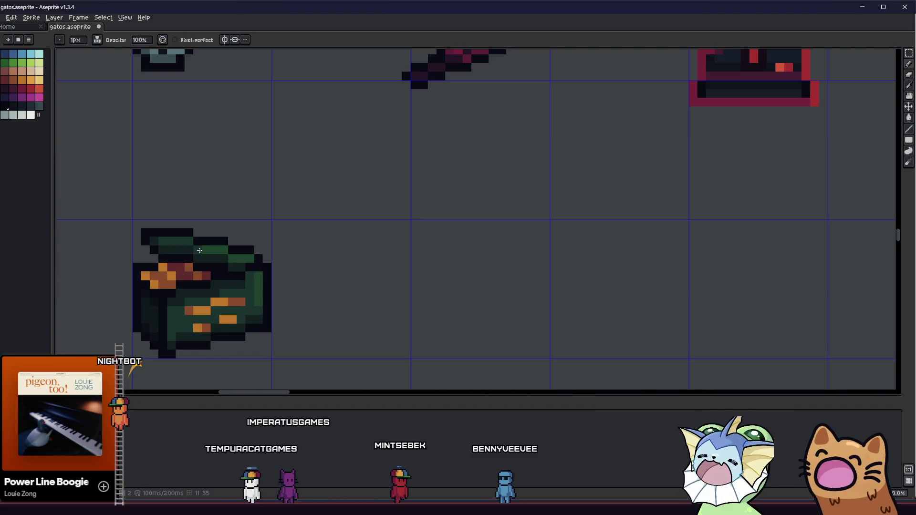
scroll(160, 274, "down", 3)
scroll(160, 274, "up", 2)
scroll(186, 253, "down", 4)
left_click_drag(85, 288, 119, 323)
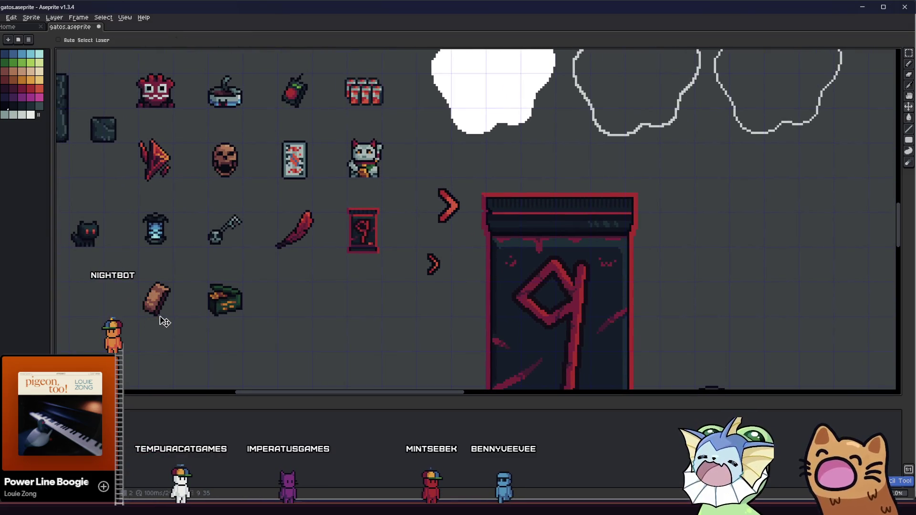
scroll(260, 305, "up", 2)
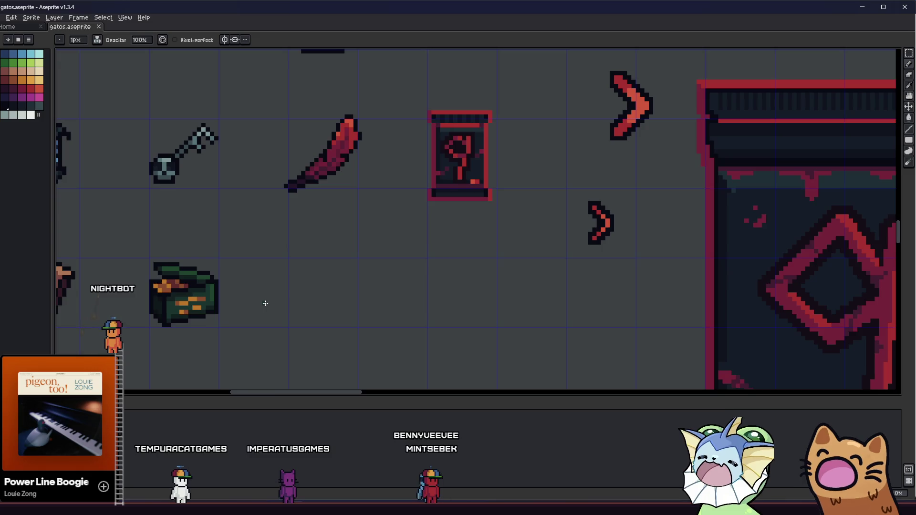
left_click_drag(264, 303, 172, 284)
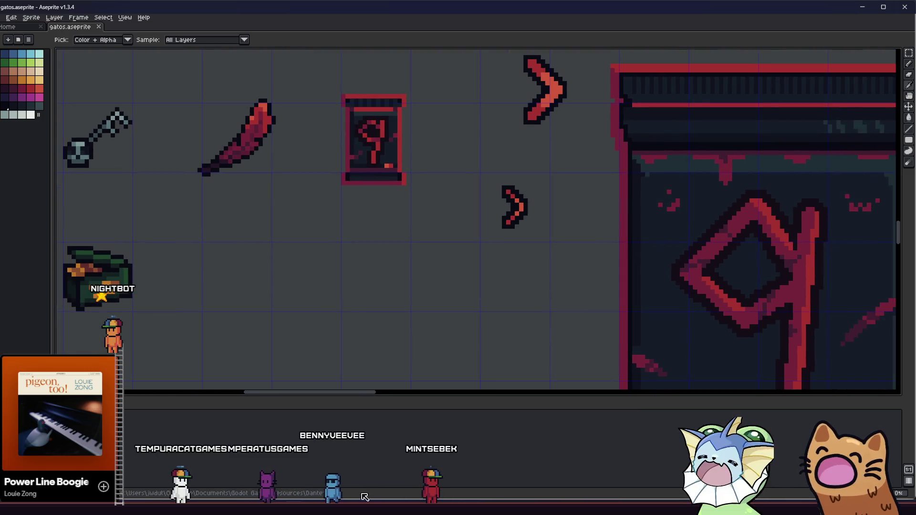
key("alt+Tab")
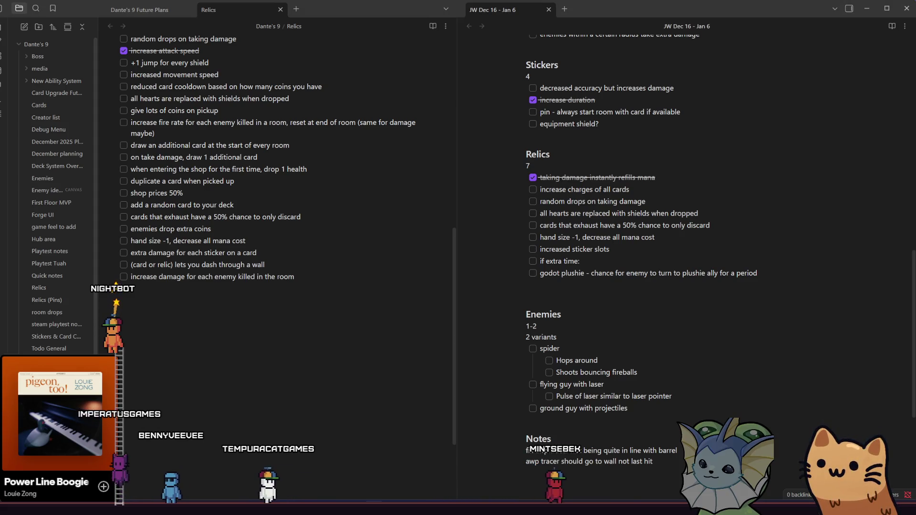
- Check the sprite sheet and the Relics notes again, then minimize Obsidian
key("alt+Tab")
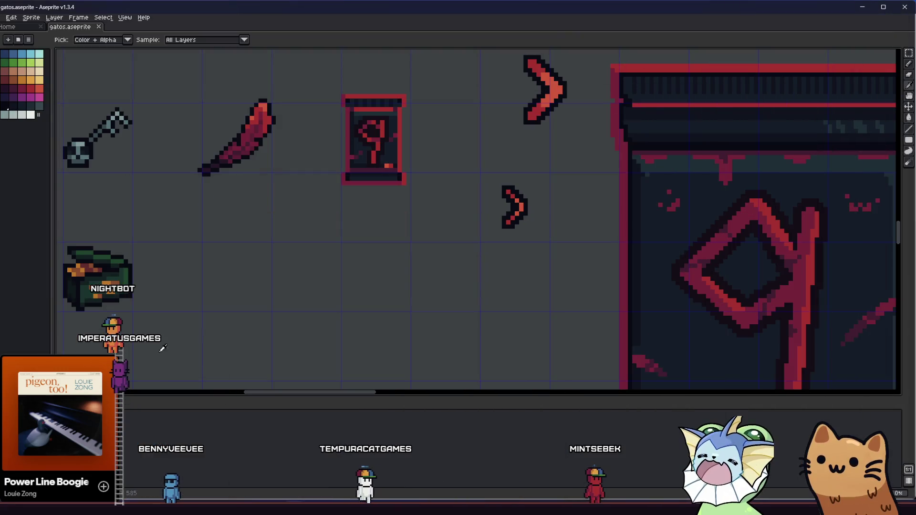
left_click_drag(168, 301, 198, 295)
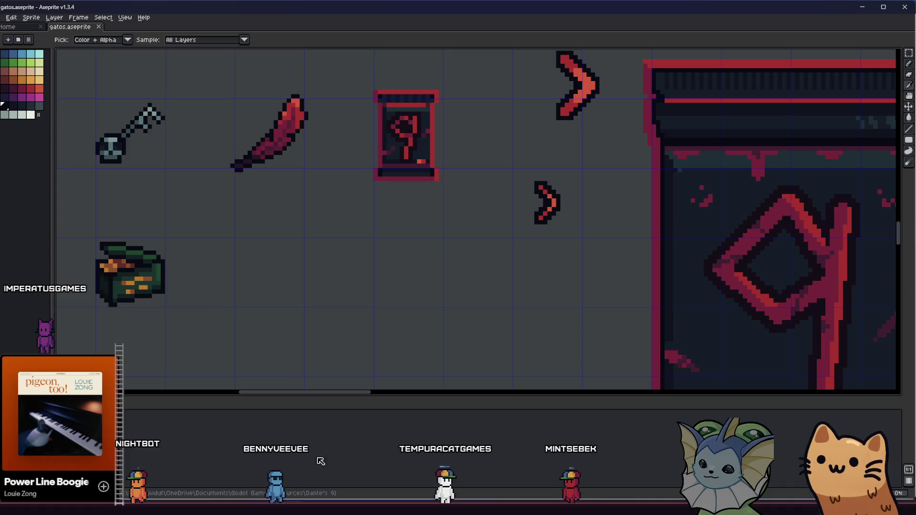
key("alt+Tab")
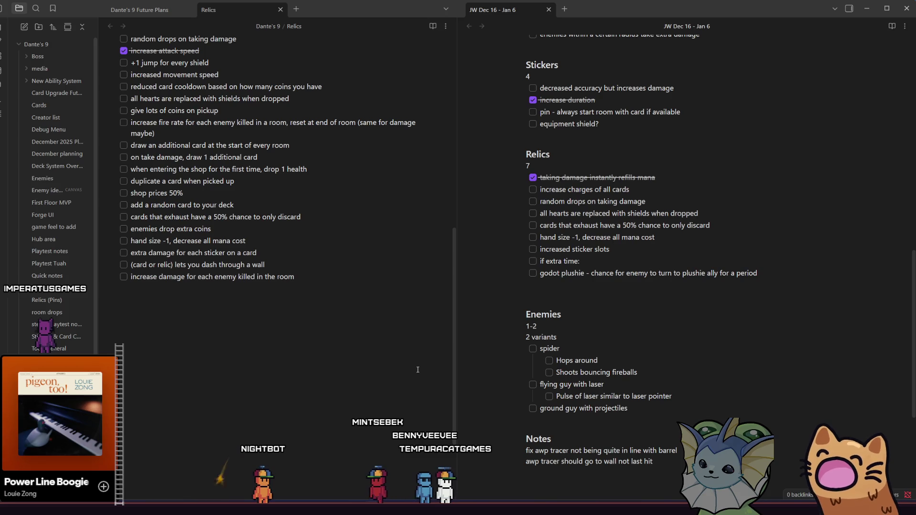
left_click(867, 8)
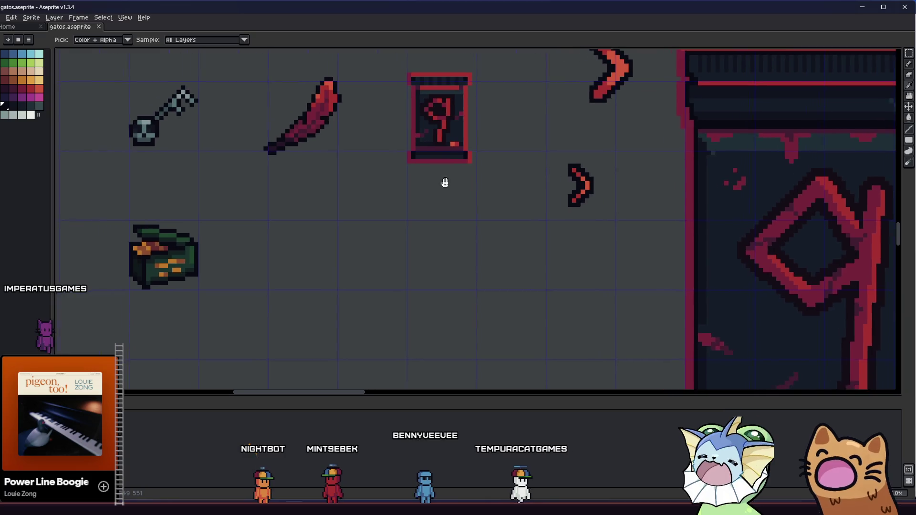
- Pan and zoom the gatos.aseprite canvas to frame the green chest sprite
scroll(315, 208, "up", 1)
mouse_move(300, 215)
left_mouse_down()
mouse_move(248, 231)
mouse_move(259, 221)
mouse_move(196, 213)
left_mouse_up()
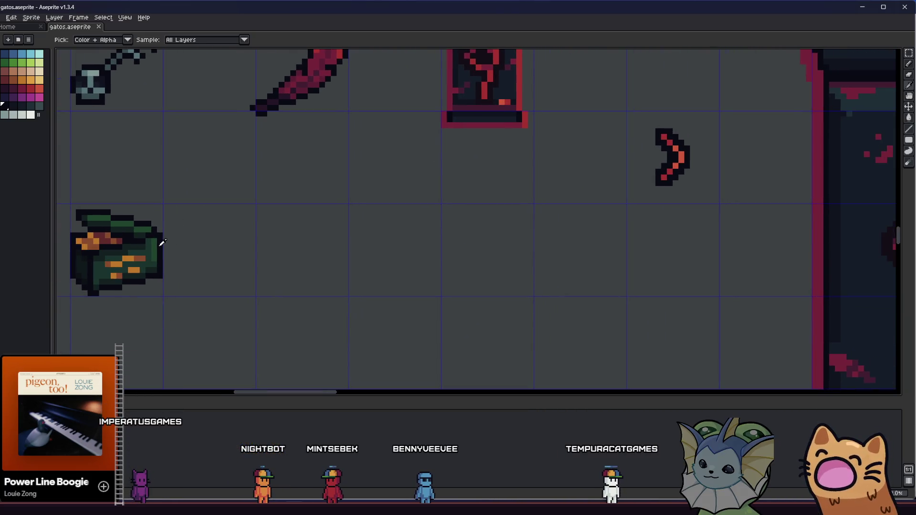
scroll(162, 242, "down", 2)
scroll(167, 243, "up", 1)
scroll(167, 244, "down", 1)
scroll(177, 241, "up", 1)
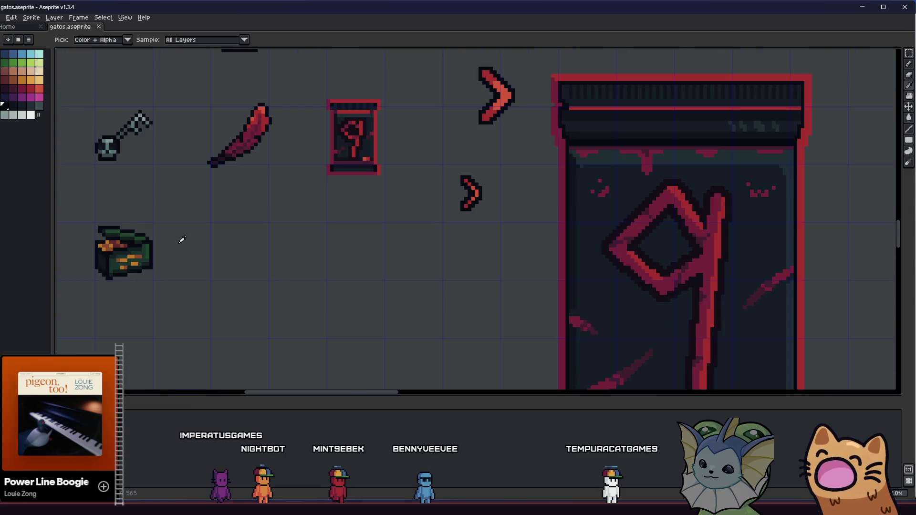
left_click_drag(225, 239, 216, 256)
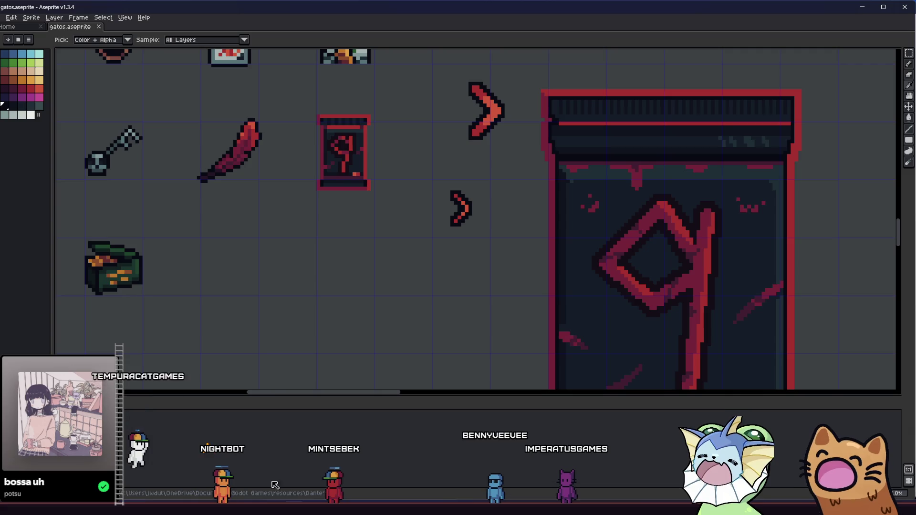
- Bring Obsidian's Relics list and JW Dec 16 – Jan 6 note to the front
key("alt+Tab")
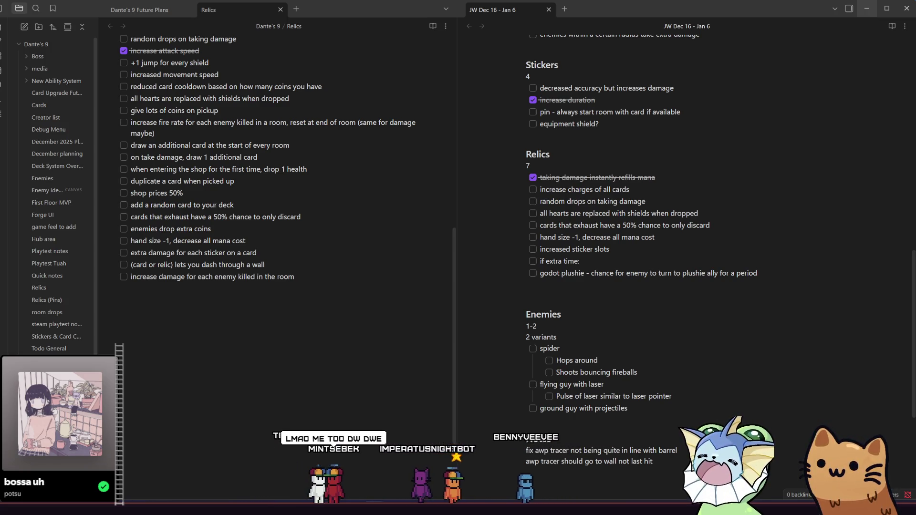
- Return to the gatos.aseprite sheet showing the green chest and red relic card
key("alt+Tab")
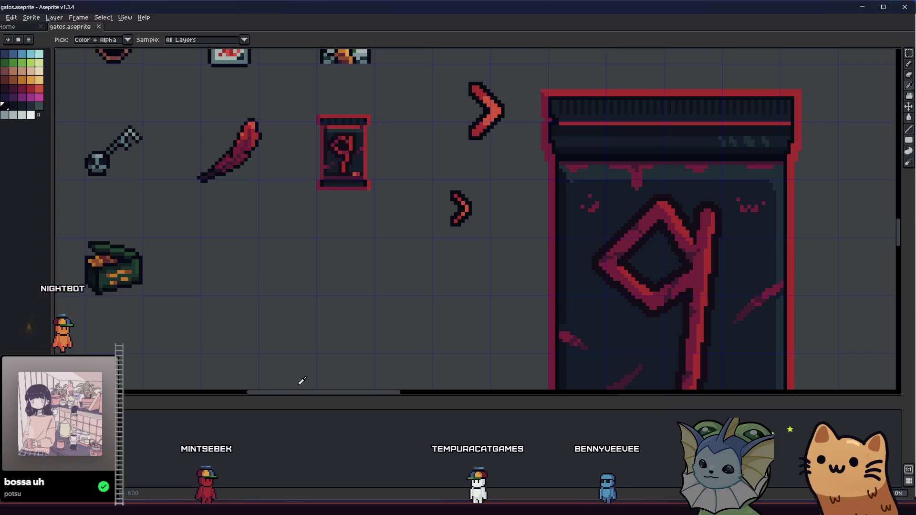
- Zoom in on an empty area beside the item sprites and select the Pencil
scroll(221, 239, "up", 1)
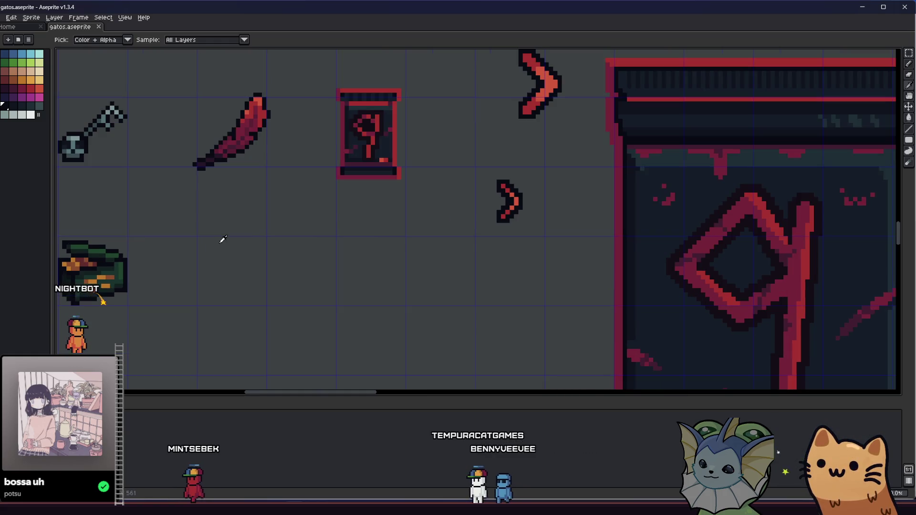
scroll(166, 218, "up", 1)
key("b")
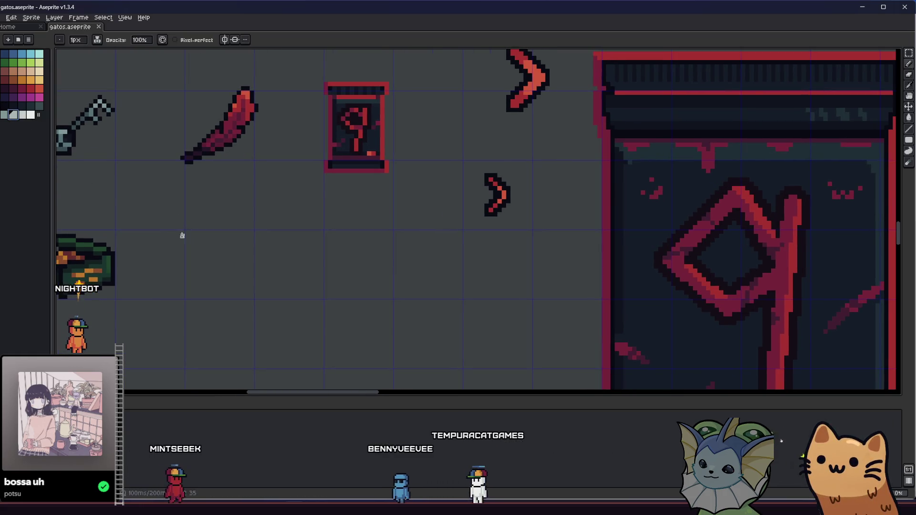
scroll(182, 237, "up", 1)
scroll(195, 233, "up", 1)
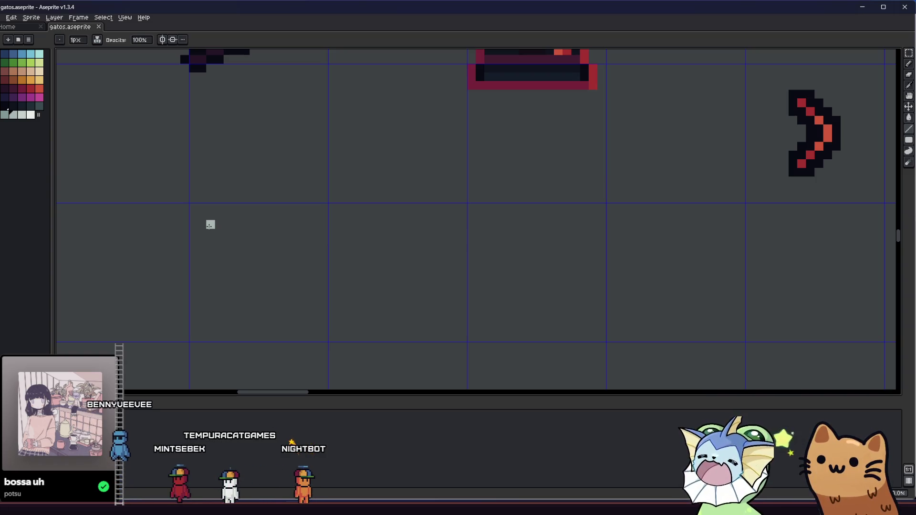
- Draw a rectangle outline in the empty cell and fill it light grey with the Paint Bucket
left_click_drag(217, 252, 221, 244)
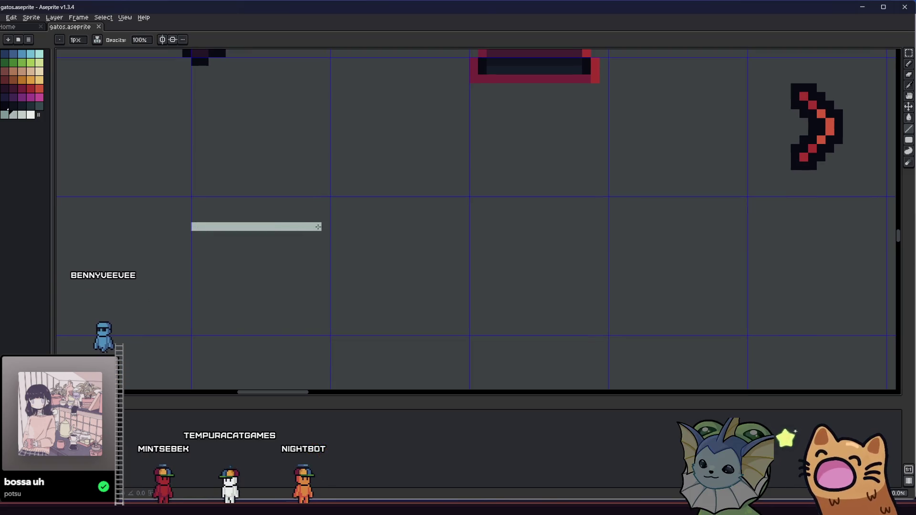
mouse_move(322, 226)
left_mouse_down()
mouse_move(321, 296)
mouse_move(215, 287)
mouse_move(193, 296)
mouse_move(193, 227)
left_mouse_up()
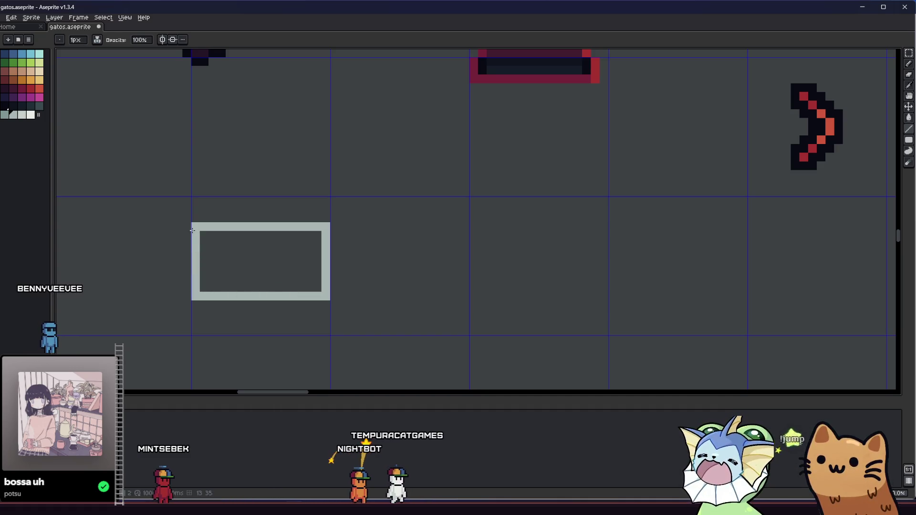
key("g")
left_click(213, 258)
key("b")
left_click(195, 218)
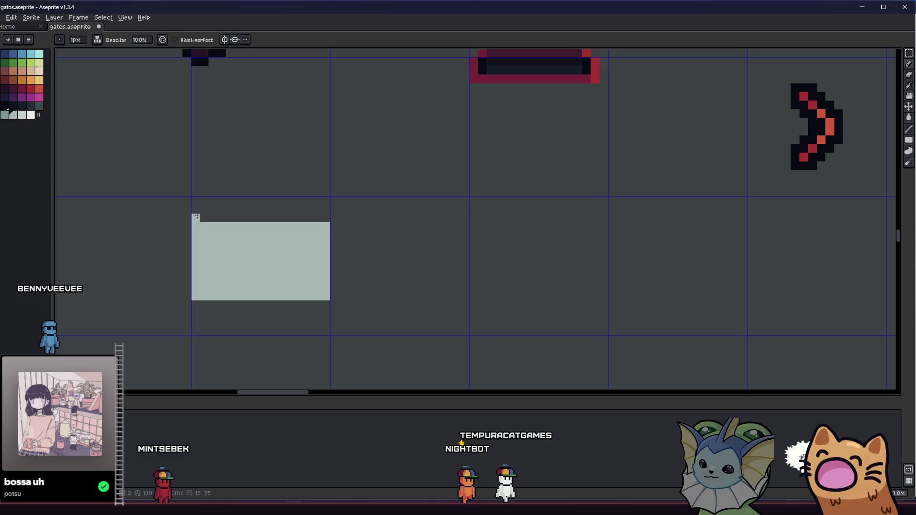
- Erase edge pixels to cut small dark notches into the light-grey rectangle
key("e")
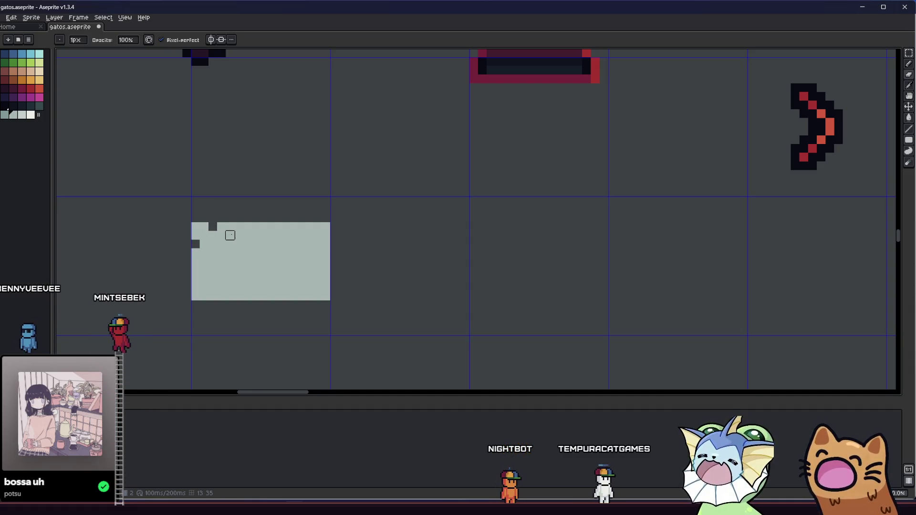
left_click(265, 226)
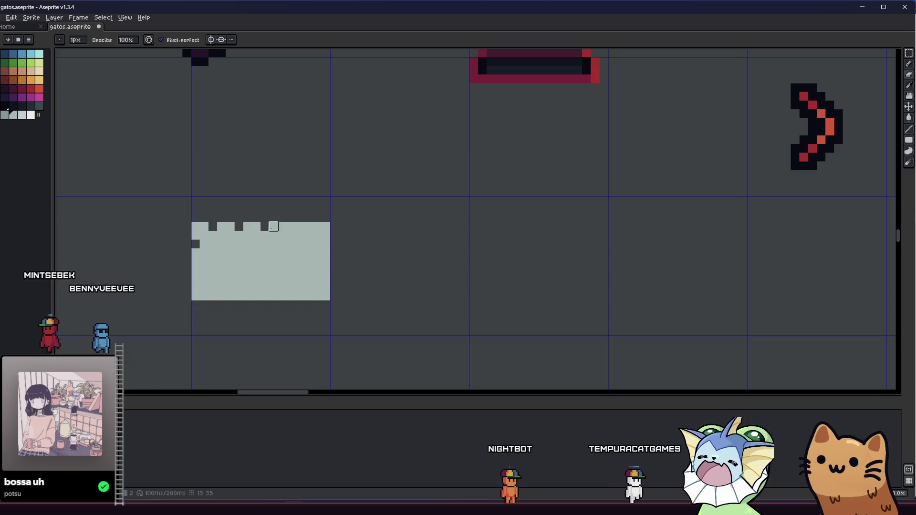
left_click(290, 226)
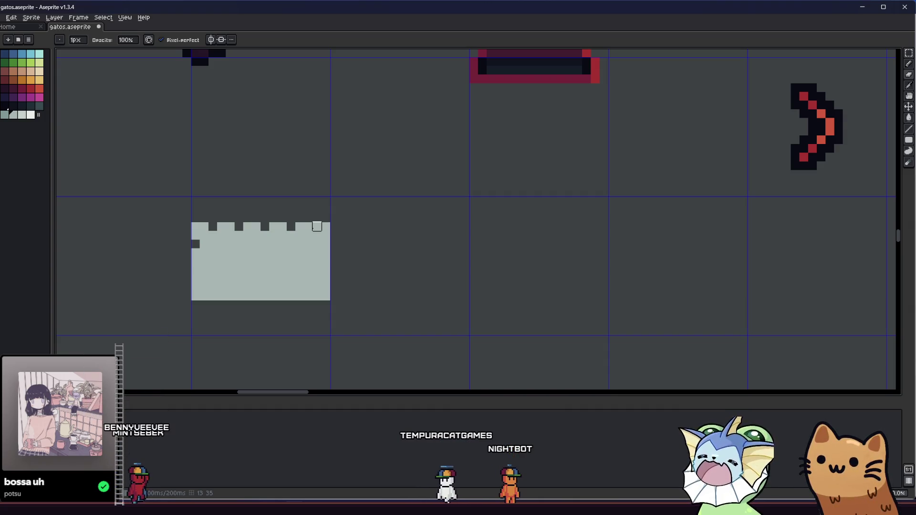
left_click(325, 244)
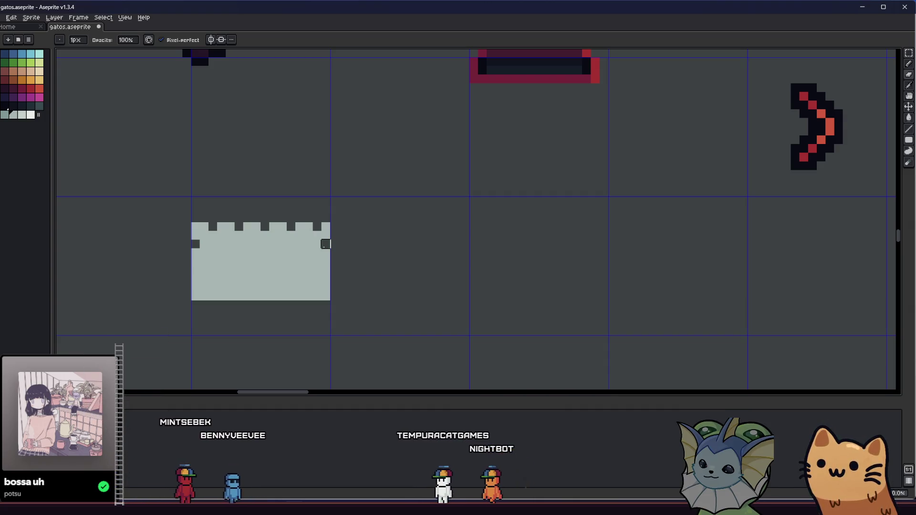
mouse_move(231, 251)
left_mouse_down()
mouse_move(369, 258)
mouse_move(322, 249)
left_mouse_up()
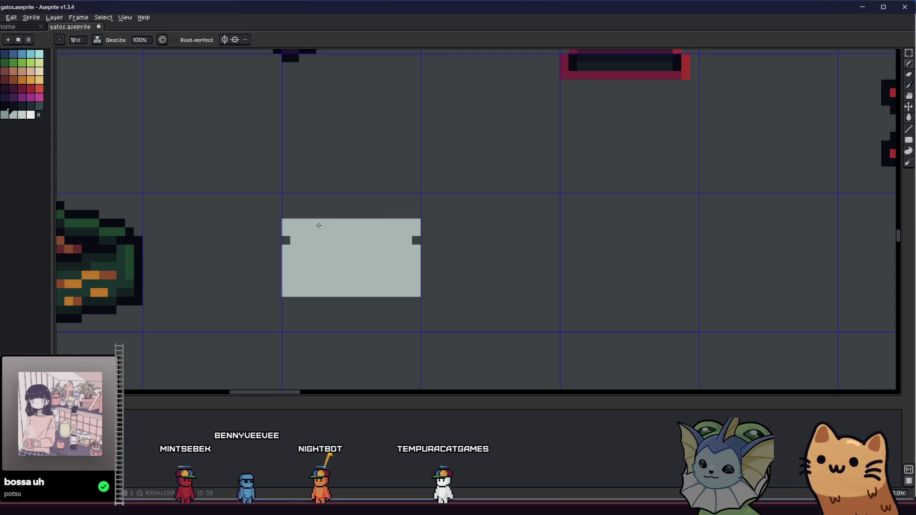
scroll(321, 233, "up", 1)
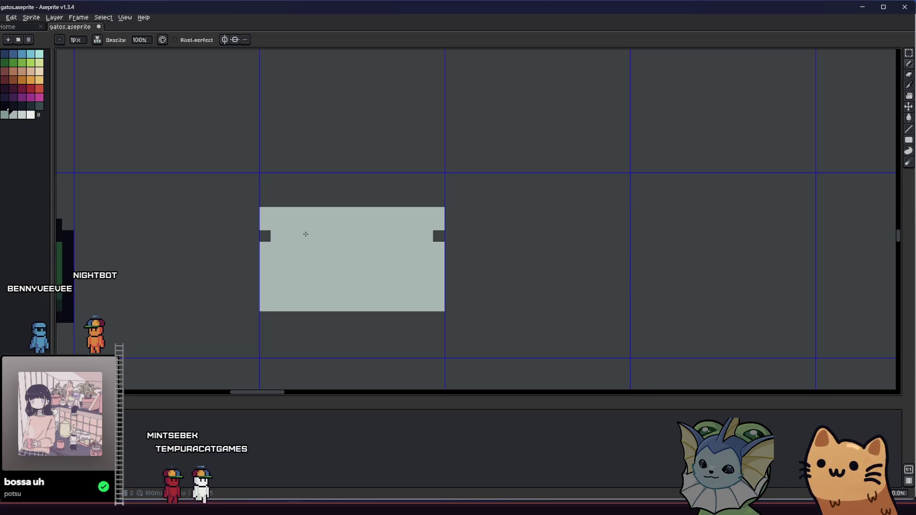
scroll(324, 242, "right", 2)
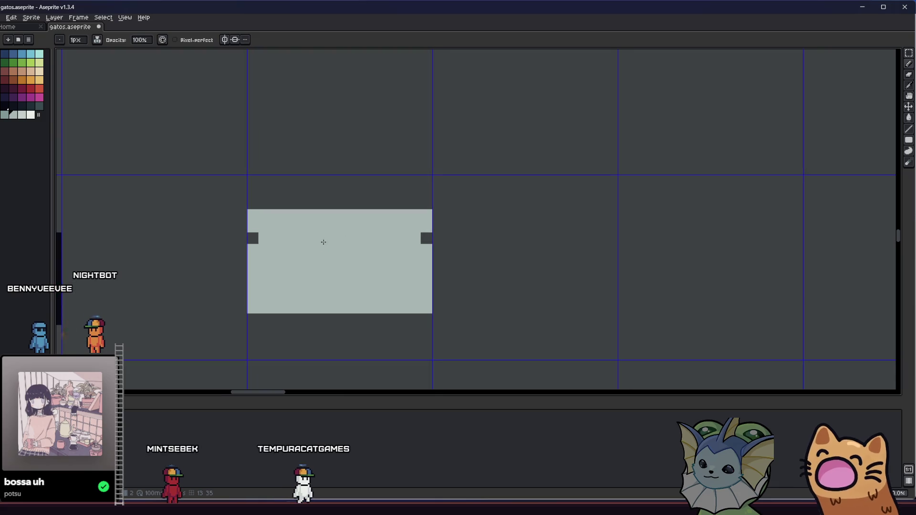
- Paint four evenly spaced dark notches along the rectangle's top edge
key("b")
left_click(276, 215)
left_click(299, 216)
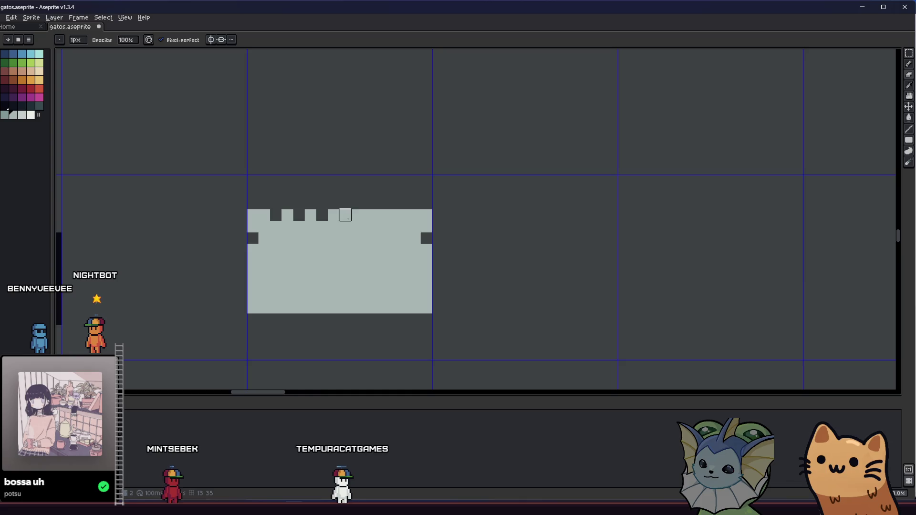
left_click(344, 215)
left_click(368, 215)
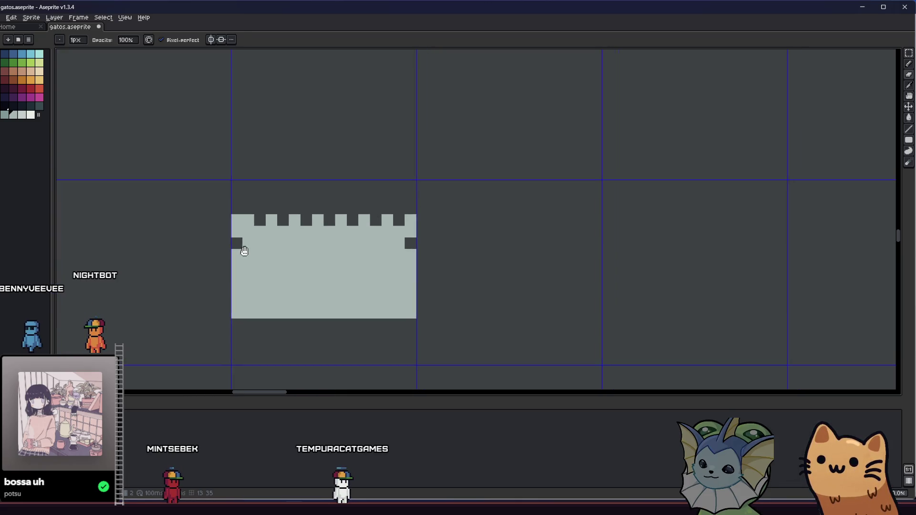
scroll(216, 256, "down", 2)
scroll(219, 257, "up", 1)
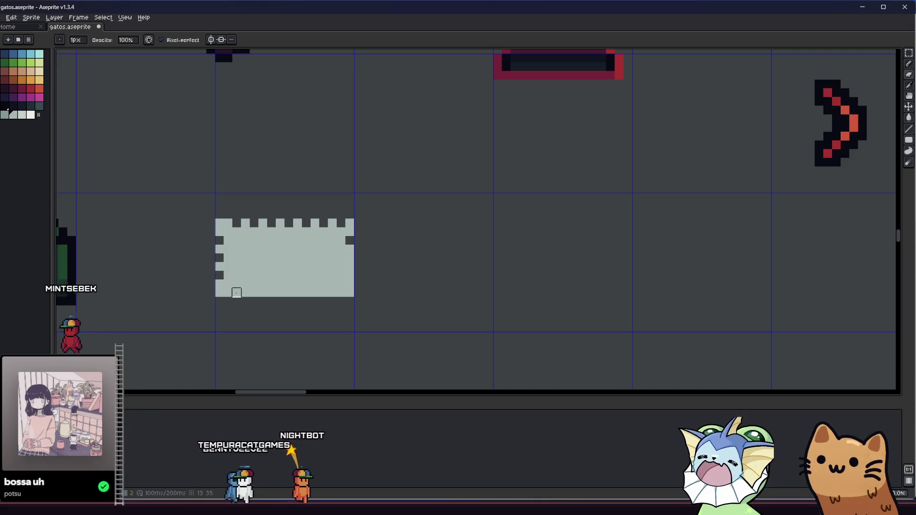
- Add evenly spaced dark notches along the bottom edge and right side
left_click(236, 292)
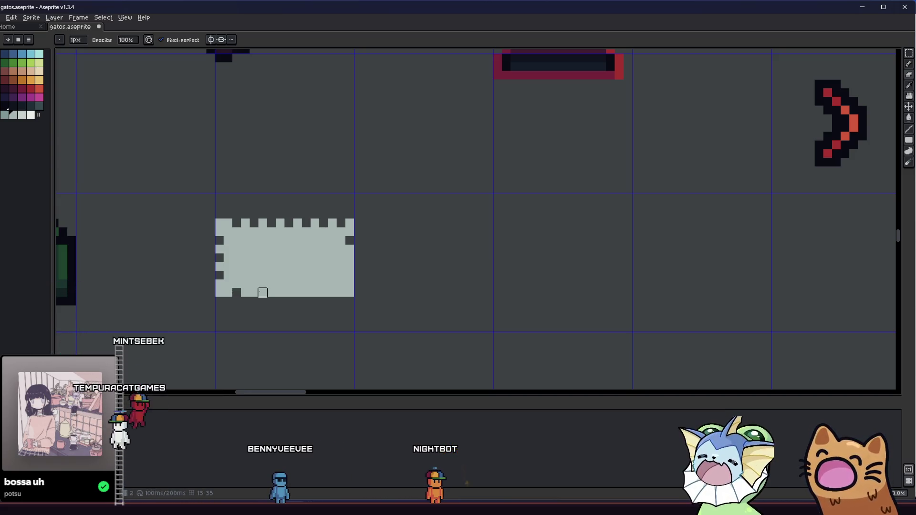
left_click(288, 292)
left_click(305, 292)
left_click(323, 293)
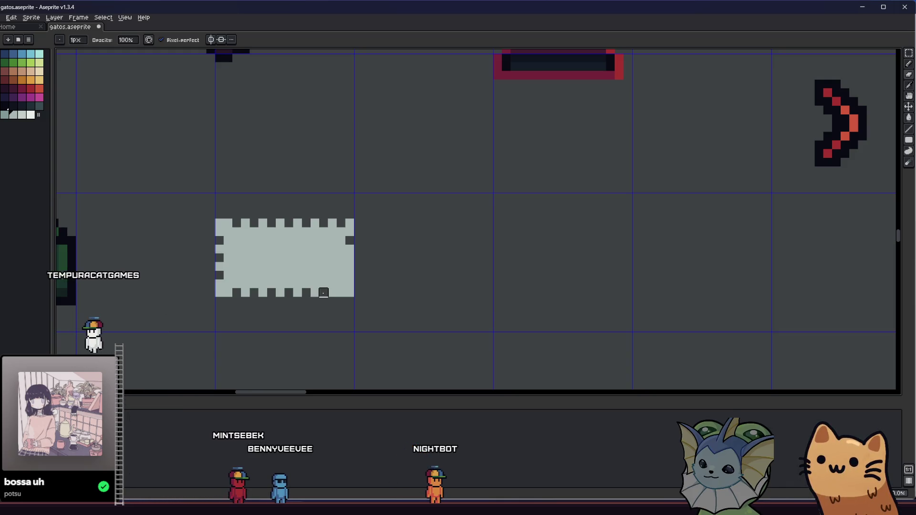
left_click(341, 292)
left_click(348, 275)
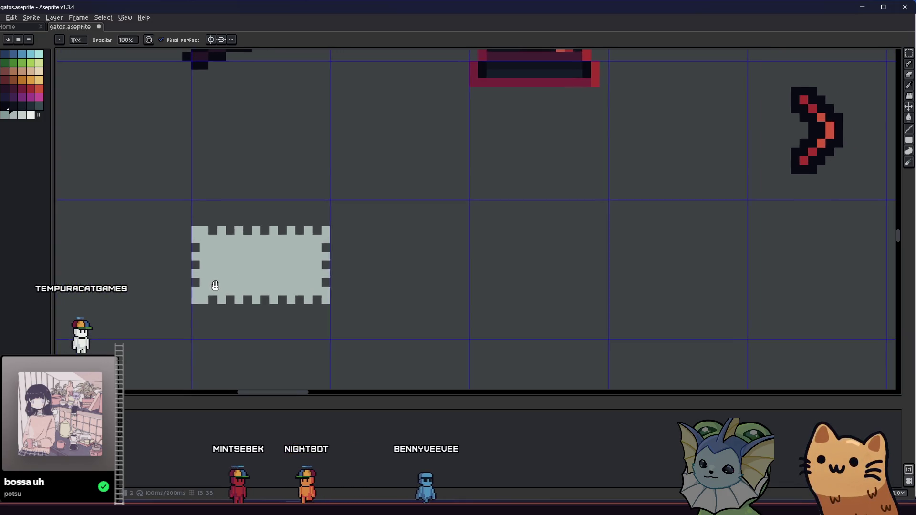
- Transform the sheet contents, nudging one pixel right and back, and commit
scroll(215, 287, "down", 4)
scroll(216, 288, "down", 1)
scroll(239, 282, "up", 2)
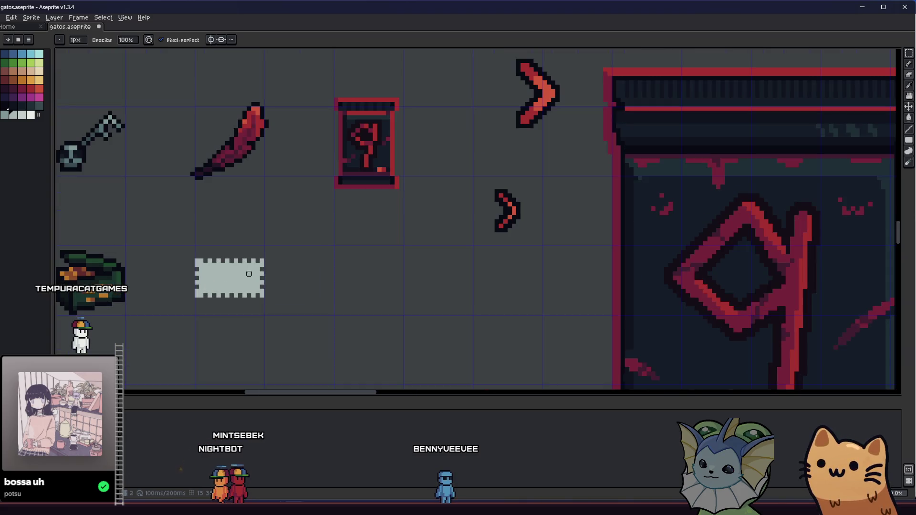
scroll(321, 257, "up", 2)
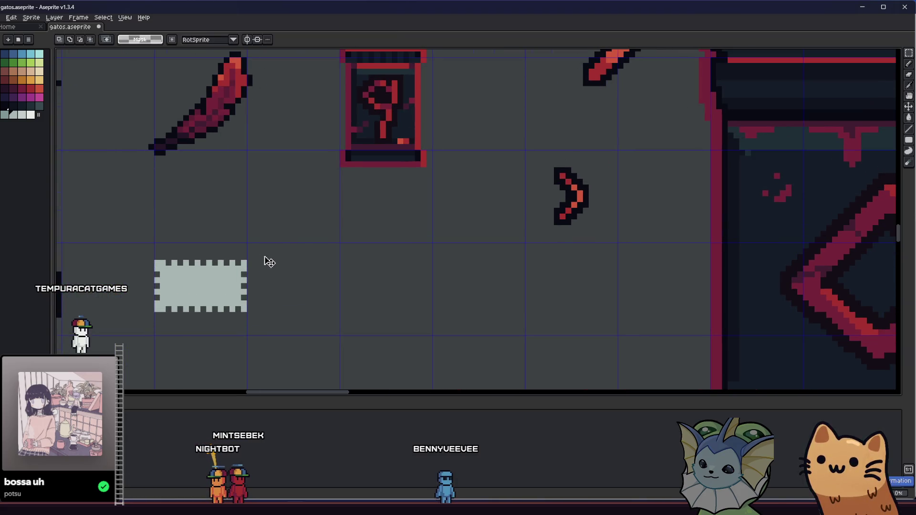
key("ctrl+t")
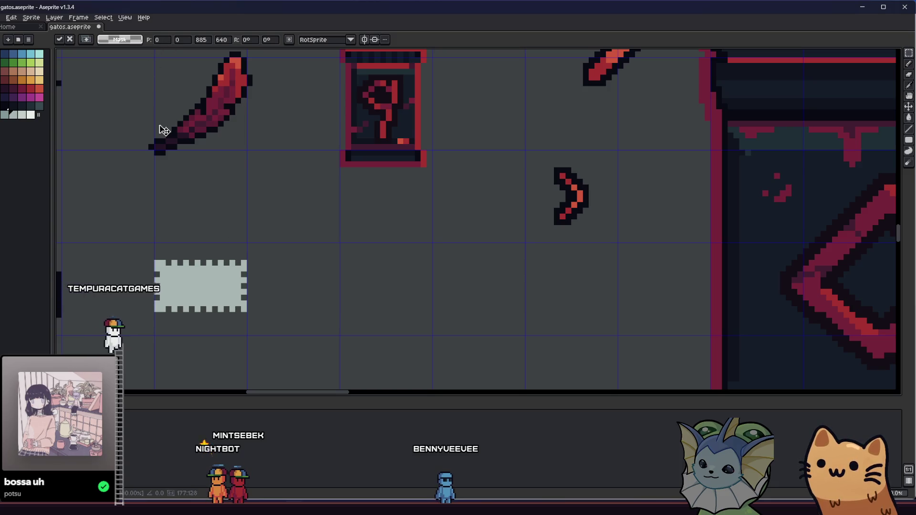
key("Right")
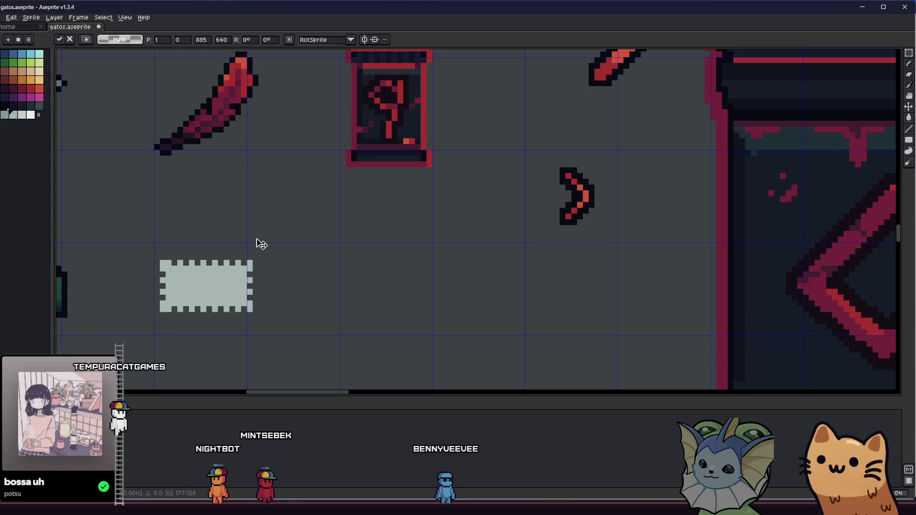
key("Left")
scroll(179, 171, "down", 5)
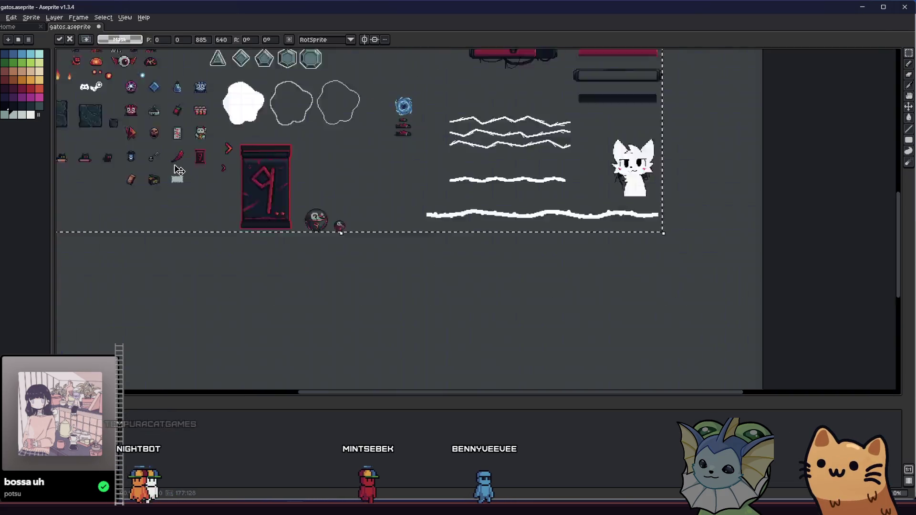
key("Return")
- Select the stamp's right half and shift it one pixel left to close the gap
scroll(178, 170, "down", 2)
scroll(190, 238, "up", 6)
left_click_drag(281, 129, 204, 241)
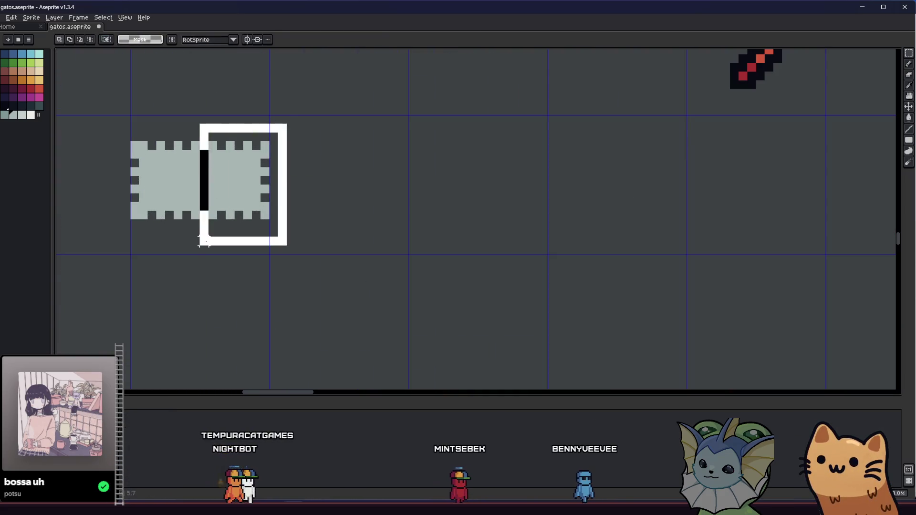
key("Left")
key("ctrl+d")
key("b")
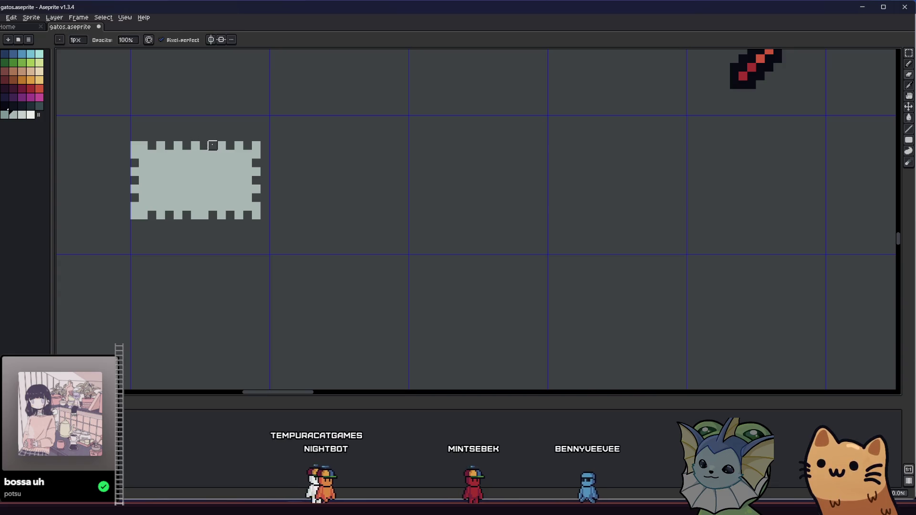
key("l")
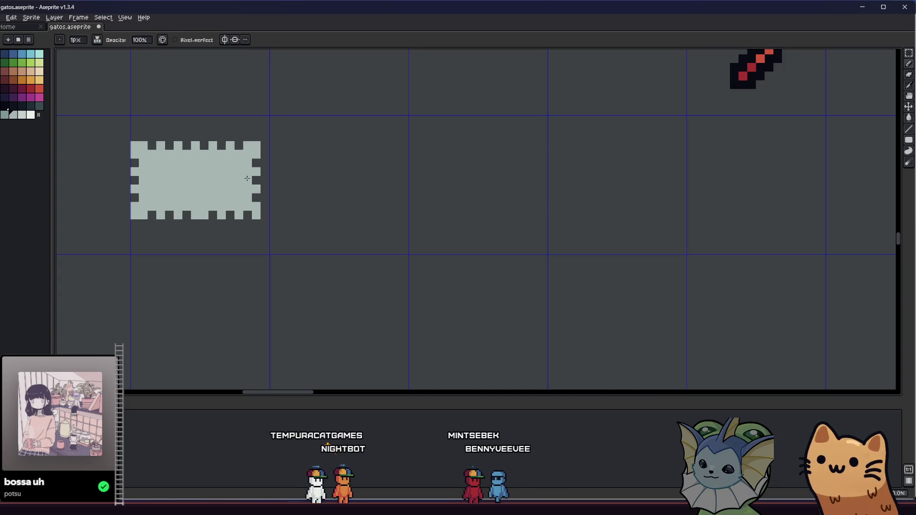
- Select the whole pale stamp shape and nudge it one pixel left
key("m")
key("ctrl+shift+d")
scroll(239, 211, "down", 1)
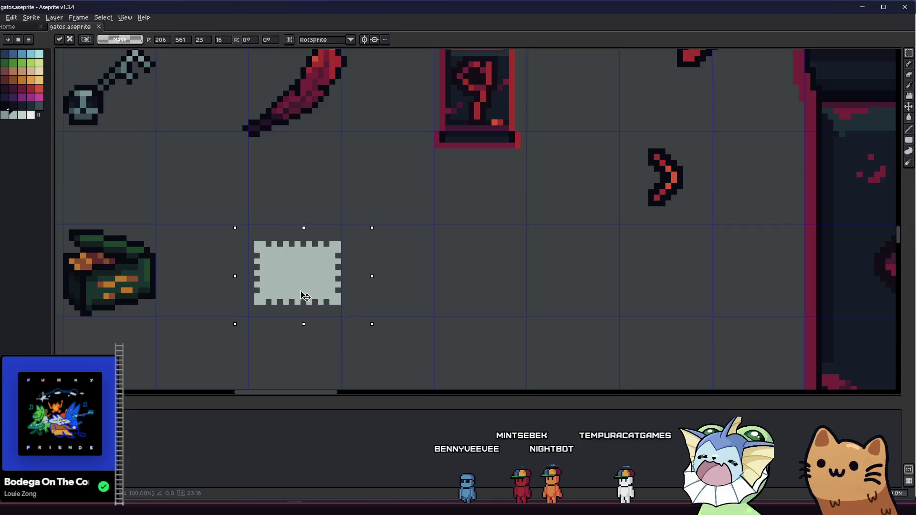
key("Left")
key("ctrl+d")
left_click_drag(170, 278, 145, 278)
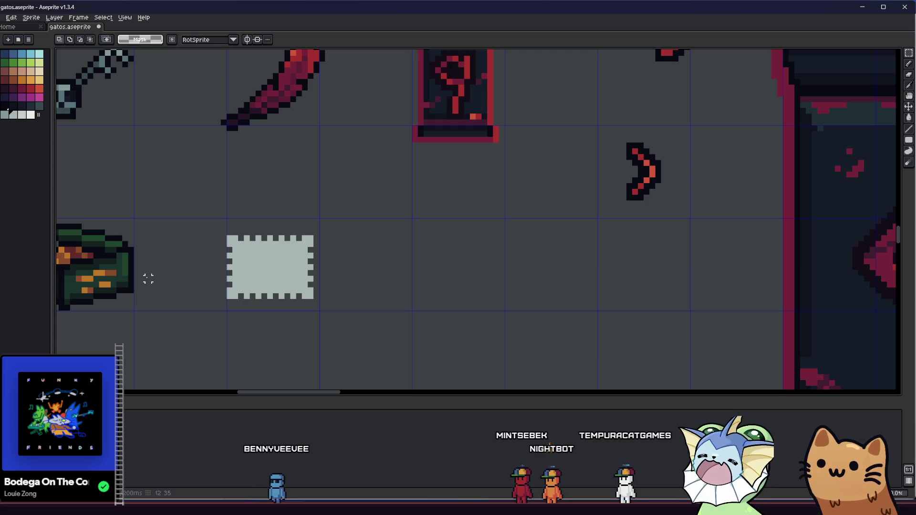
scroll(229, 247, "up", 1)
- Select the stamp's top part and raise it one pixel to make it taller
left_click_drag(195, 208, 391, 282)
key("Up")
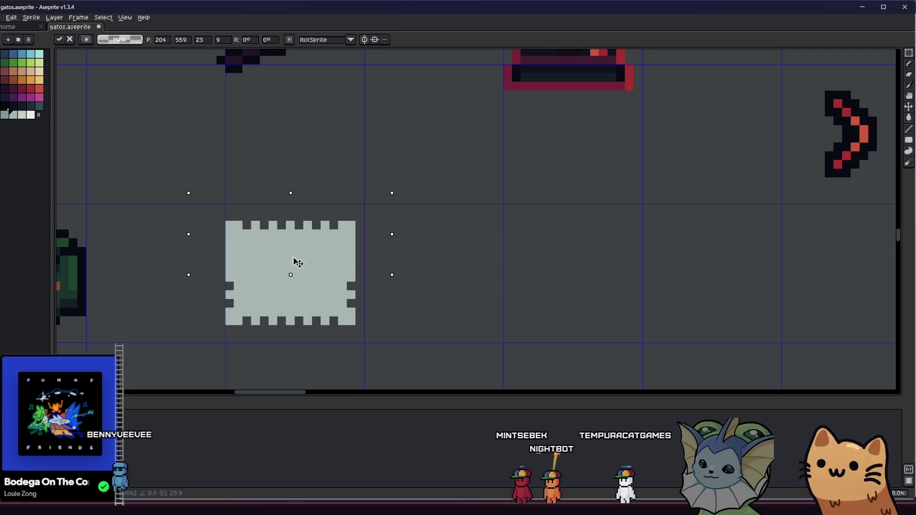
left_click_drag(293, 258, 293, 253)
key("b")
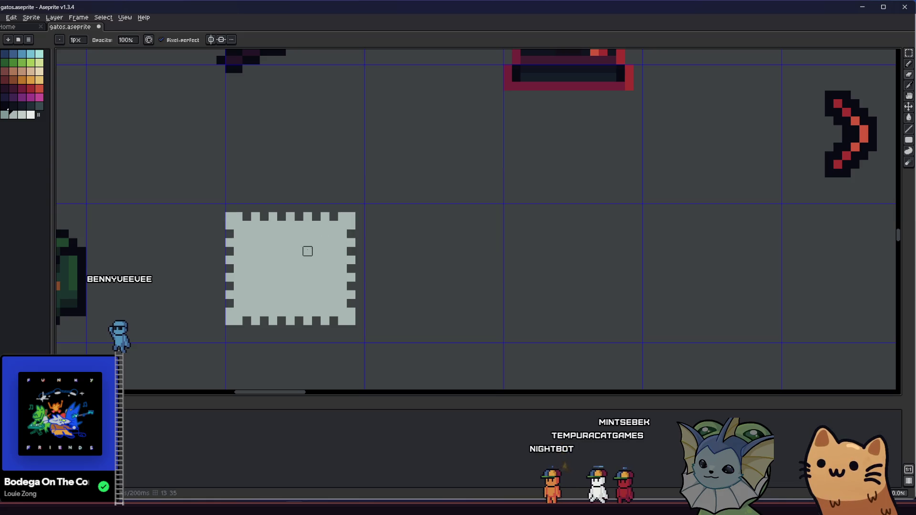
left_click_drag(216, 270, 146, 263)
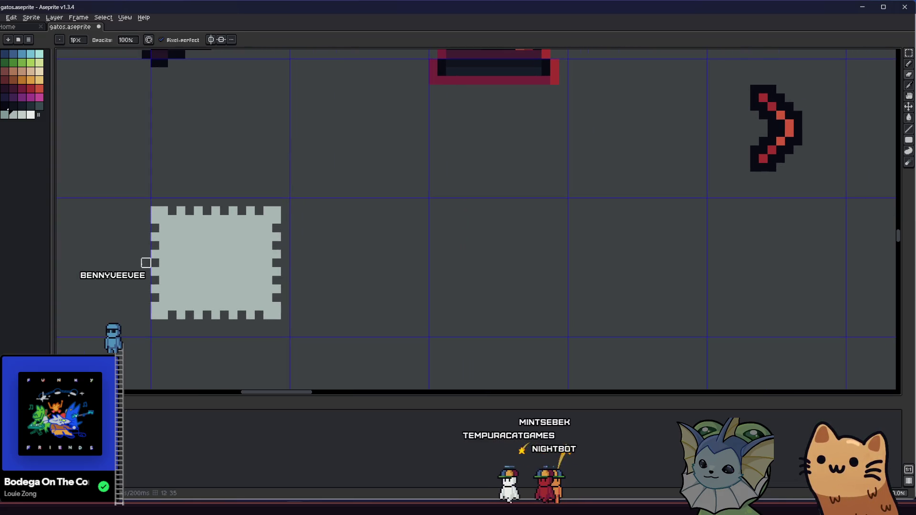
scroll(137, 220, "down", 3)
scroll(143, 219, "up", 1)
- Select the stamp and apply a dark outline with the Outline effect
key("m")
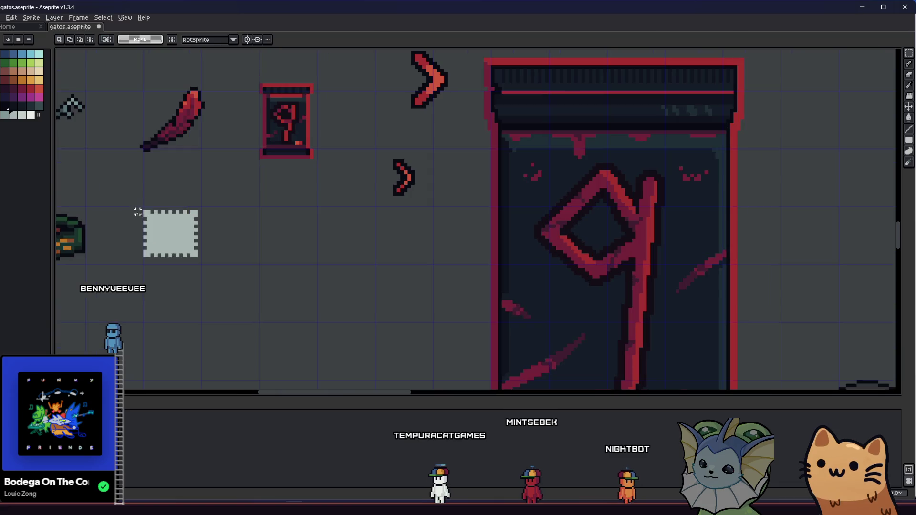
left_click_drag(129, 203, 217, 266)
key("shift+o")
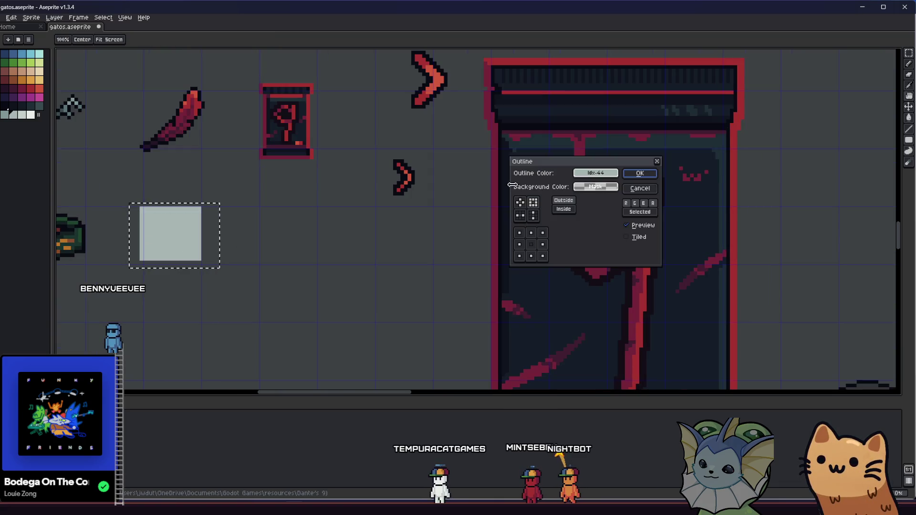
left_click(595, 173)
left_click(596, 210)
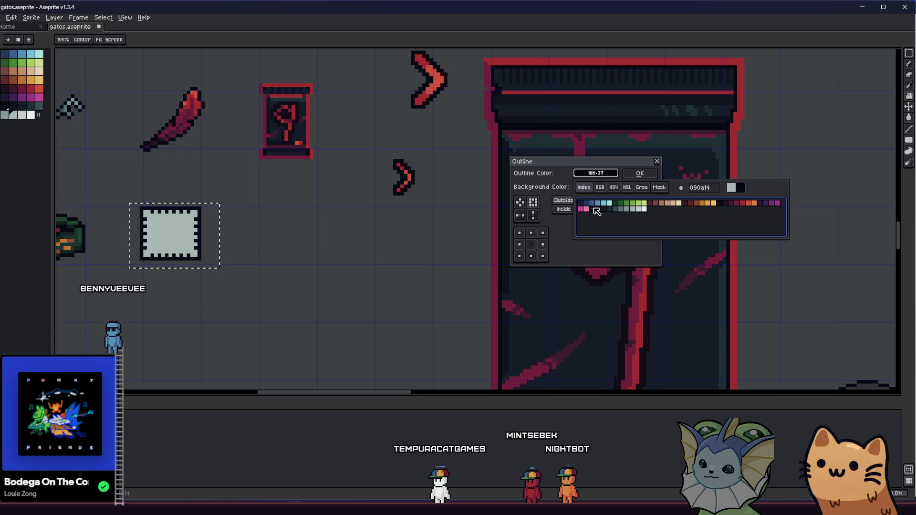
left_click(629, 175)
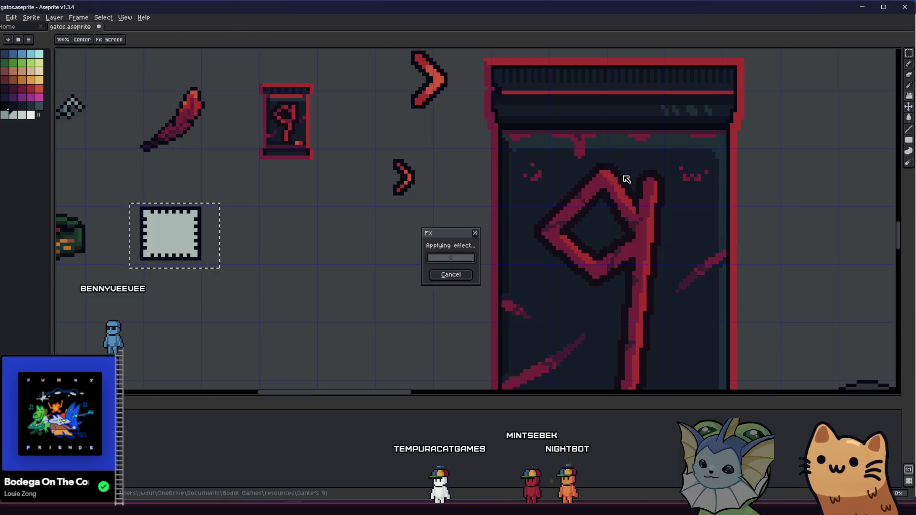
scroll(254, 237, "down", 1)
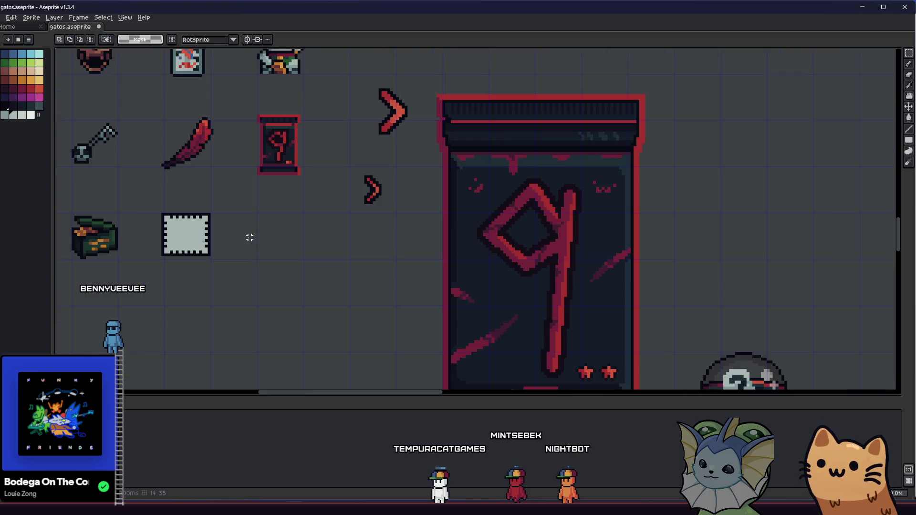
- Add a second near-black #090a14 outline without corner pixels around the stamp
left_click_drag(165, 252, 198, 275)
left_click_drag(261, 233, 170, 290)
scroll(179, 279, "up", 1)
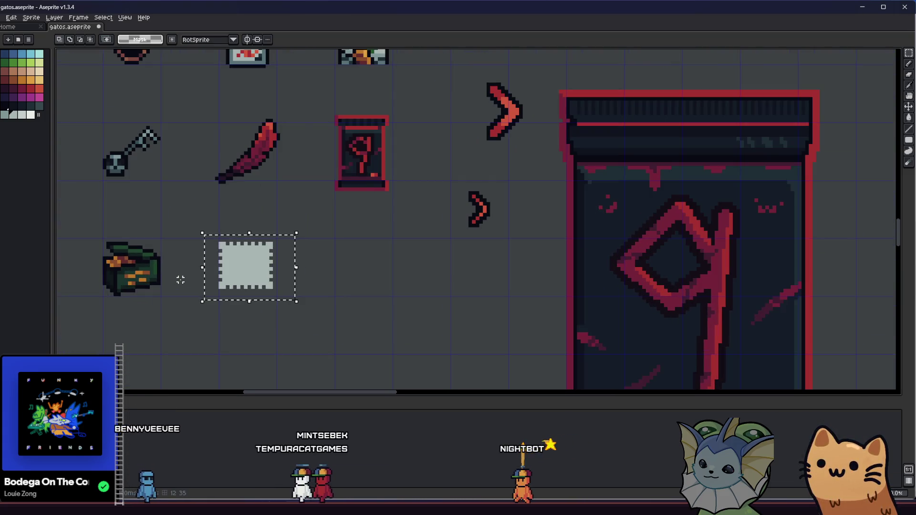
key("shift+o")
left_click(519, 202)
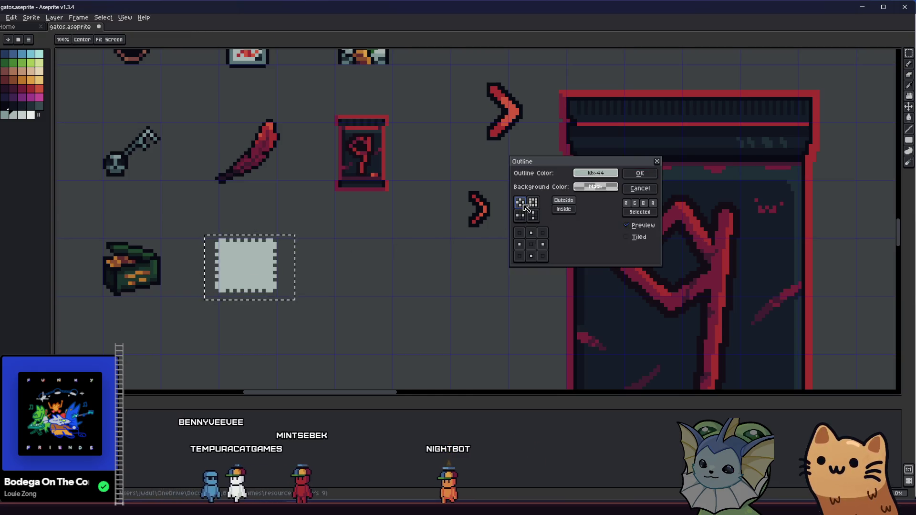
left_click(586, 187)
left_click(592, 209)
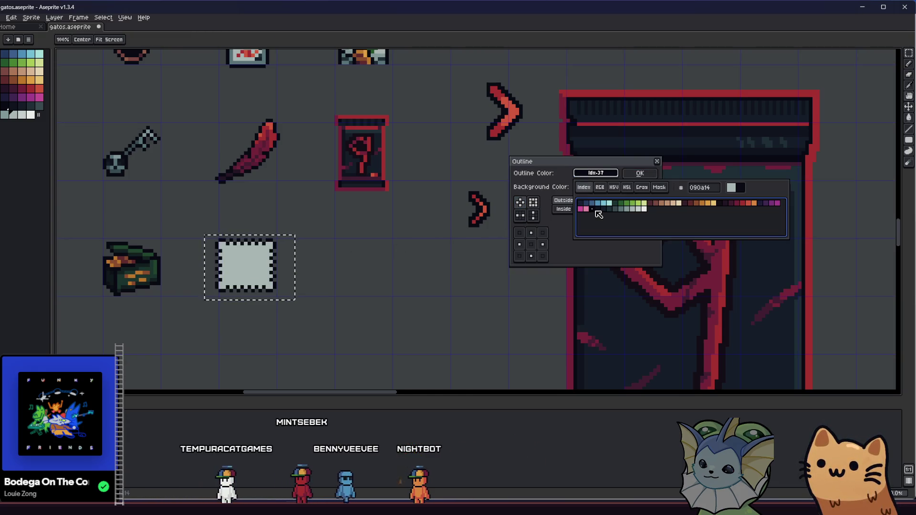
key("Escape")
key("Return")
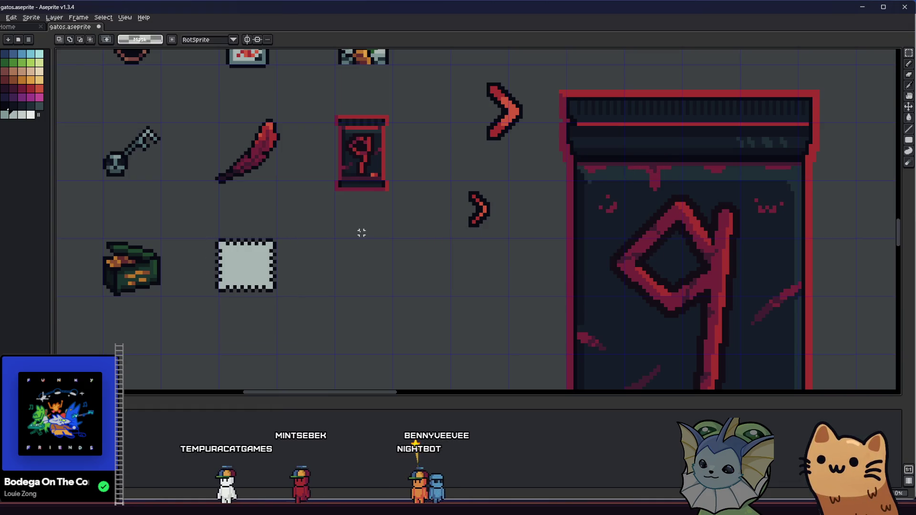
scroll(350, 244, "down", 1)
scroll(278, 269, "up", 3)
key("b")
key("i")
key("b")
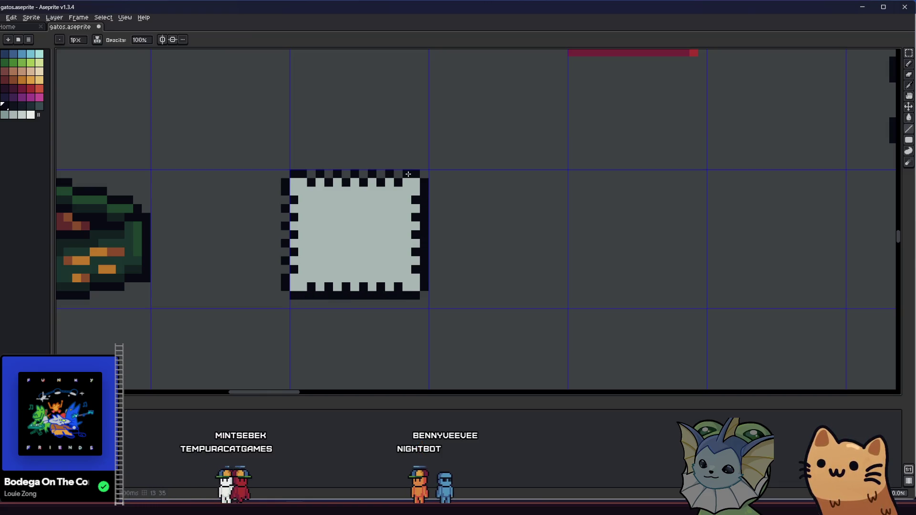
- Add a dark shading pixel to the stamp border's bottom-left corner
scroll(284, 285, "down", 2)
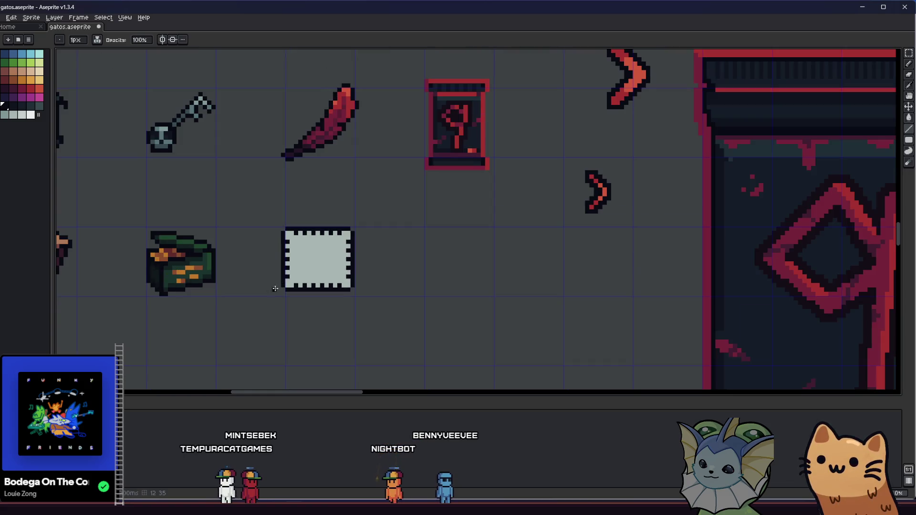
scroll(210, 296, "up", 3)
left_click(217, 281)
scroll(124, 250, "up", 2)
scroll(125, 250, "right", 2)
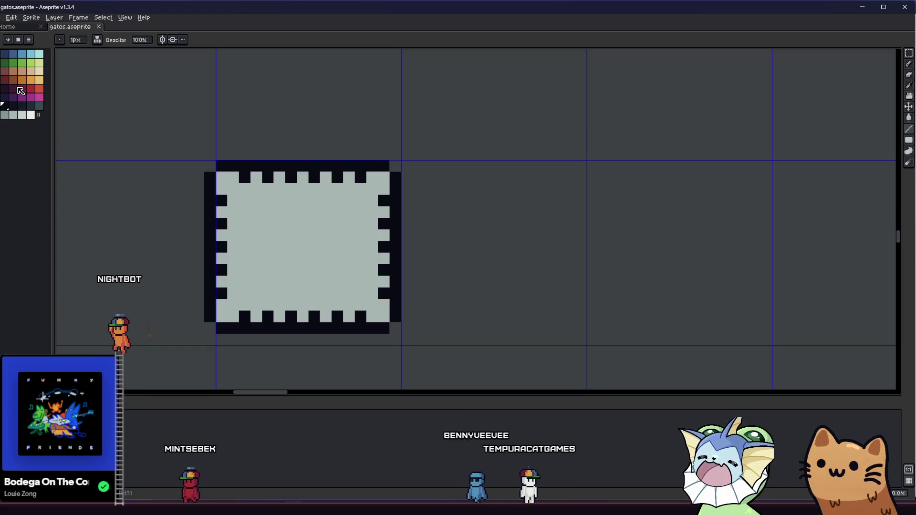
- Bucket-fill the stamp's centre with the maroon palette swatch
left_click(32, 90)
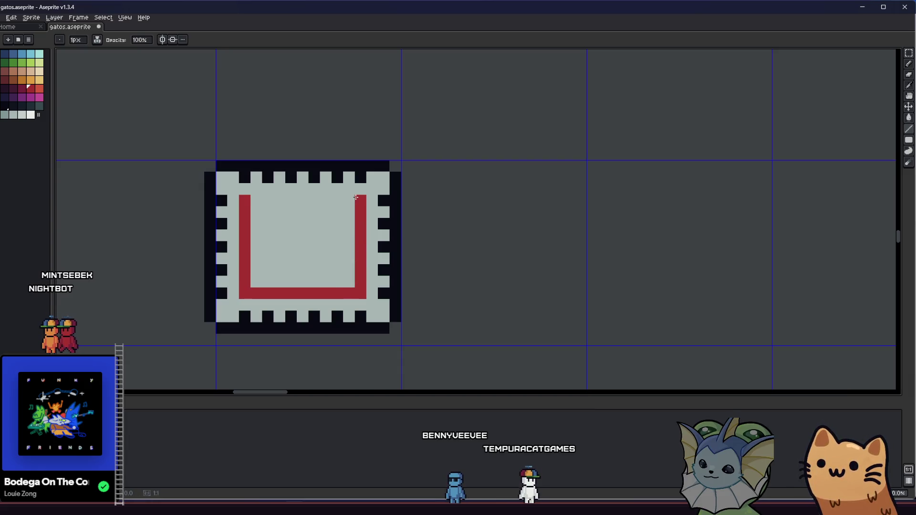
scroll(257, 222, "down", 3)
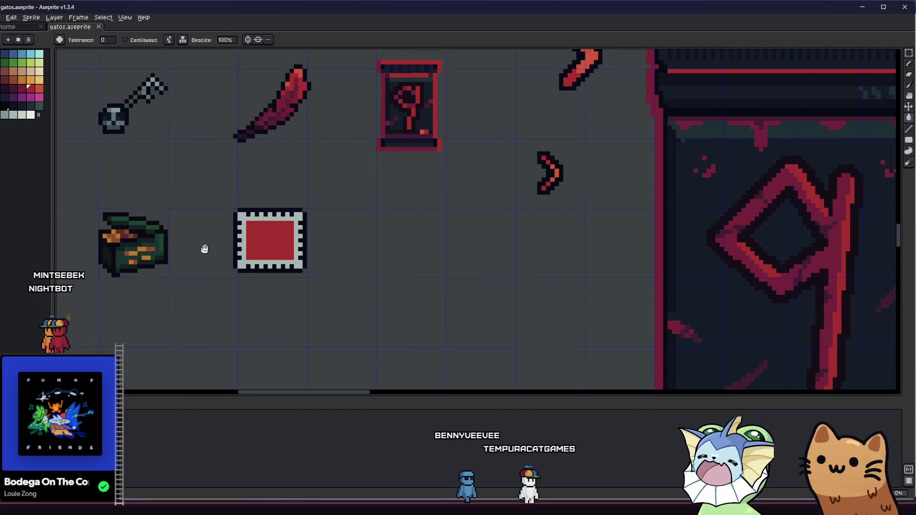
scroll(278, 287, "down", 2)
scroll(239, 275, "up", 4)
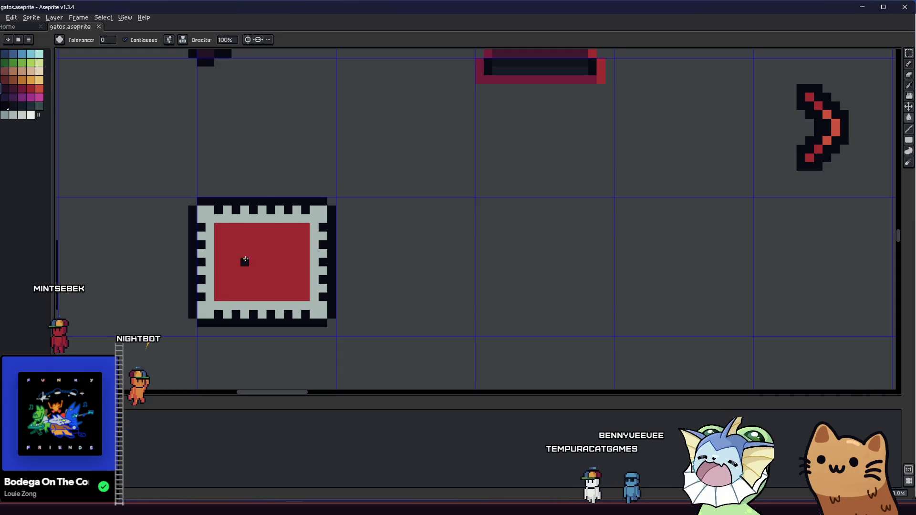
left_click(245, 259)
scroll(245, 259, "down", 2)
scroll(227, 266, "up", 4)
left_click(19, 86)
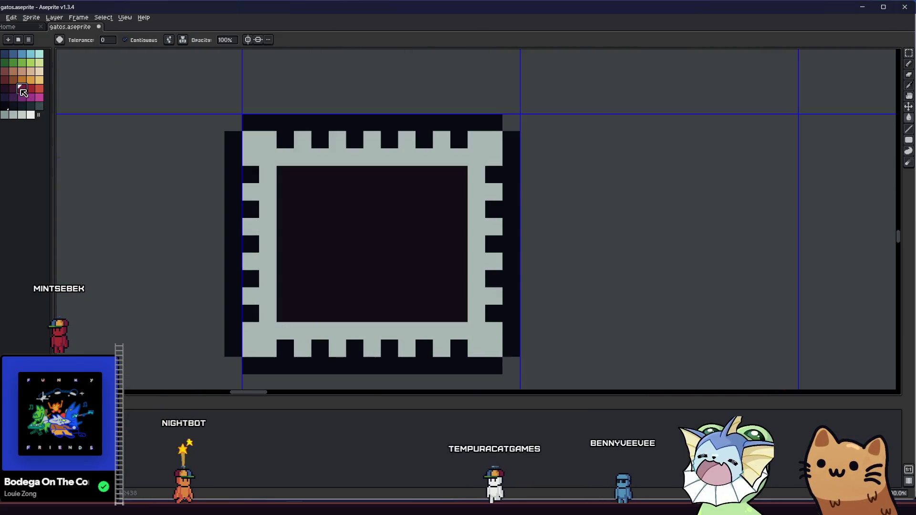
left_click(333, 239)
left_click(12, 110)
- Draw the right side of a dark cat-head outline in the maroon centre
key("b")
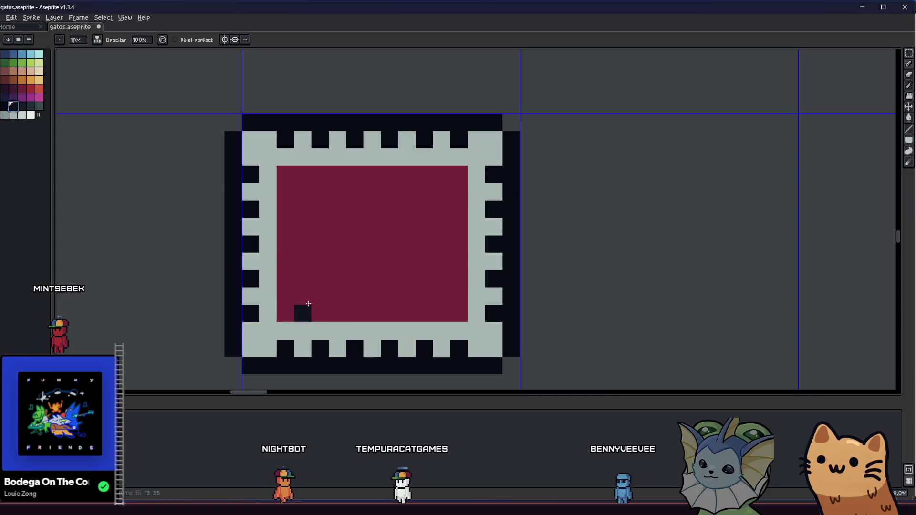
left_click(337, 312)
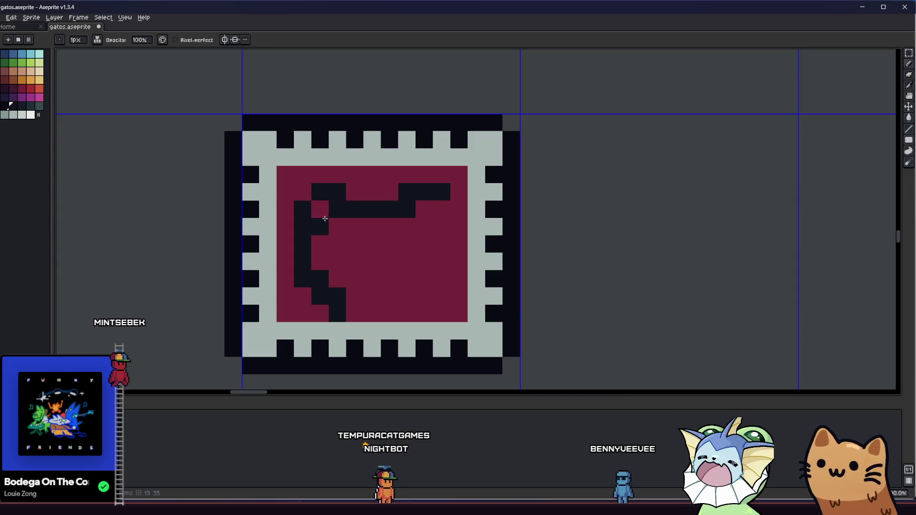
key("g")
left_click(400, 227)
key("ctrl+z")
key("b")
mouse_move(437, 215)
left_mouse_down()
mouse_move(423, 280)
mouse_move(387, 288)
left_mouse_up()
- Fill the cat head's interior dark and darken its lower corners
key("g")
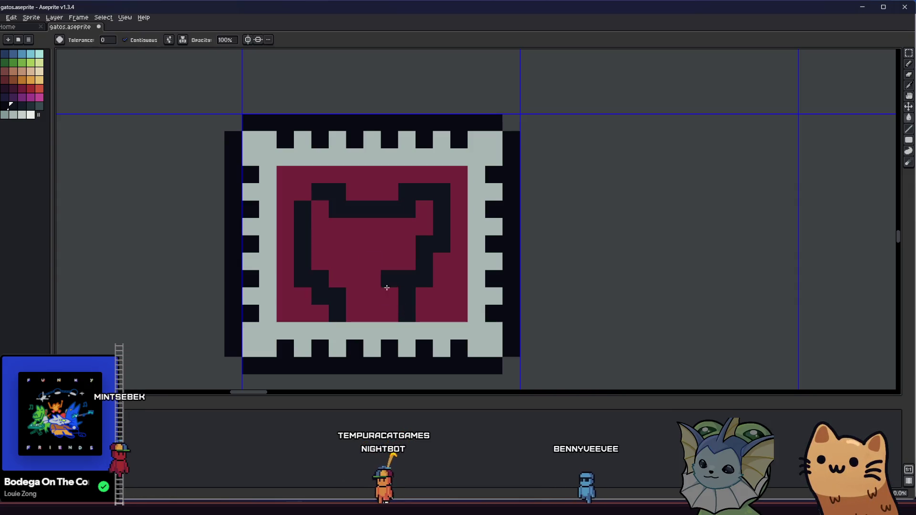
left_click(387, 288)
key("b")
left_click_drag(318, 306, 303, 302)
left_click_drag(420, 312, 435, 293)
- Carve the ear shapes back out in maroon at the top of the head
left_click(387, 191, "alt")
mouse_move(438, 210)
left_mouse_down()
mouse_move(434, 196)
mouse_move(421, 196)
left_mouse_up()
left_click(320, 195)
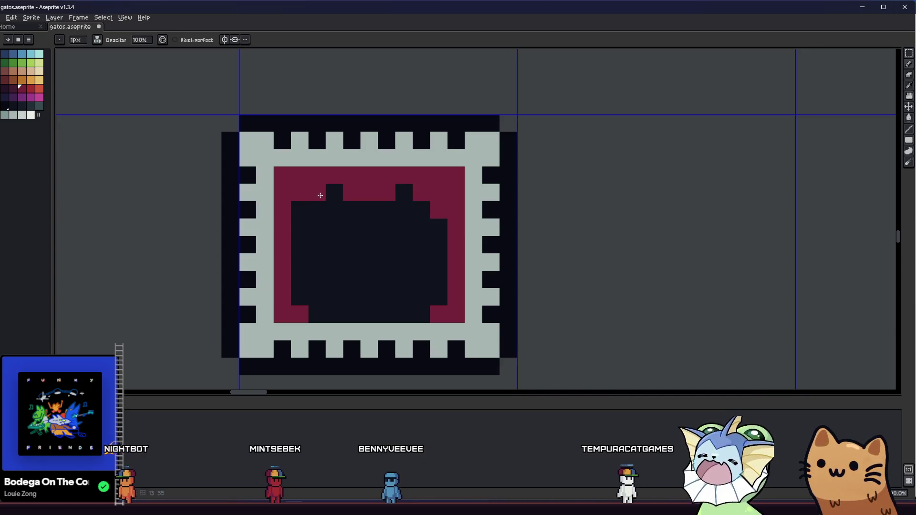
scroll(296, 207, "down", 4)
scroll(293, 223, "up", 5)
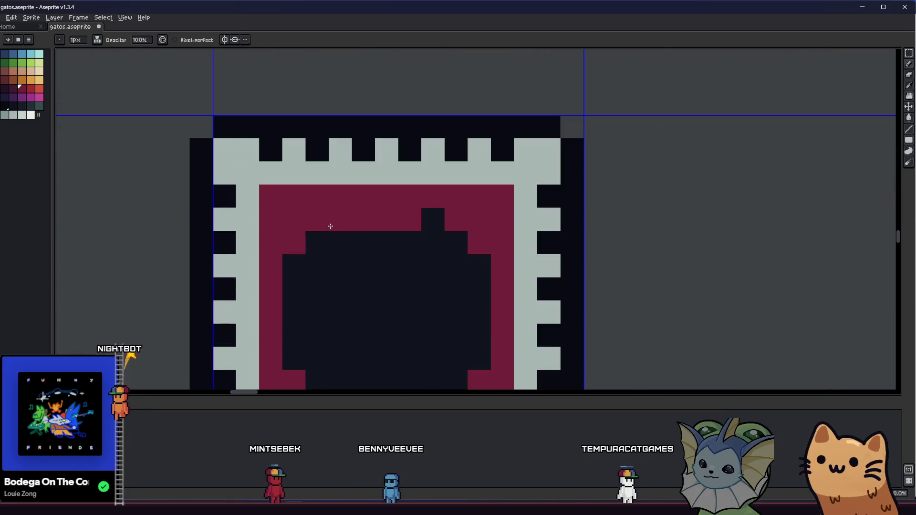
- Darken the pixels beside both of the cat's ears
left_click(431, 217, "alt")
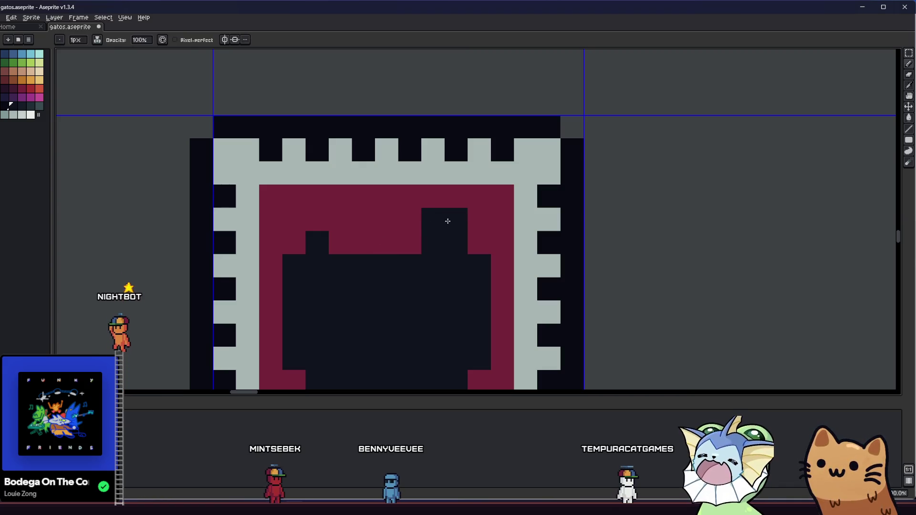
left_click_drag(456, 219, 478, 242)
left_click_drag(316, 220, 292, 241)
left_click(337, 221)
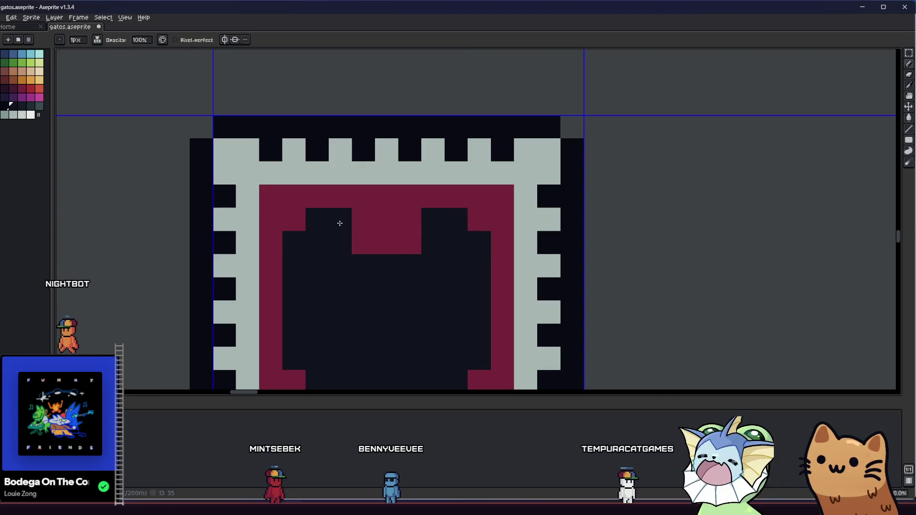
scroll(334, 245, "right", 2)
key("alt")
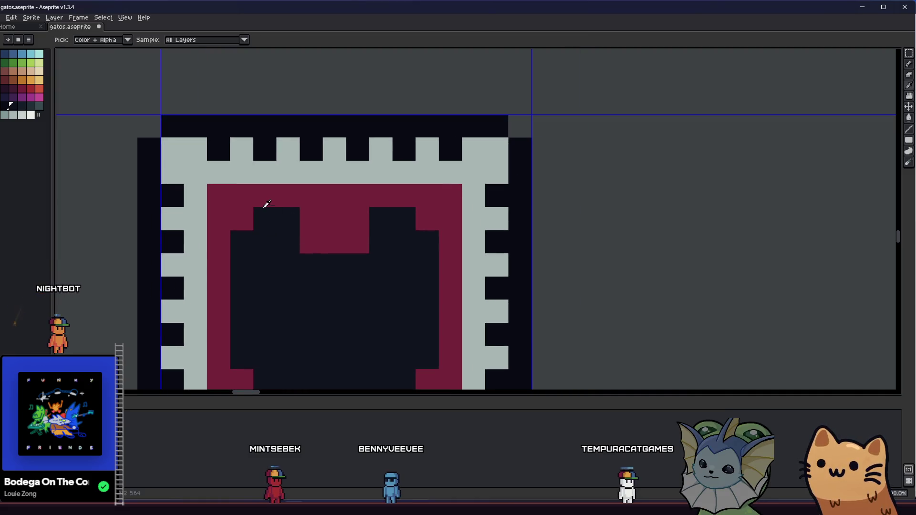
left_click(381, 265)
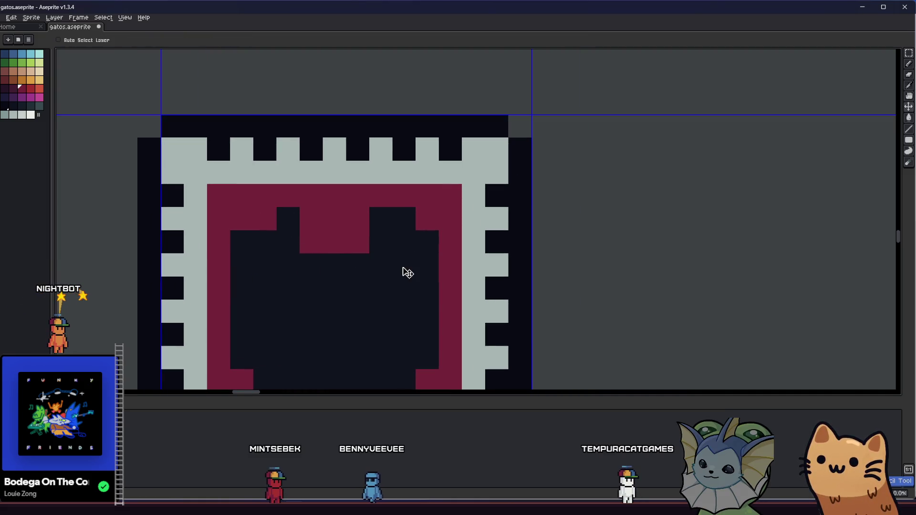
- Place a first eye pixel on the cat's face
scroll(395, 282, "down", 3)
left_click_drag(399, 286, 329, 288)
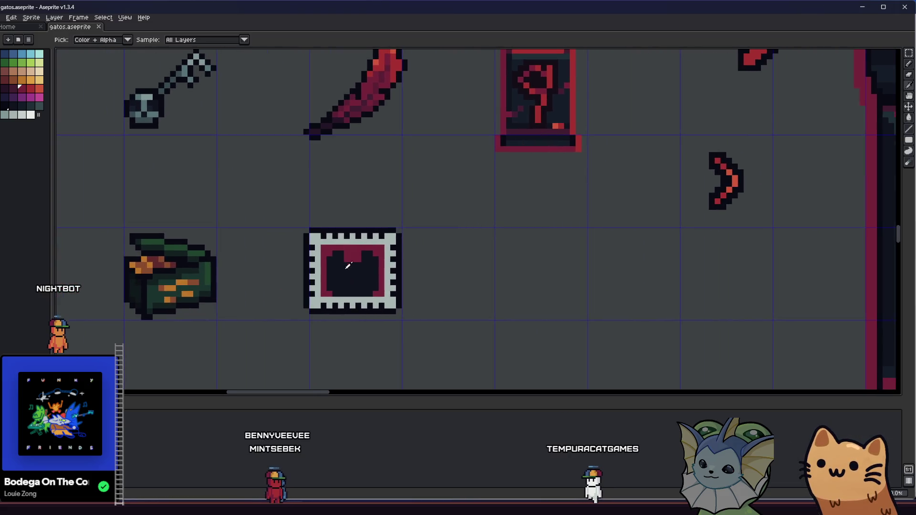
scroll(329, 288, "up", 3)
left_click(331, 298)
- Reposition the eye pixel further up and left on the cat's face
key("ctrl+z")
left_click(324, 313)
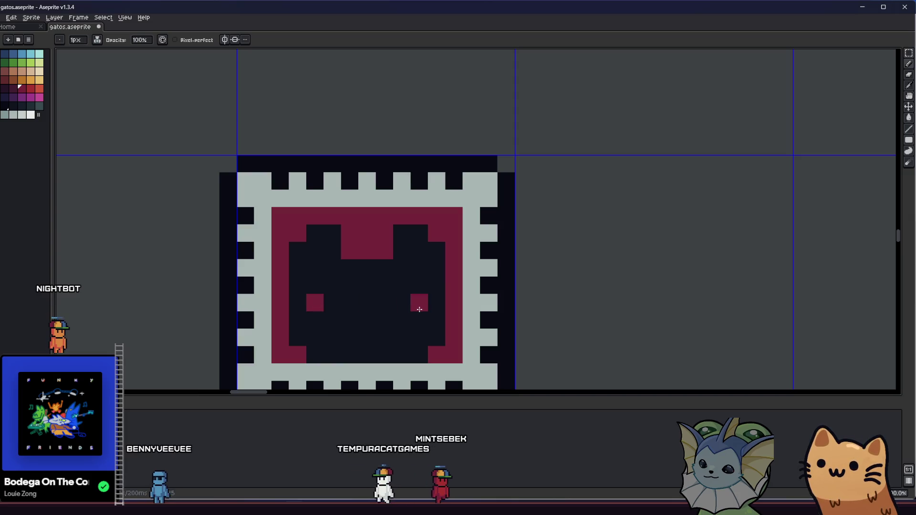
key("ctrl+z")
left_click(352, 311)
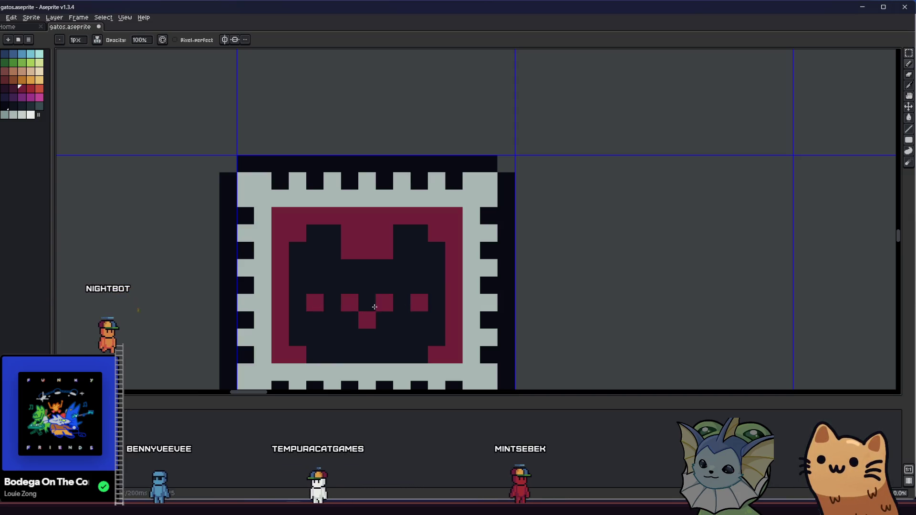
scroll(375, 307, "down", 2)
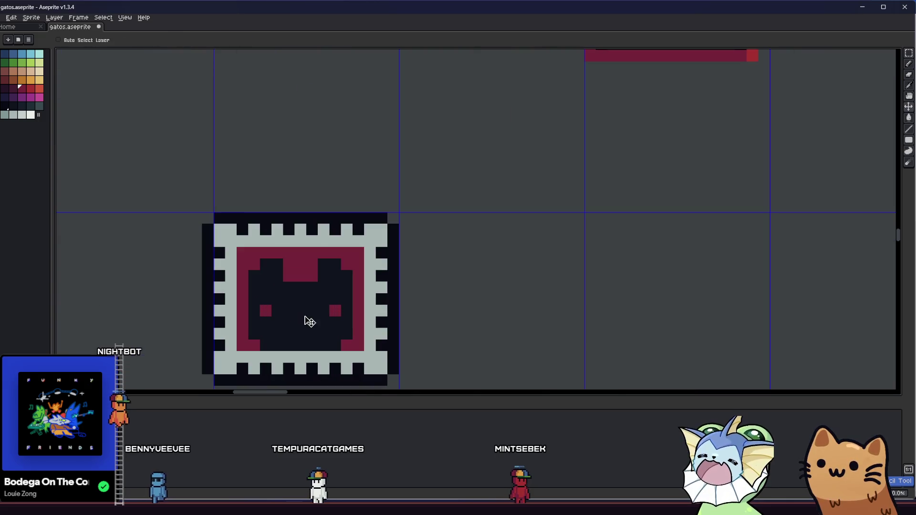
key("b")
- Try recolouring the maroon background a darker maroon, then revert it
left_click_drag(246, 330, 128, 325)
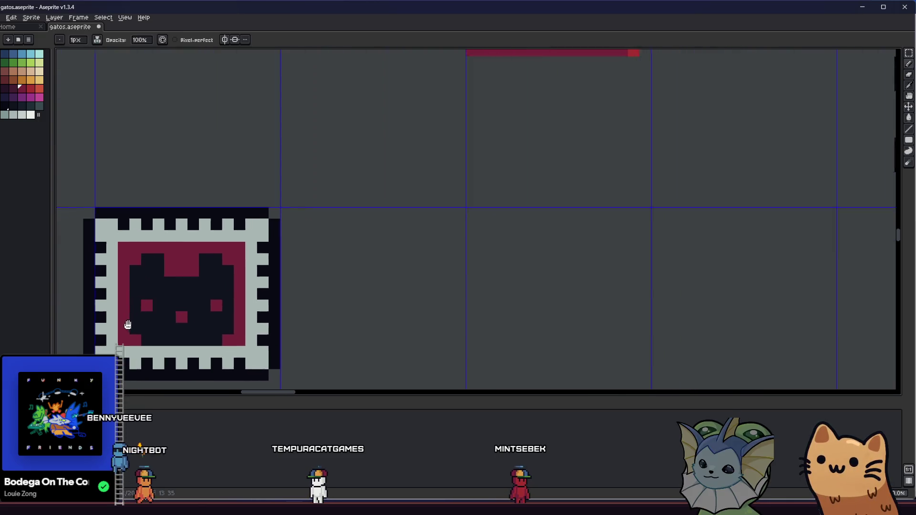
scroll(128, 325, "down", 5)
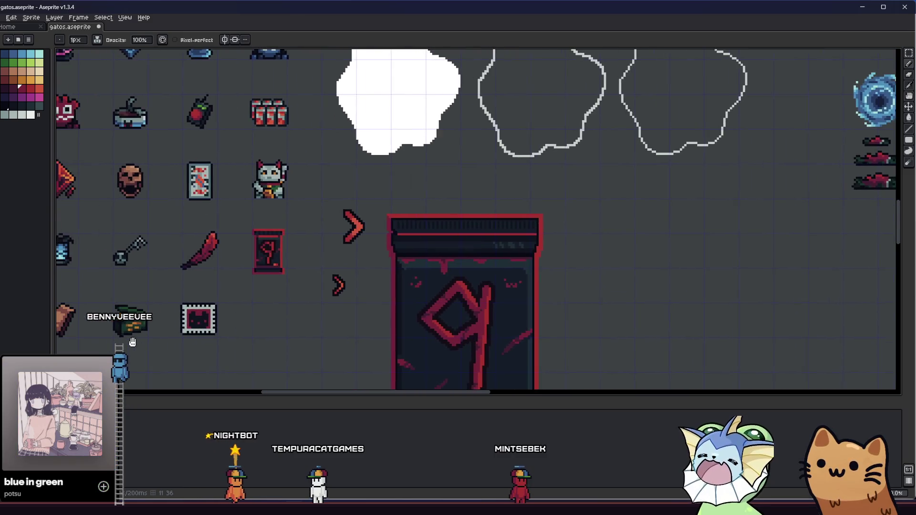
scroll(133, 342, "down", 1)
scroll(198, 325, "up", 4)
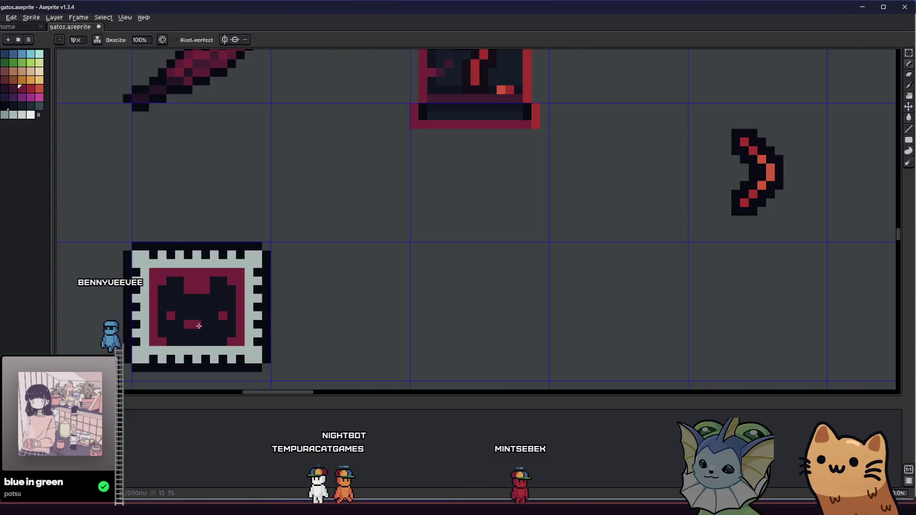
scroll(202, 326, "down", 3)
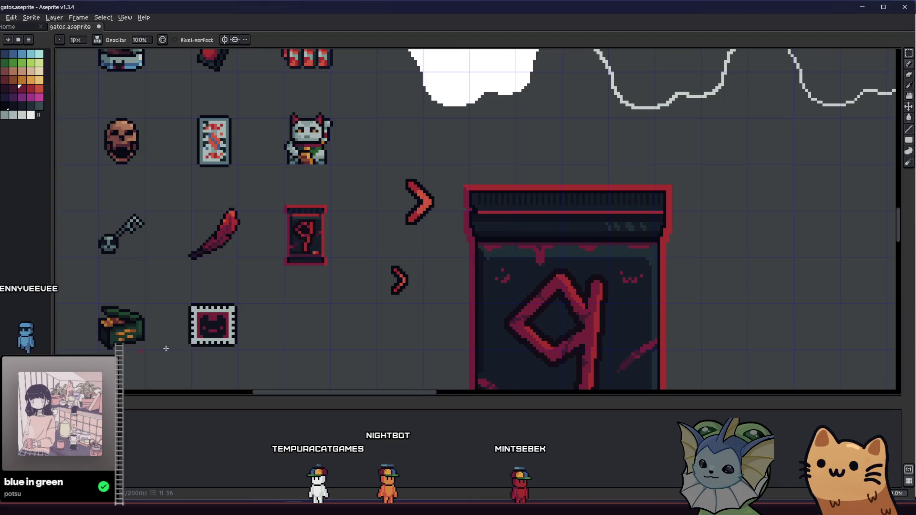
left_click_drag(166, 349, 203, 345)
scroll(170, 337, "down", 3)
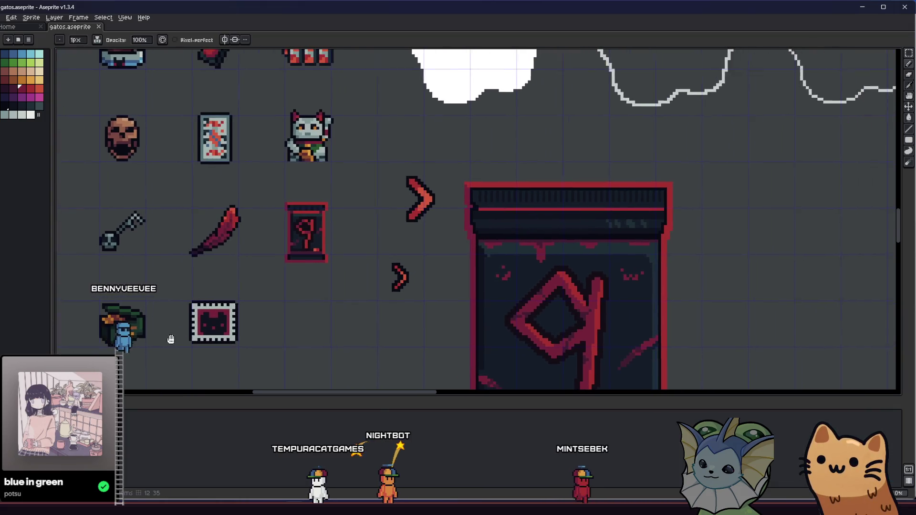
scroll(248, 273, "up", 5)
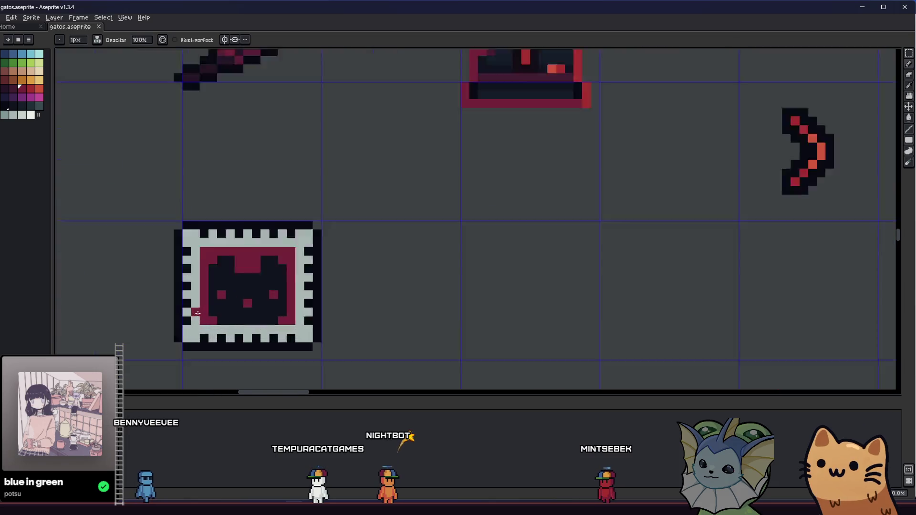
left_click(11, 88)
left_click(189, 146)
key("g")
left_click(190, 157)
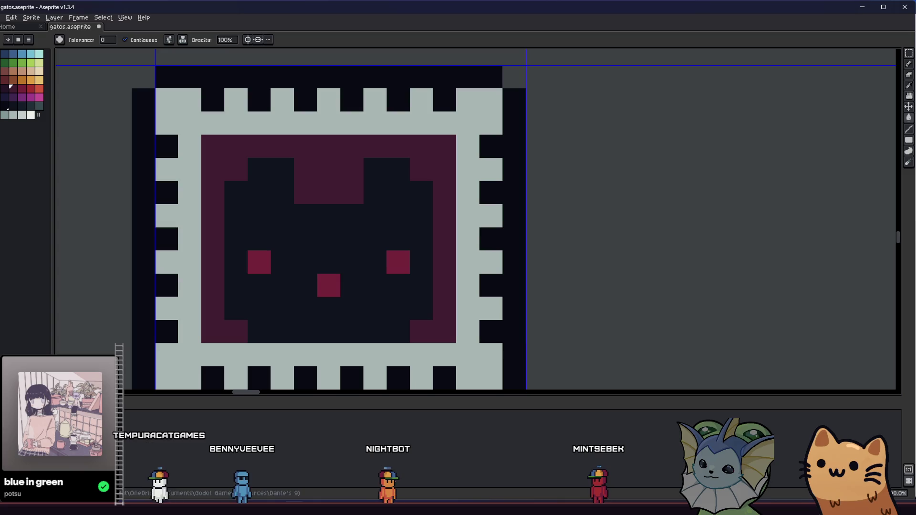
key("b")
scroll(188, 206, "down", 5)
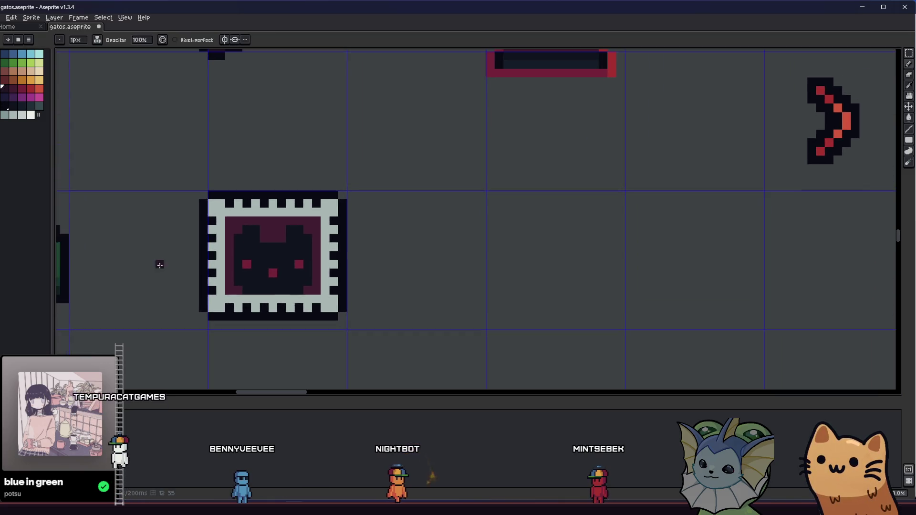
scroll(160, 264, "down", 3)
scroll(214, 259, "up", 5)
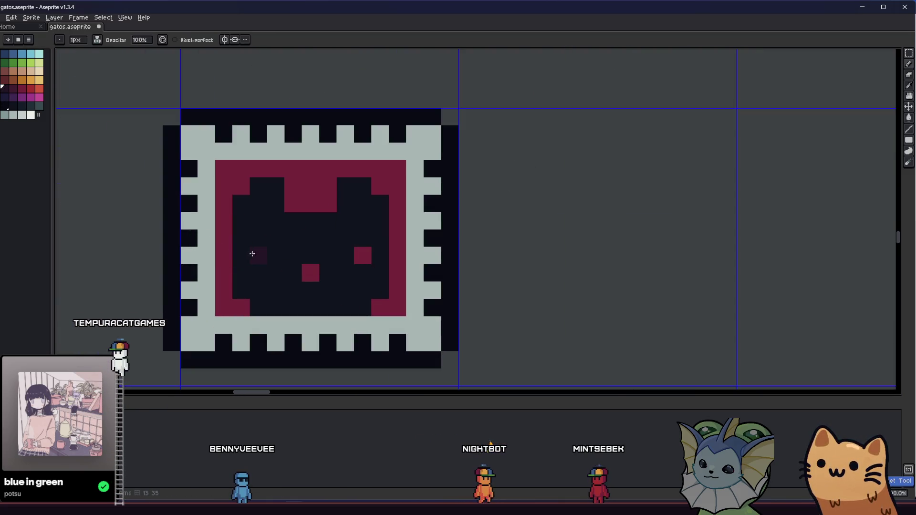
key("i")
- Paint the cat's eyes bright red and save the sprite sheet
left_click(30, 88)
key("b")
left_click(272, 264)
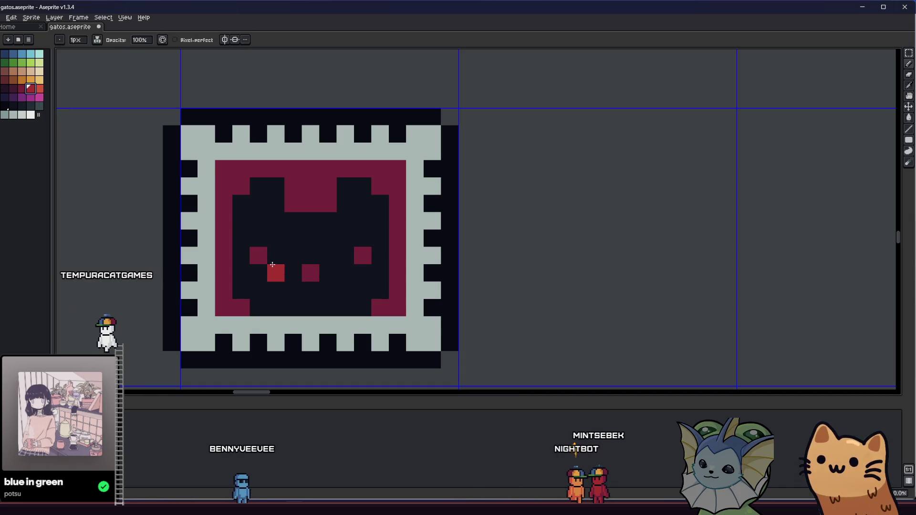
left_click(362, 255)
key("ctrl+s")
- Darken the extra pixel to shrink the cat's left eye
right_click(269, 262)
key("i")
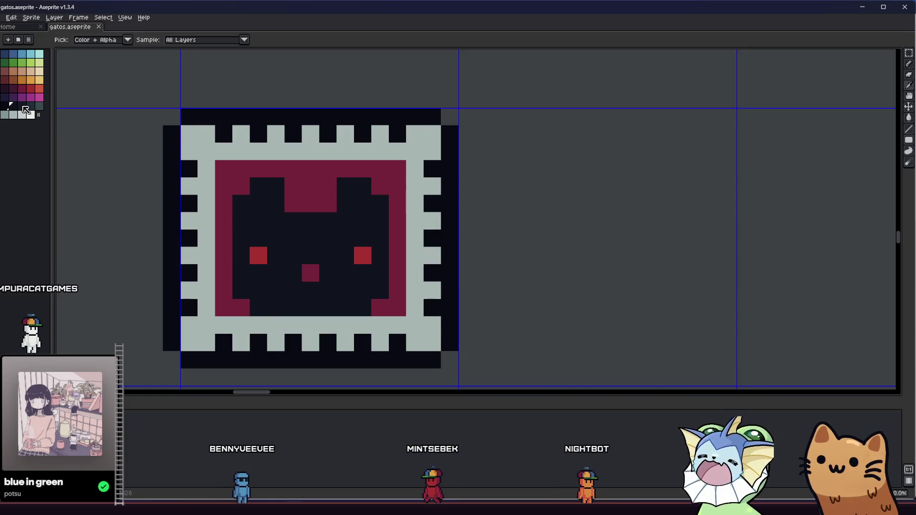
left_click(24, 107)
key("b")
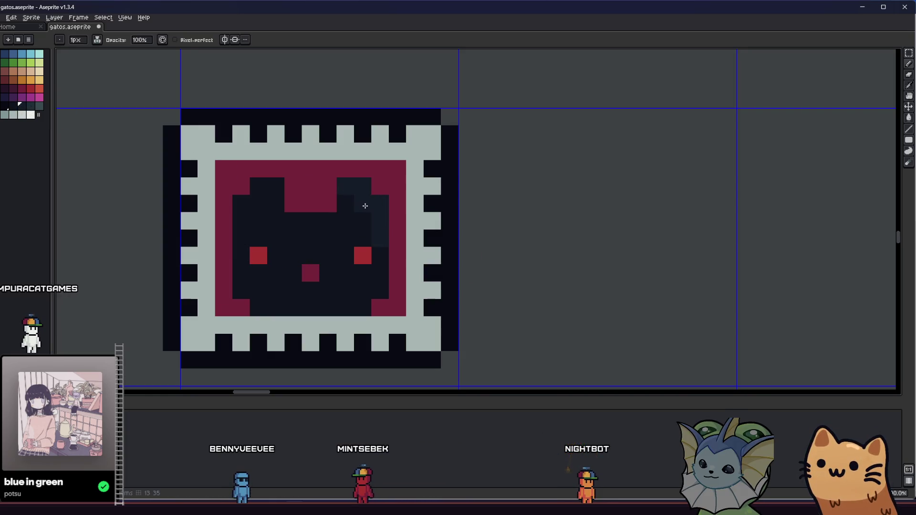
- Try lighter shading pixels on the cat's ear, then undo them
scroll(267, 229, "down", 5)
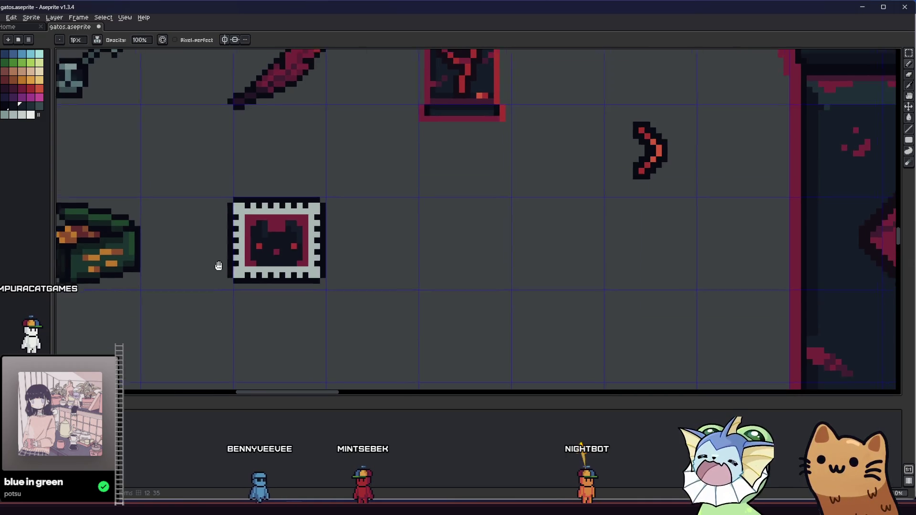
scroll(212, 263, "up", 3)
scroll(330, 208, "up", 2)
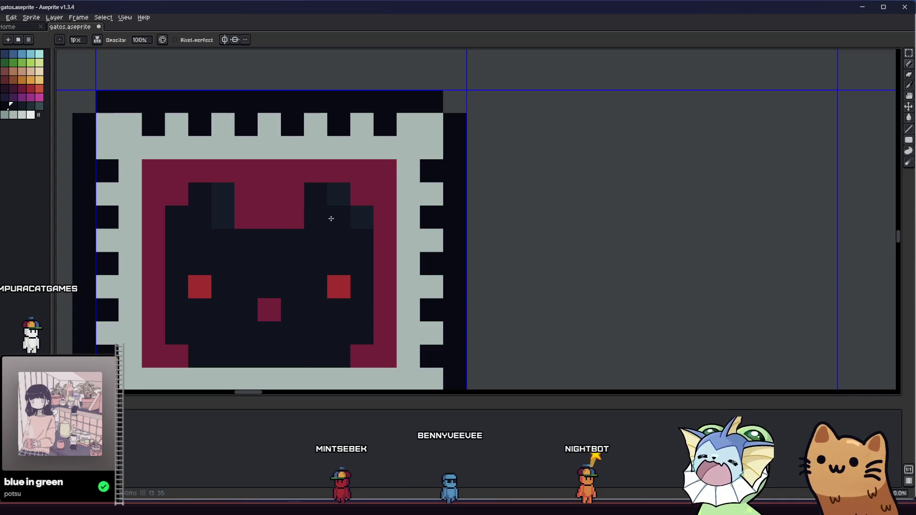
scroll(331, 219, "down", 3)
scroll(284, 288, "up", 3)
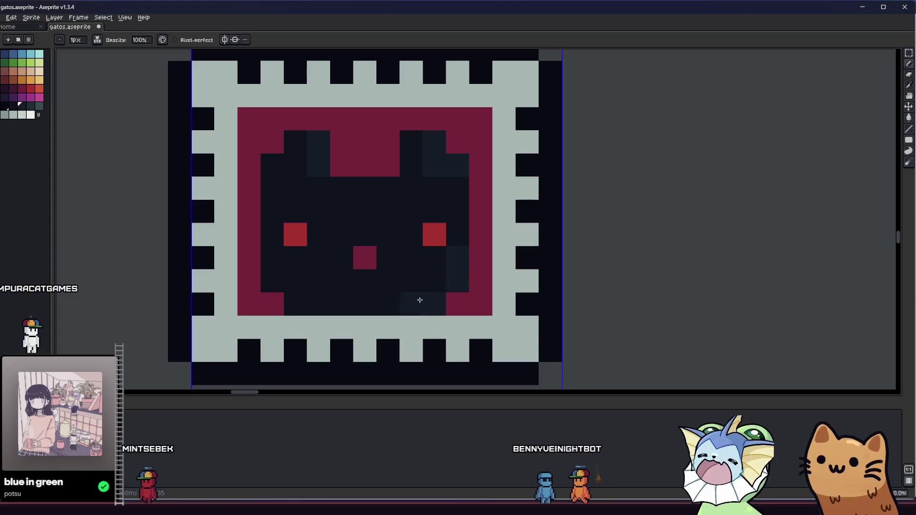
scroll(458, 242, "down", 5)
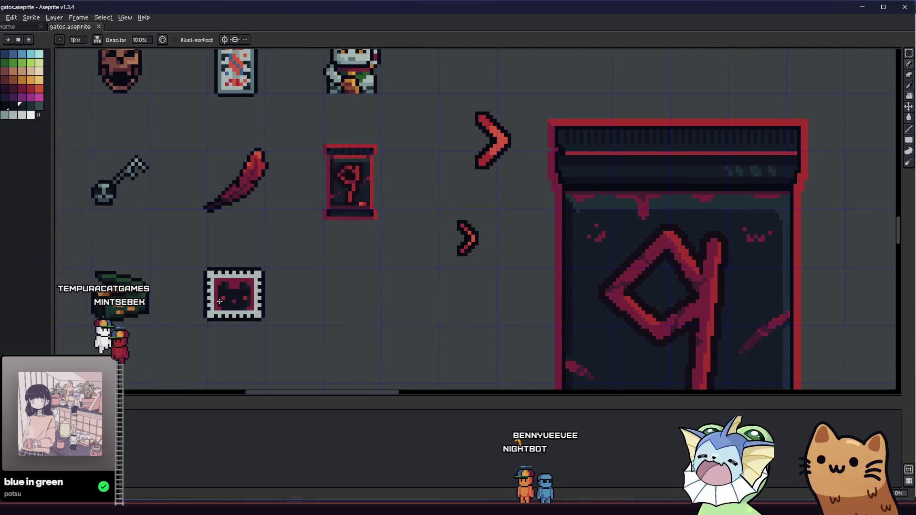
scroll(224, 315, "up", 5)
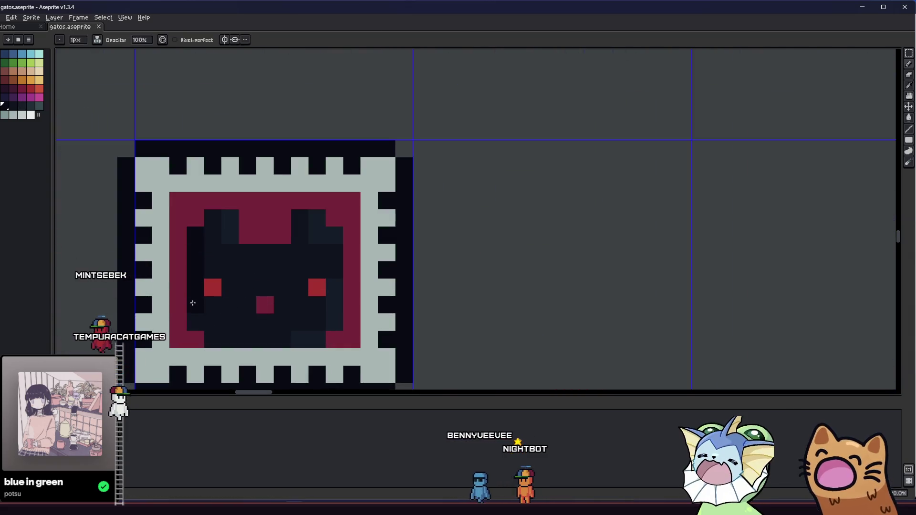
left_click(245, 332)
scroll(219, 327, "down", 3)
left_click_drag(116, 324, 327, 310)
scroll(318, 307, "up", 4)
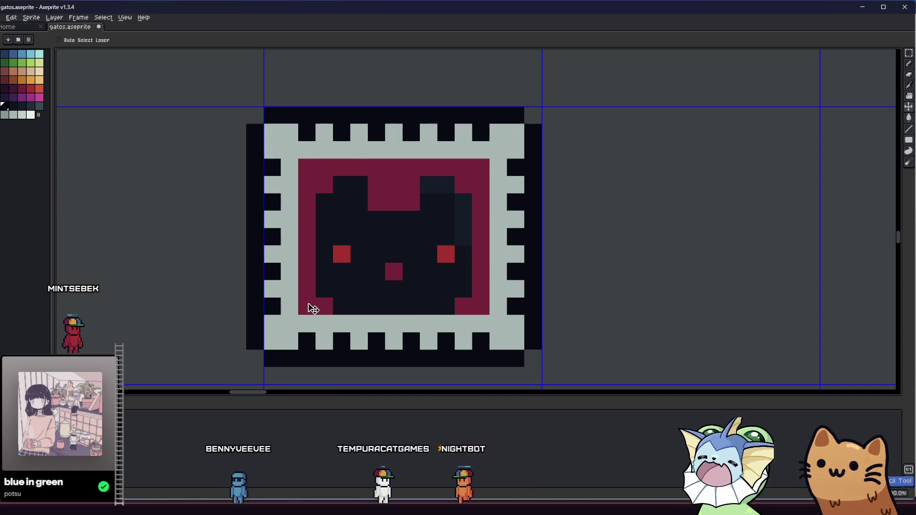
left_click_drag(296, 303, 268, 301)
key("ctrl+z")
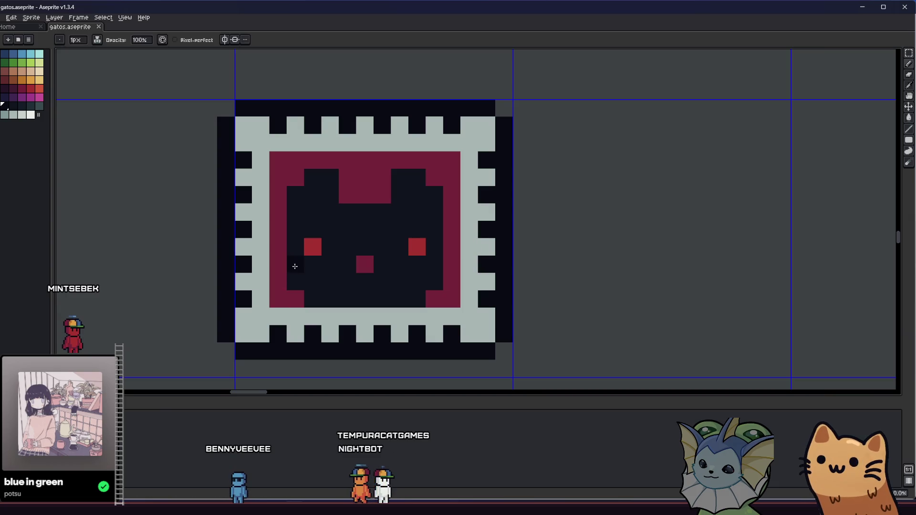
- Widen the cat's left eye to two red pixels
left_click_drag(308, 248, 325, 246)
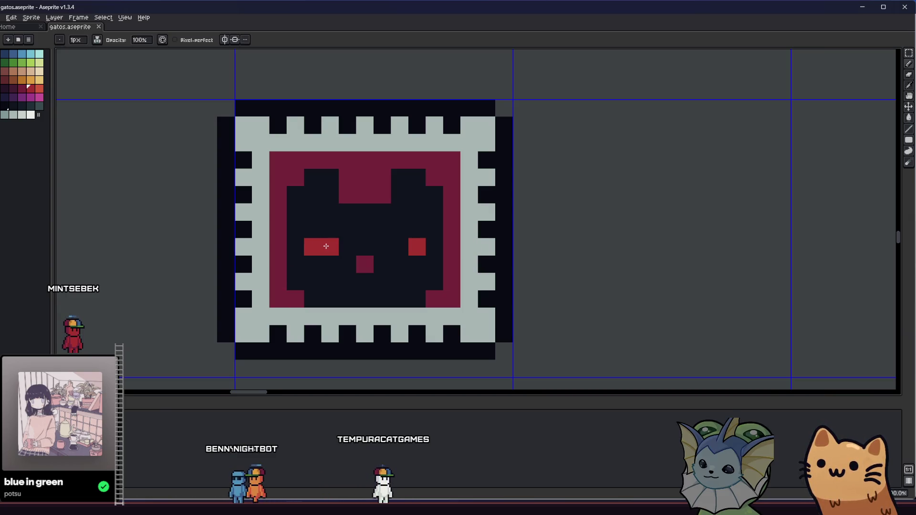
scroll(409, 247, "down", 5)
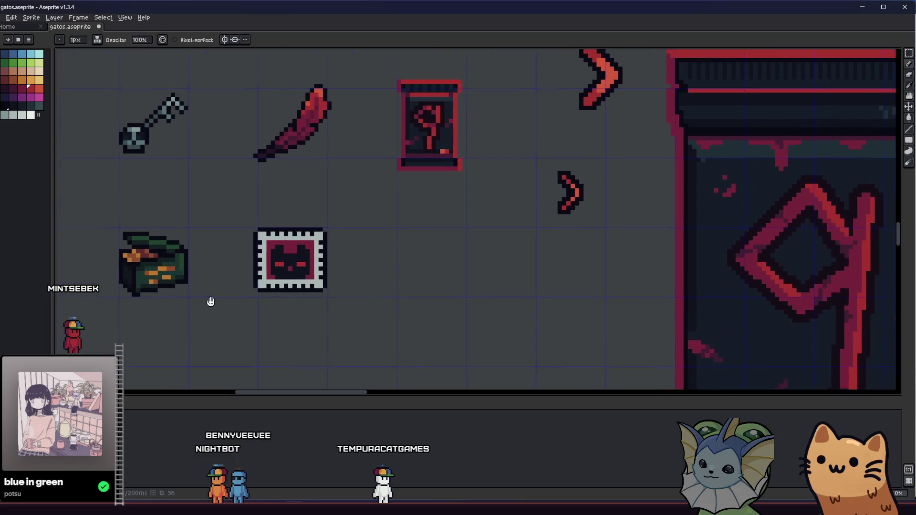
left_click_drag(209, 300, 175, 315)
scroll(237, 291, "up", 4)
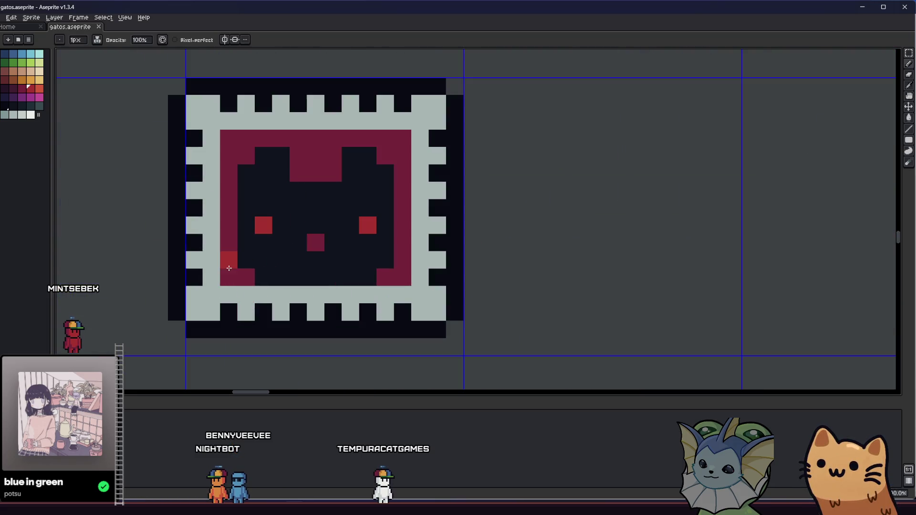
- Darken the maroon border's left, top and right edges with a dark maroon
left_click(13, 88)
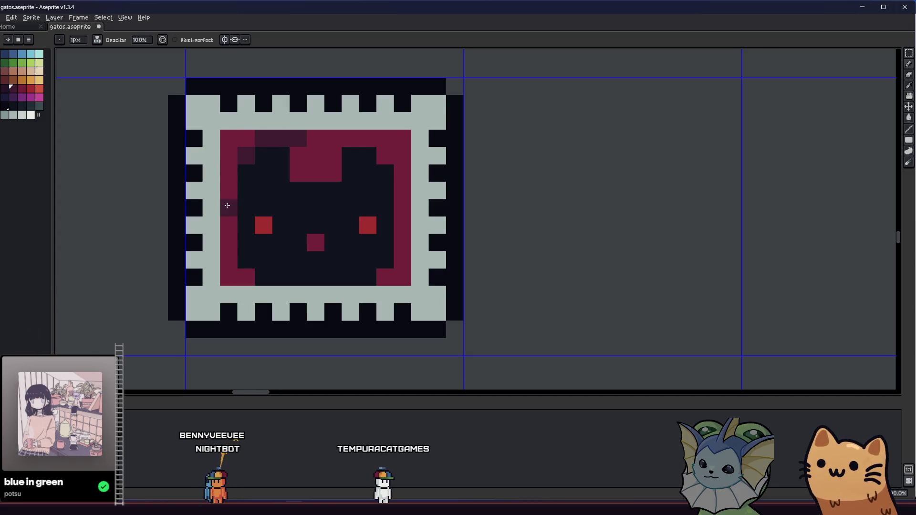
left_click_drag(227, 206, 245, 139)
left_click(339, 139)
mouse_move(368, 139)
left_mouse_down()
mouse_move(400, 143)
mouse_move(403, 204)
mouse_move(385, 159)
left_mouse_up()
left_click_drag(402, 258, 385, 277)
- Pick the darkest colour for shading the cat
scroll(255, 276, "down", 5)
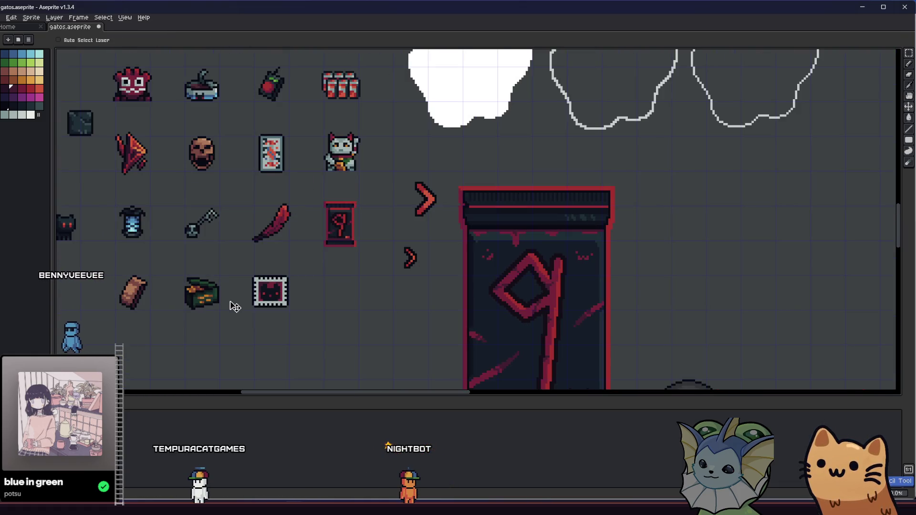
scroll(249, 293, "up", 2)
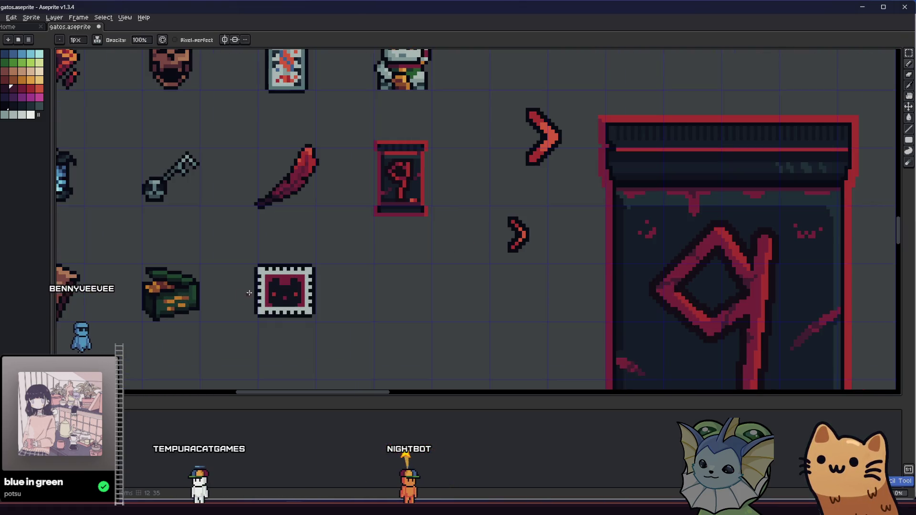
left_click_drag(172, 291, 372, 293)
scroll(387, 296, "down", 2)
mouse_move(329, 312)
left_mouse_down()
mouse_move(237, 317)
mouse_move(119, 303)
left_mouse_up()
scroll(191, 299, "up", 5)
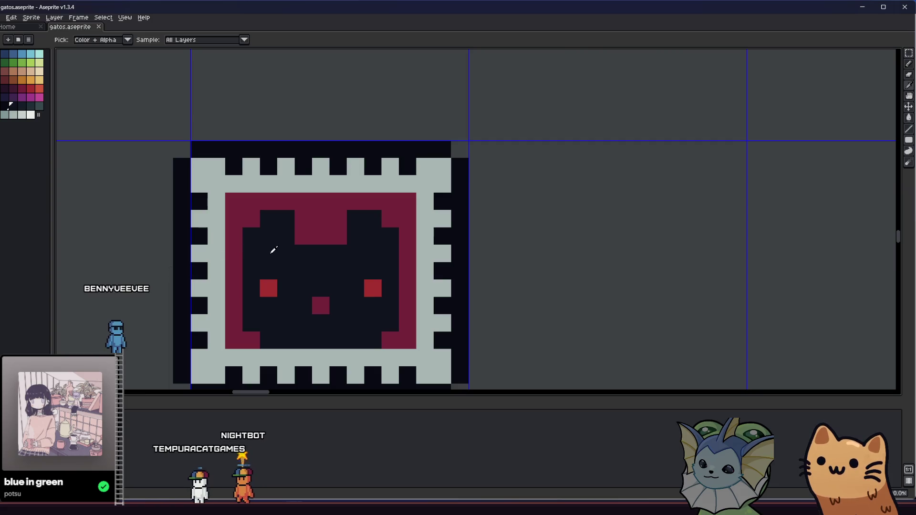
left_click_drag(243, 281, 213, 273)
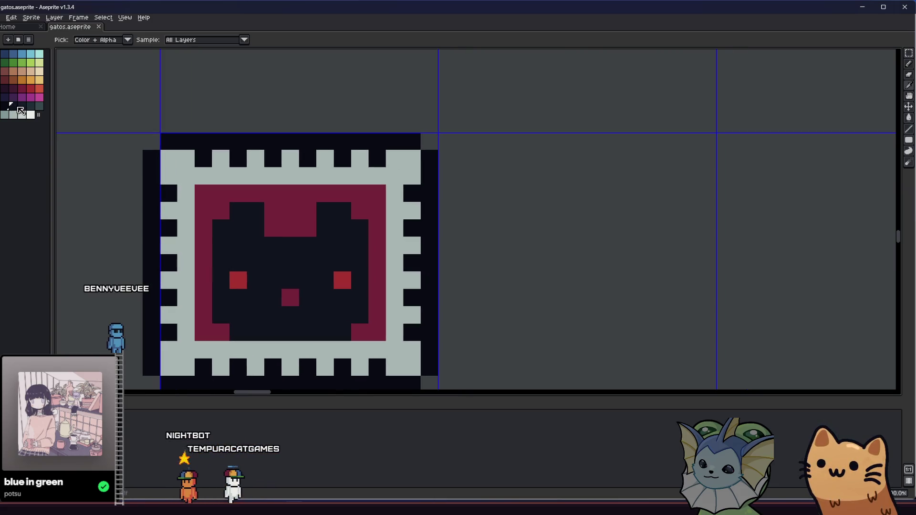
left_click(226, 304, "alt")
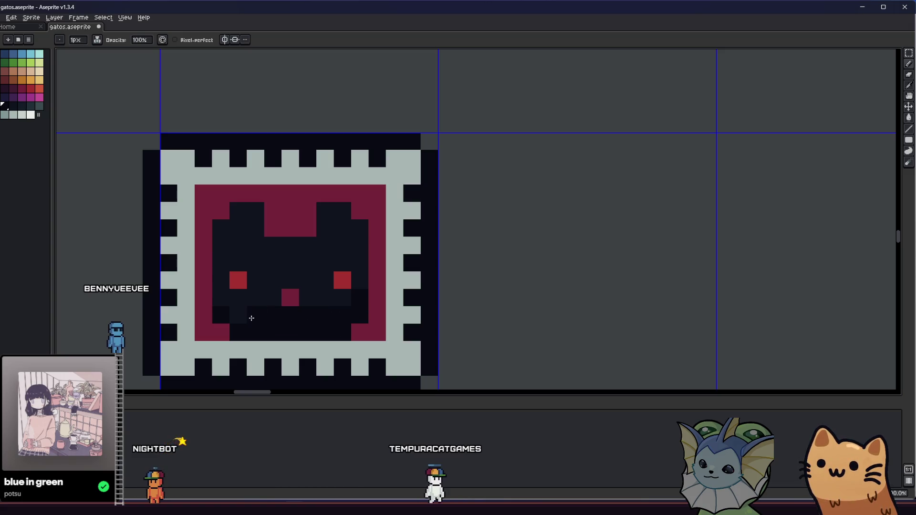
- Sample dark shades from the cat sprite for shading its head
scroll(236, 310, "down", 4)
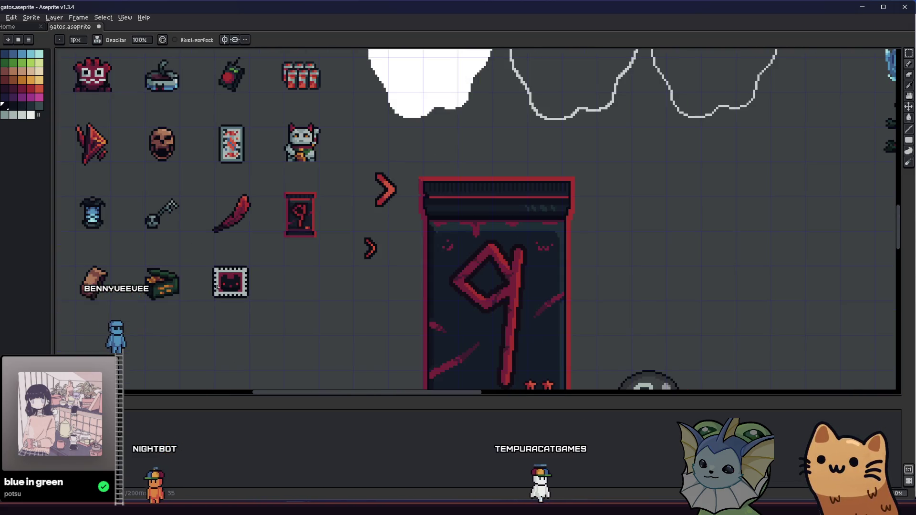
scroll(230, 286, "up", 1)
scroll(229, 285, "up", 3)
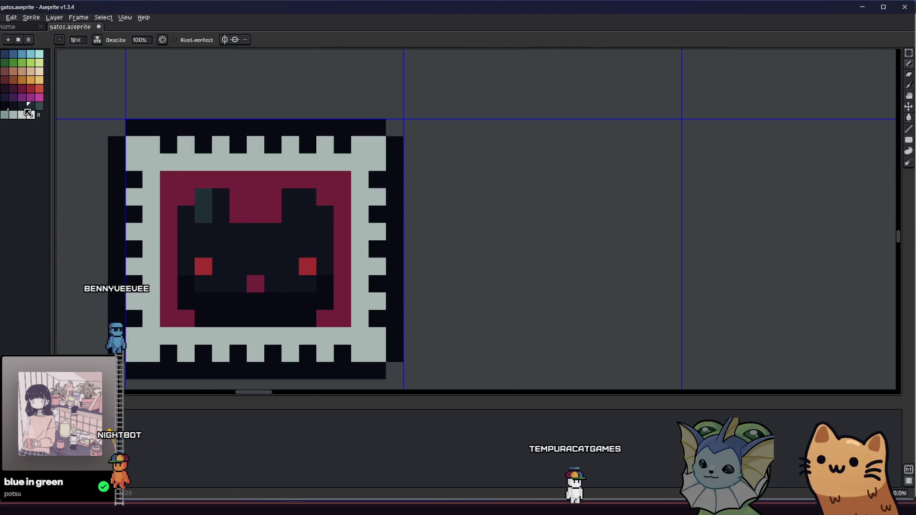
left_click(185, 200)
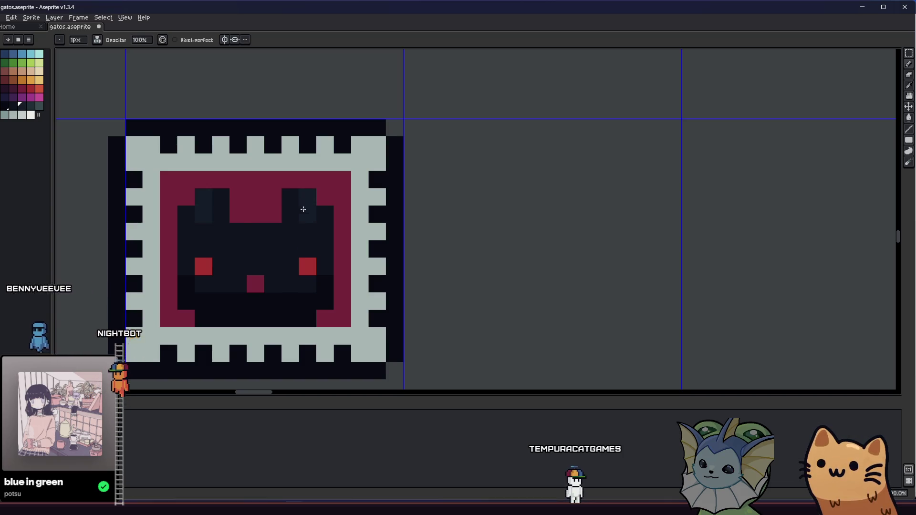
scroll(241, 232, "down", 3)
scroll(248, 220, "up", 3)
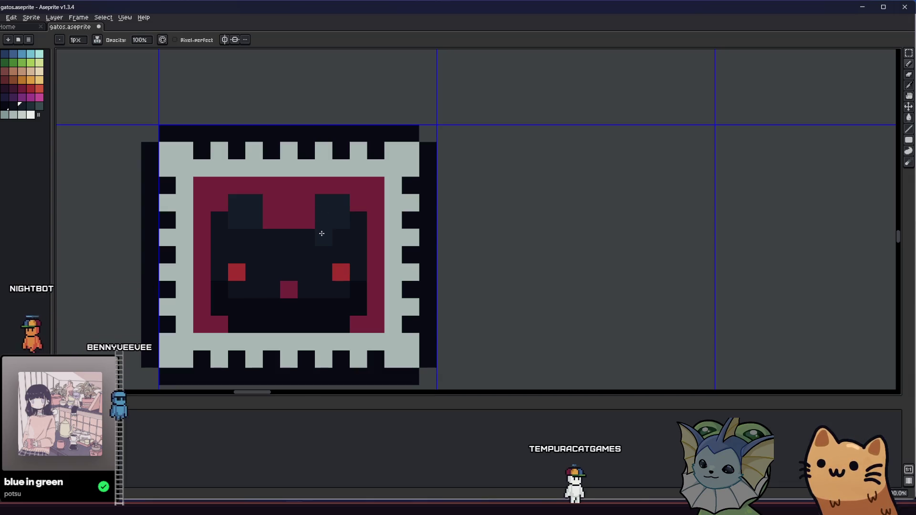
scroll(245, 235, "down", 3)
scroll(255, 252, "up", 3)
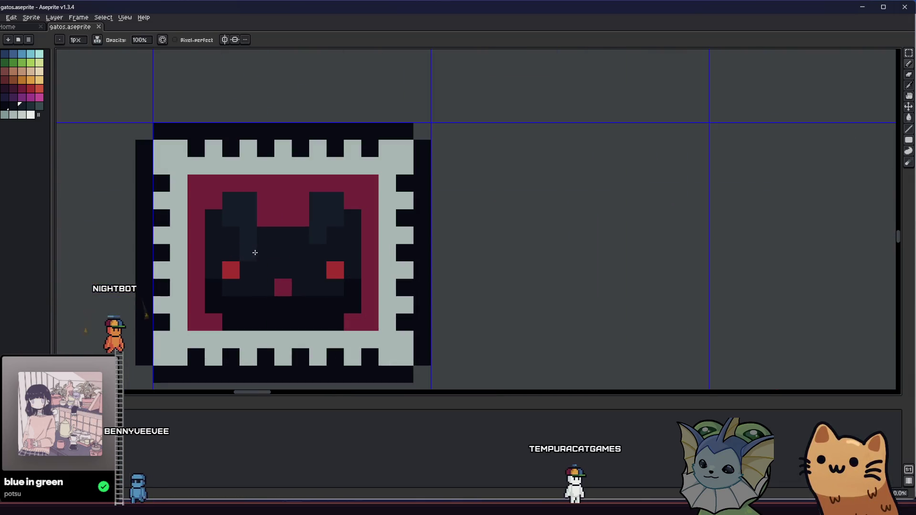
left_click(225, 206, "alt")
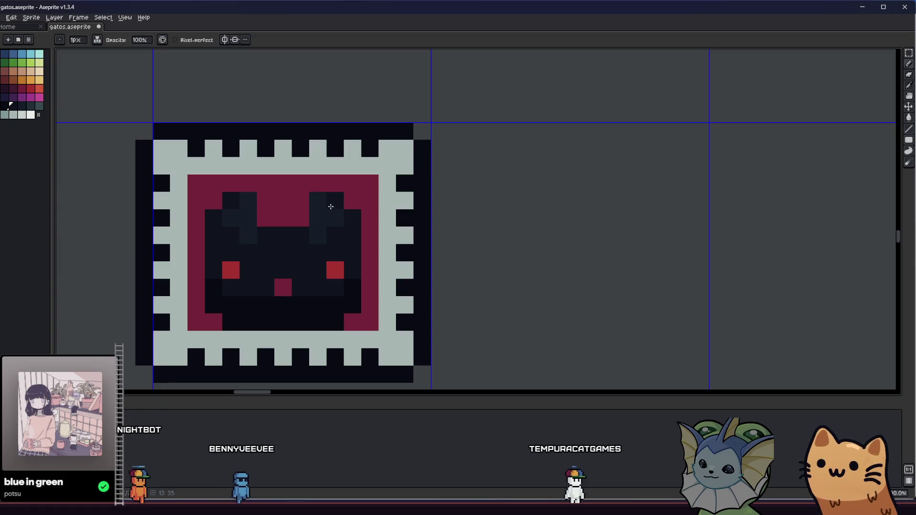
- Look over the neighbouring sprites, return to the cat stamp and pick a crimson colour
scroll(232, 236, "down", 3)
scroll(219, 245, "up", 3)
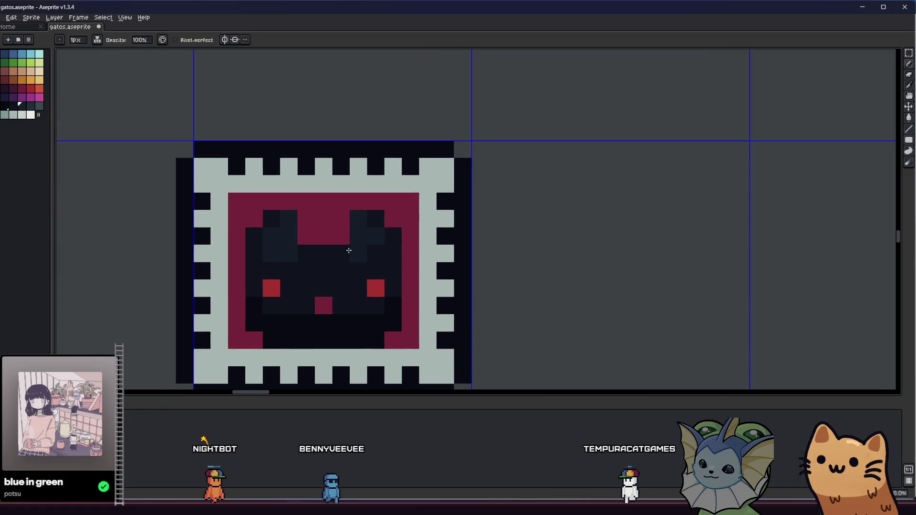
scroll(372, 250, "down", 3)
mouse_move(284, 301)
left_mouse_down()
mouse_move(335, 307)
mouse_move(235, 282)
left_mouse_up()
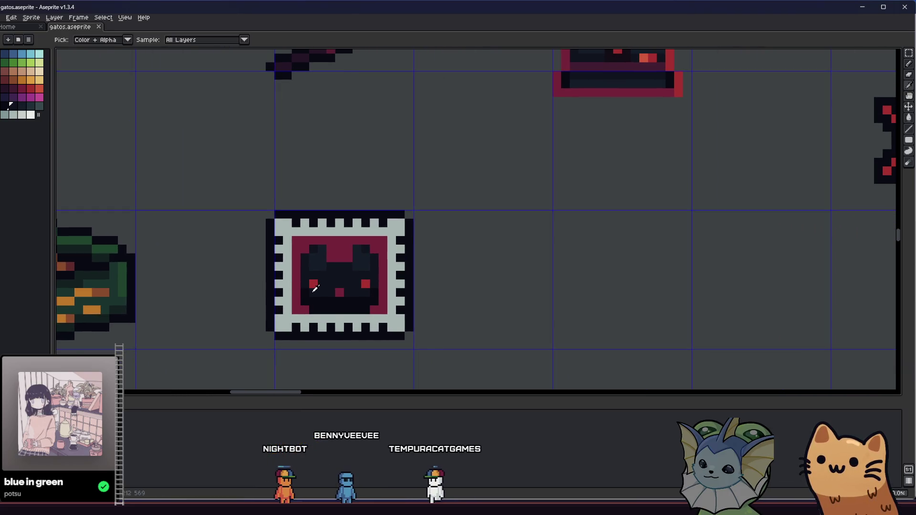
scroll(303, 292, "up", 1)
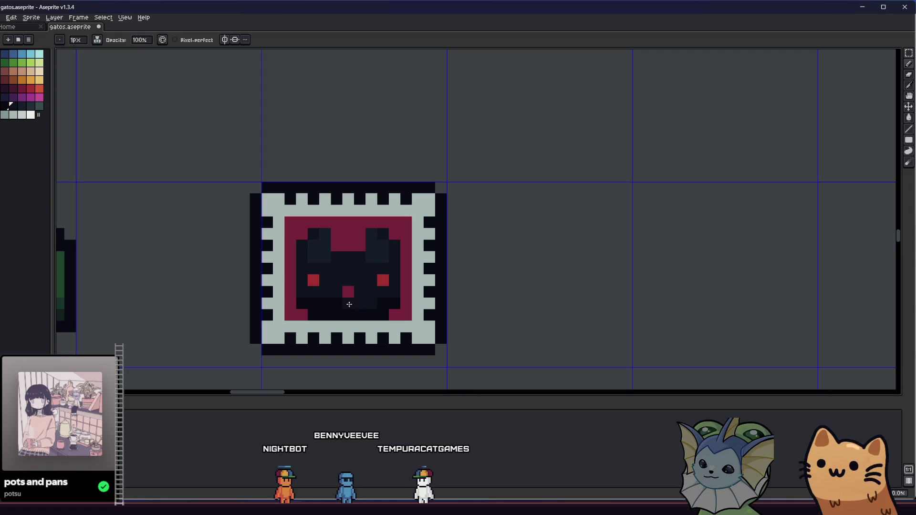
scroll(319, 306, "down", 3)
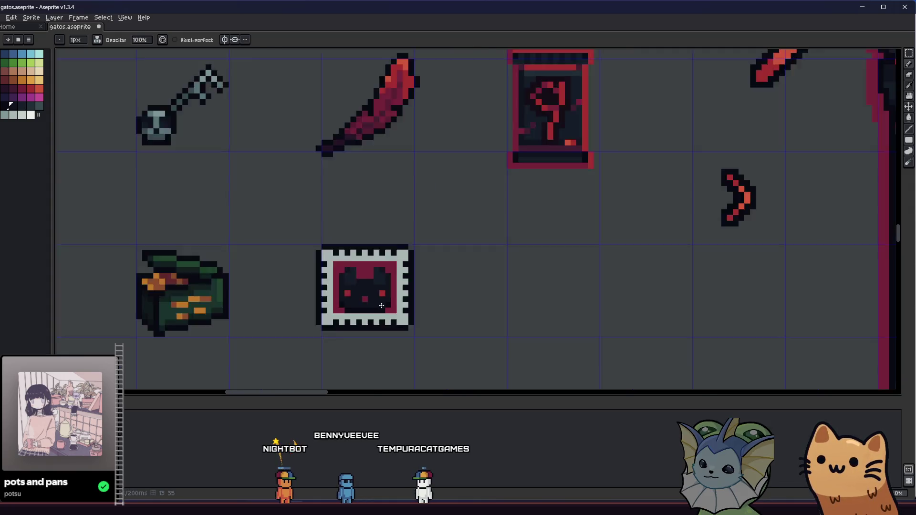
left_click_drag(303, 312, 251, 323)
scroll(274, 287, "up", 4)
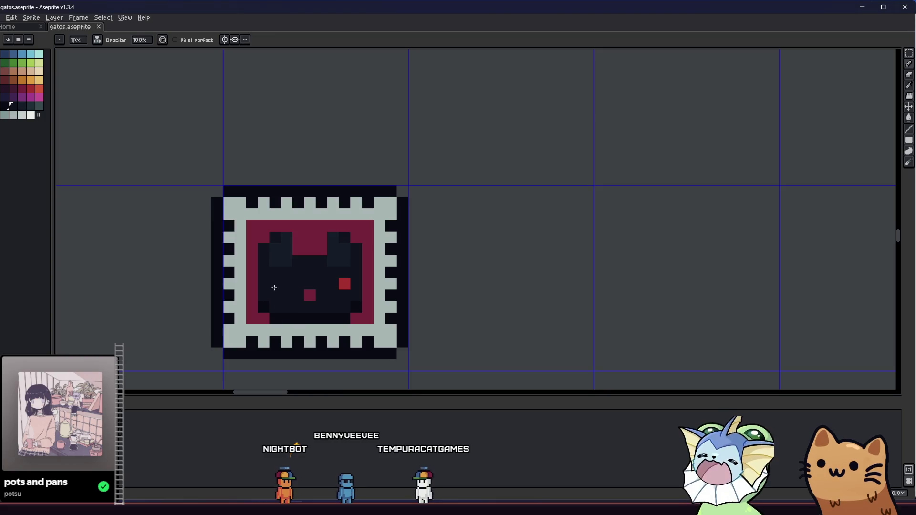
key("i")
scroll(244, 275, "up", 1)
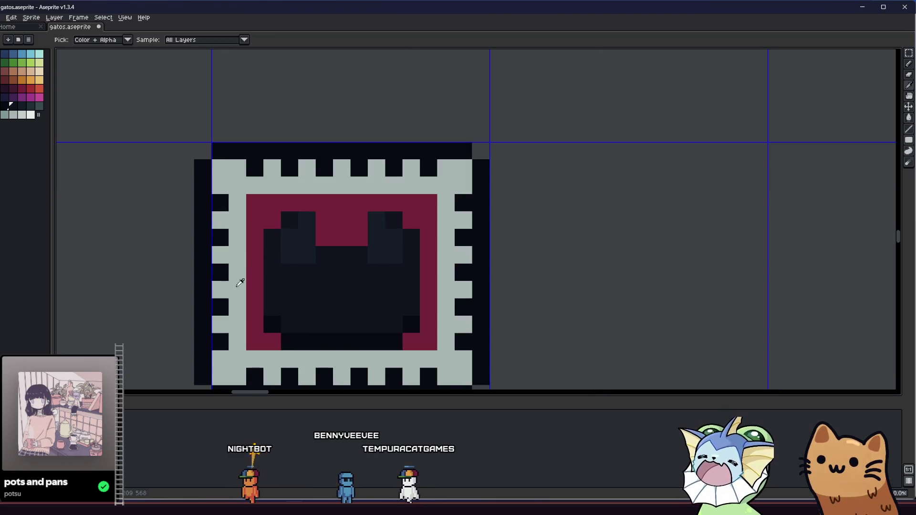
left_click(22, 90)
key("b")
- Draw two crimson eye pixels and a nose pixel, undoing one misplaced pixel
left_click(307, 306)
left_click(377, 307)
left_click(324, 290)
key("ctrl+z")
left_click(341, 324)
- Repaint both of the cat's eyes in a brighter red
left_click(31, 88)
left_click(307, 306)
left_click(377, 306)
scroll(380, 305, "down", 9)
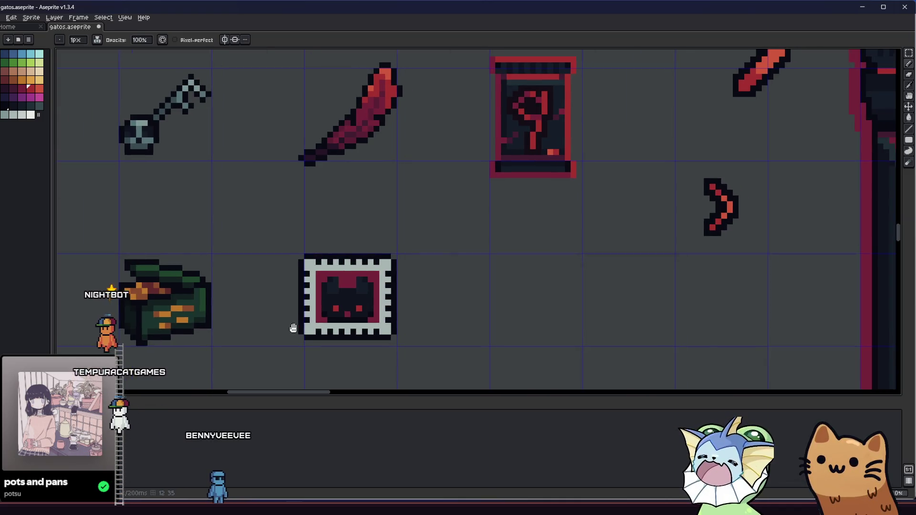
scroll(258, 317, "up", 3)
scroll(258, 317, "up", 2)
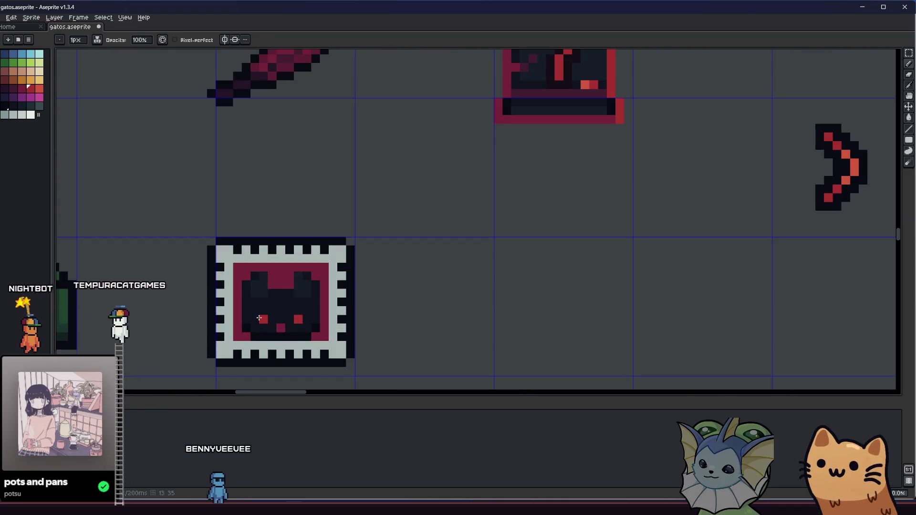
scroll(350, 323, "up", 2)
- Restore the wider left eye, cover its red bar in dark, then undo the last red pixels
key("Right")
key("p")
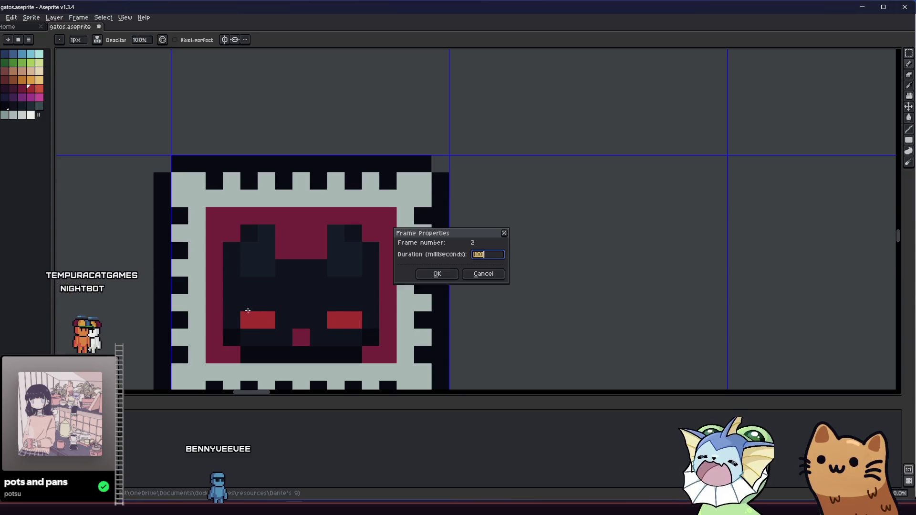
left_click(477, 275)
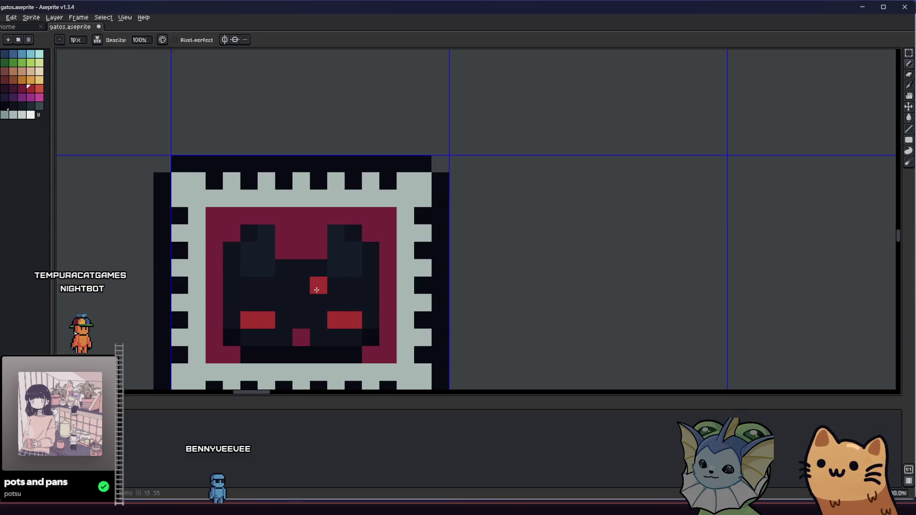
left_click(291, 299, "alt")
left_click_drag(269, 320, 255, 322)
scroll(349, 319, "down", 4)
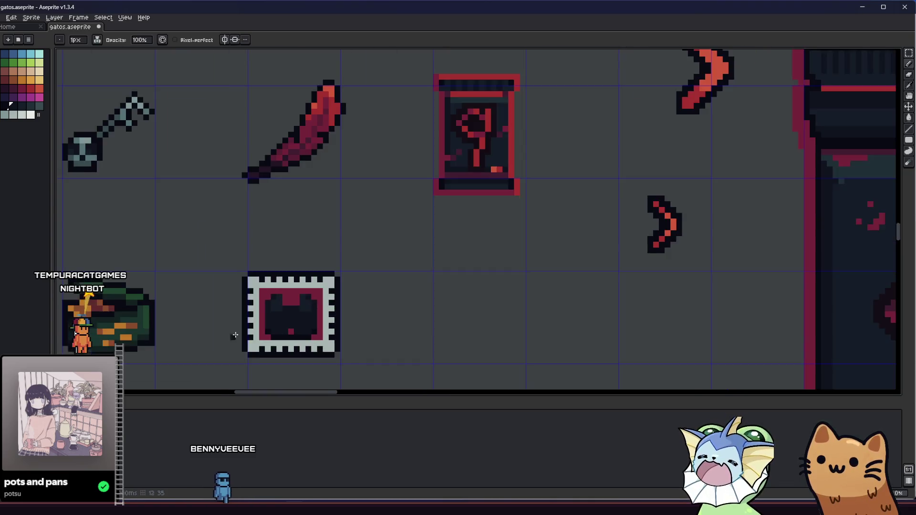
scroll(313, 373, "up", 4)
left_click(30, 88)
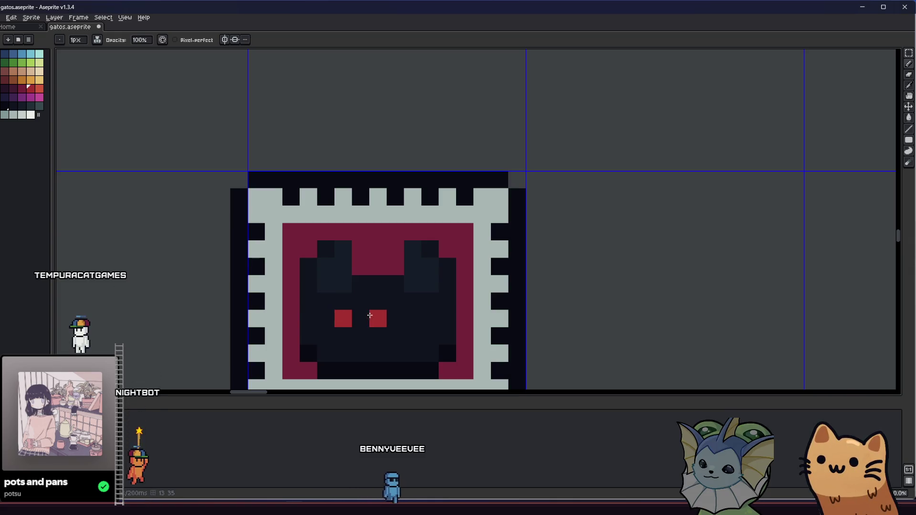
key("ctrl+z")
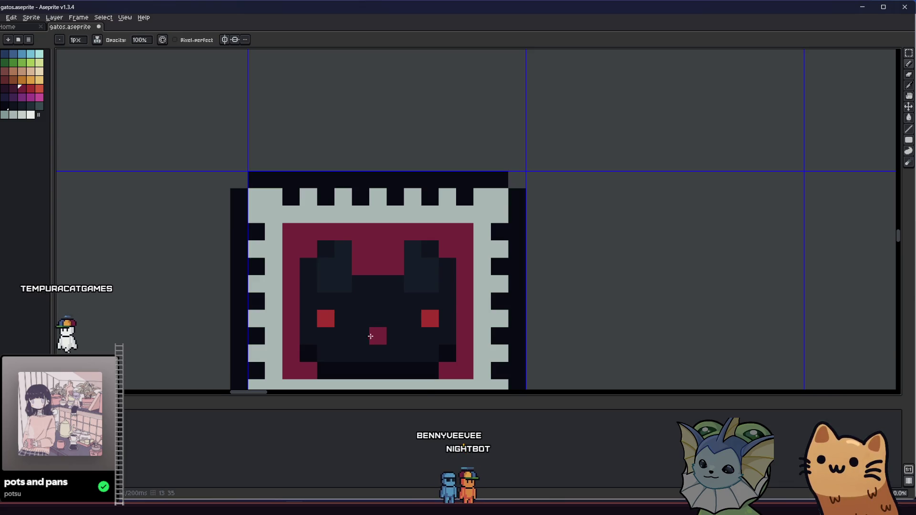
scroll(370, 336, "down", 10)
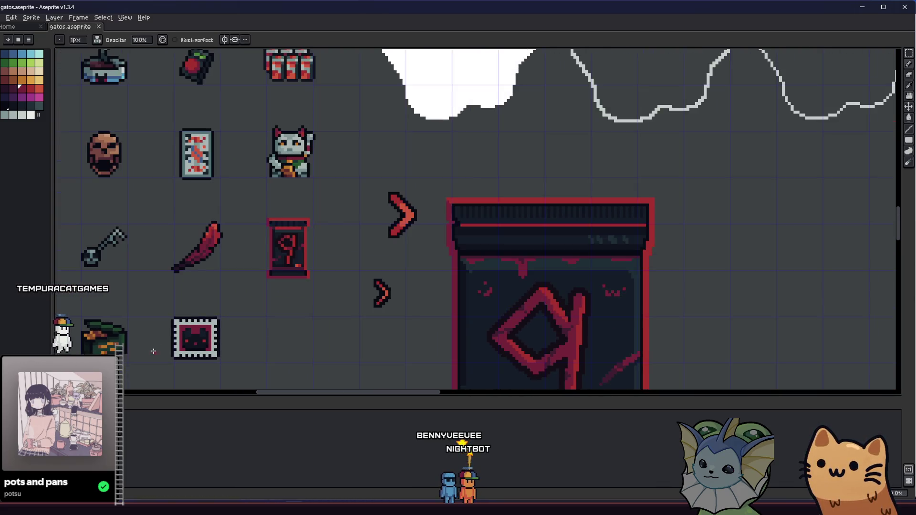
scroll(198, 344, "up", 4)
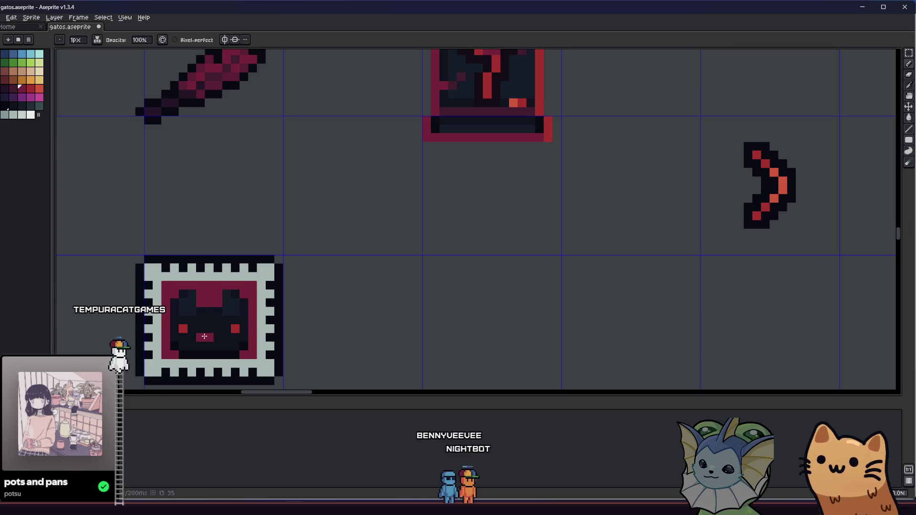
scroll(203, 339, "down", 6)
scroll(195, 353, "up", 4)
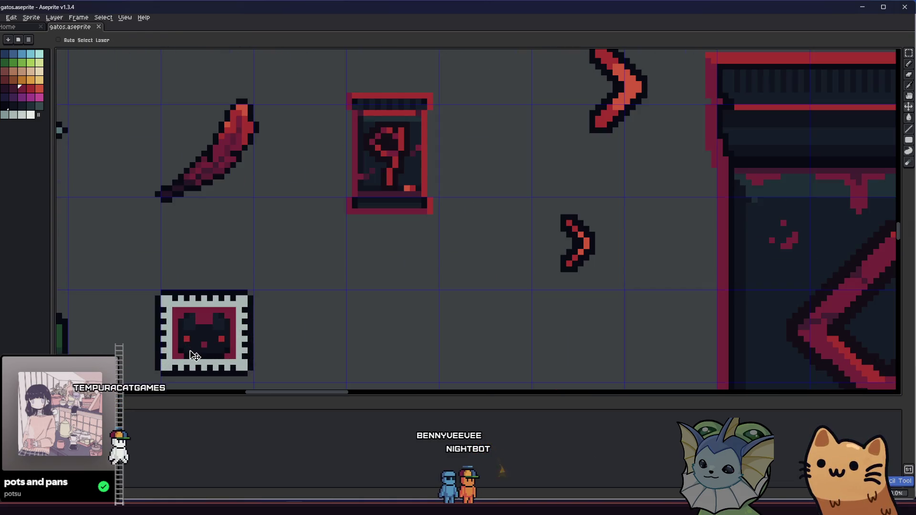
scroll(194, 353, "up", 2)
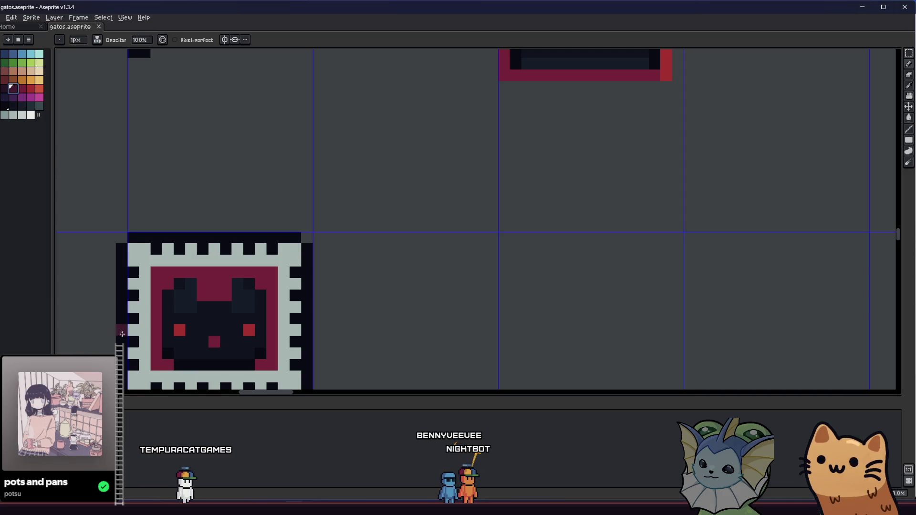
scroll(155, 310, "up", 2)
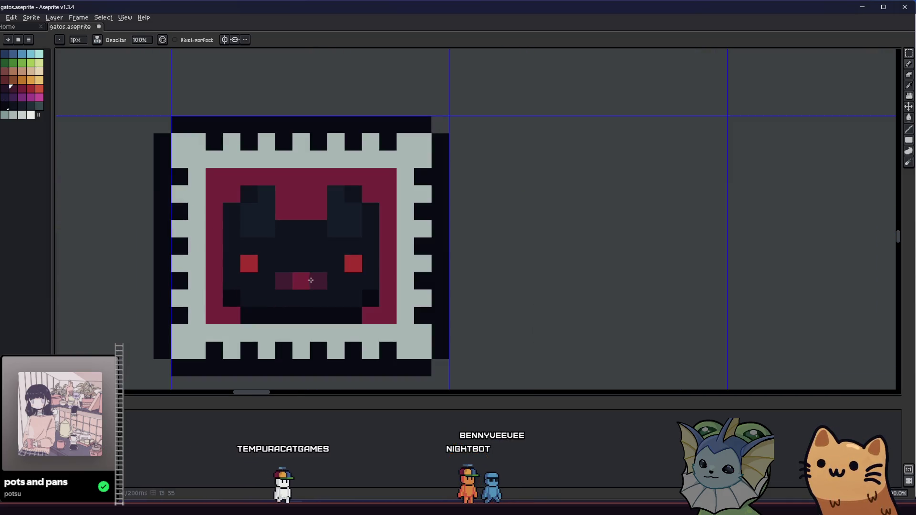
scroll(286, 305, "down", 3)
mouse_move(225, 328)
left_mouse_down()
mouse_move(261, 333)
mouse_move(198, 330)
mouse_move(116, 306)
mouse_move(202, 305)
mouse_move(257, 320)
left_mouse_up()
scroll(196, 318, "down", 3)
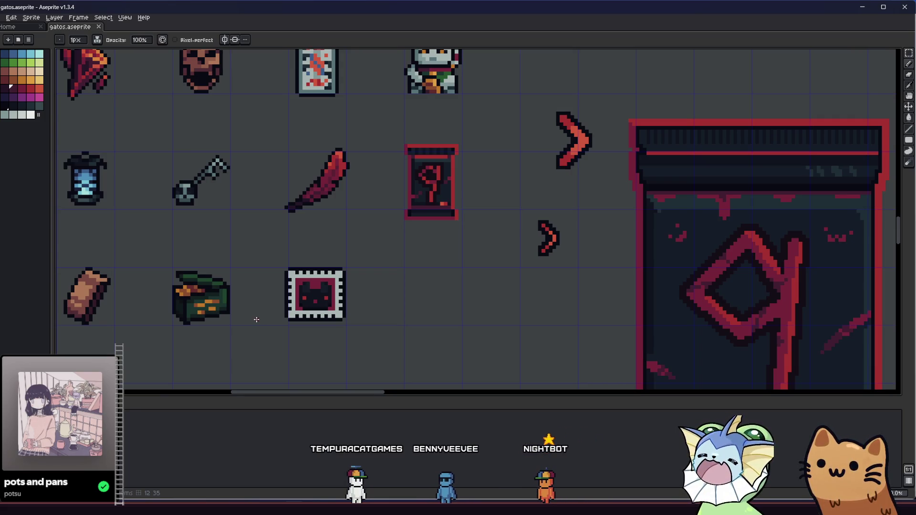
scroll(290, 314, "up", 3)
key("g")
scroll(304, 303, "up", 2)
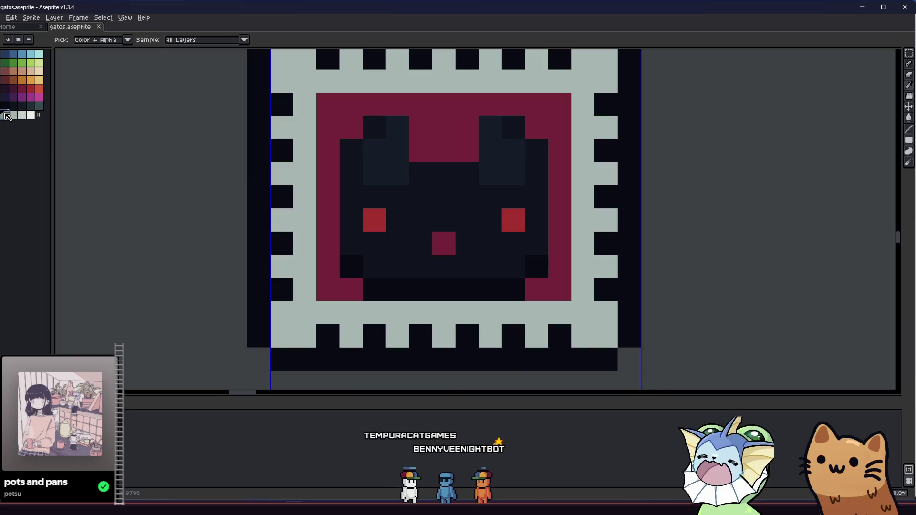
scroll(295, 202, "down", 2)
left_click_drag(259, 227, 207, 253)
scroll(206, 253, "down", 1)
left_click_drag(208, 302, 227, 304)
scroll(227, 305, "down", 1)
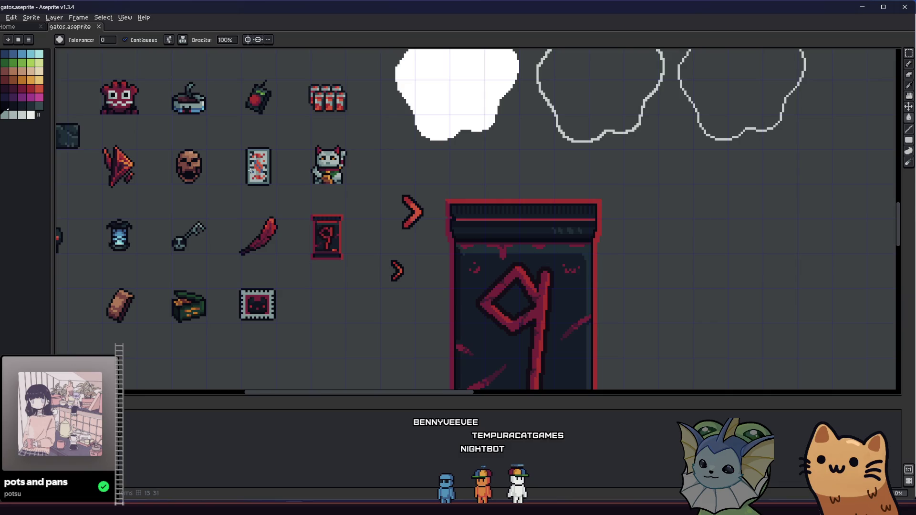
scroll(258, 175, "up", 3)
scroll(238, 174, "down", 2)
scroll(213, 261, "down", 2)
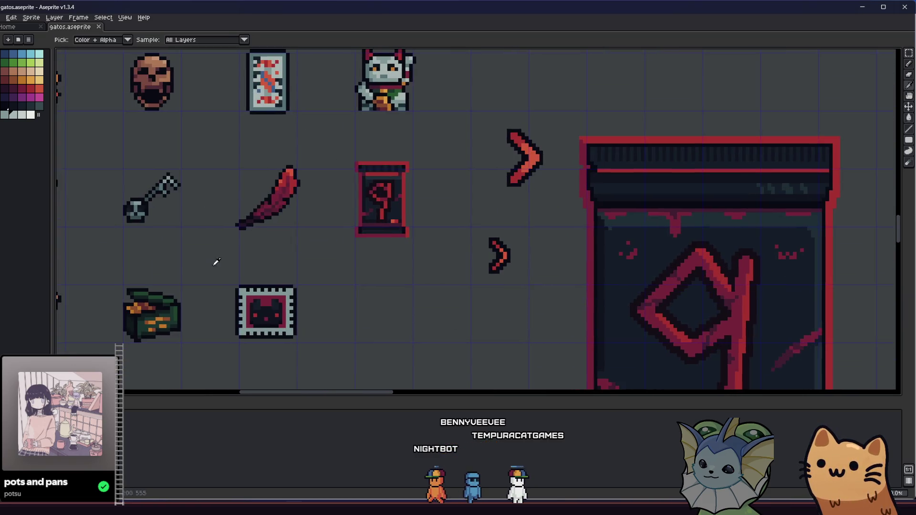
scroll(213, 261, "up", 2)
scroll(238, 282, "down", 2)
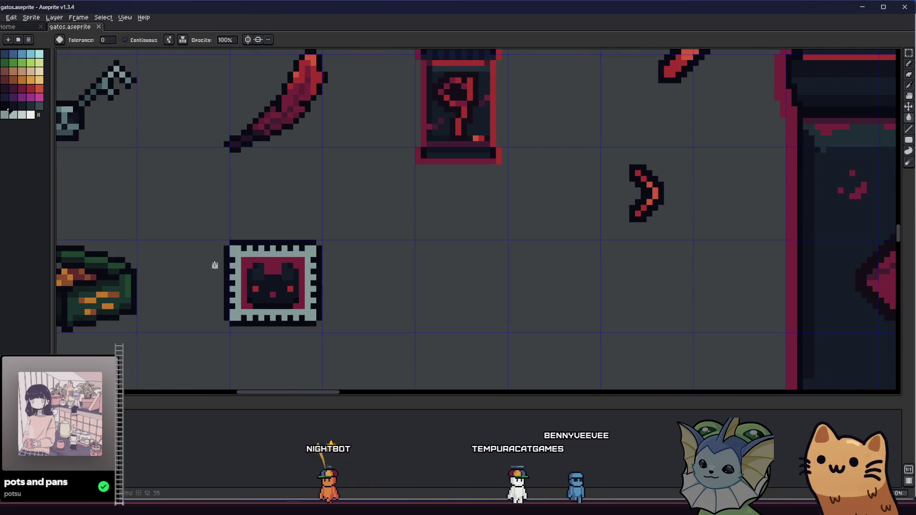
scroll(233, 269, "up", 1)
left_click(348, 238)
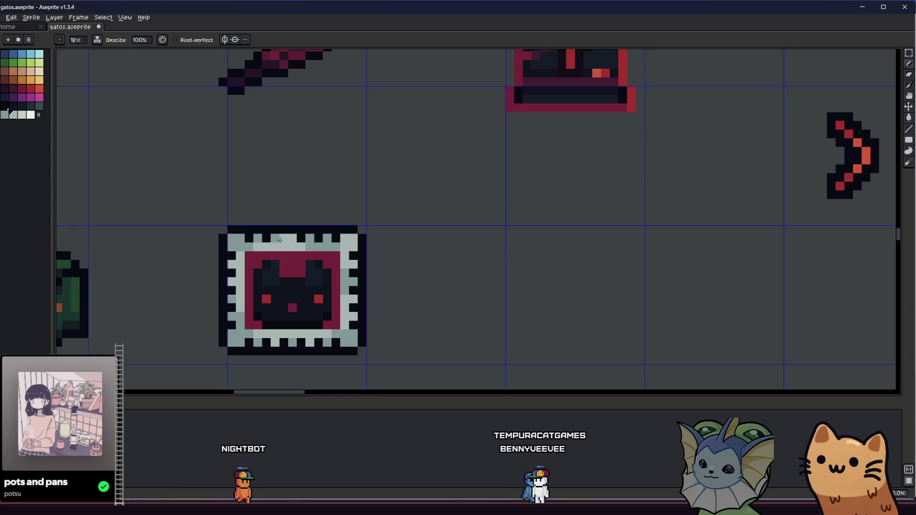
- Sample dark maroon and shade the stamp's lower-left inner corner with it
scroll(314, 246, "down", 4)
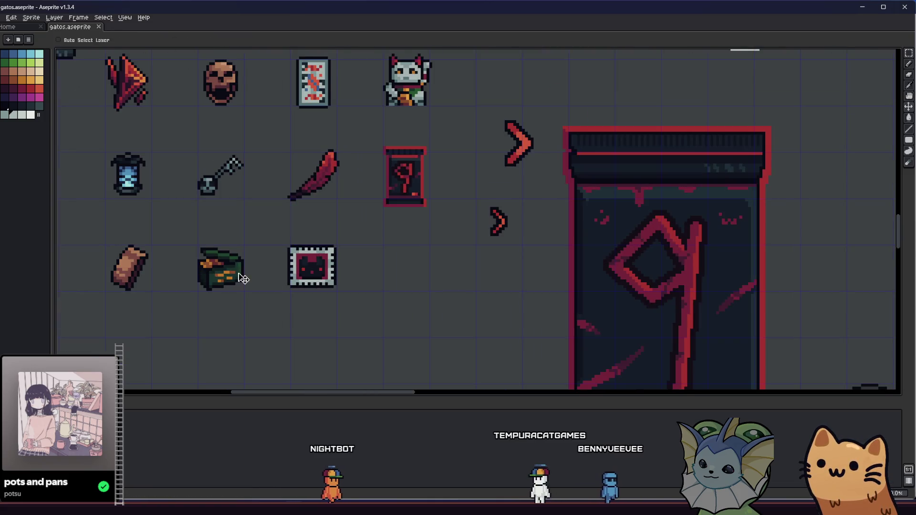
scroll(282, 294, "up", 5)
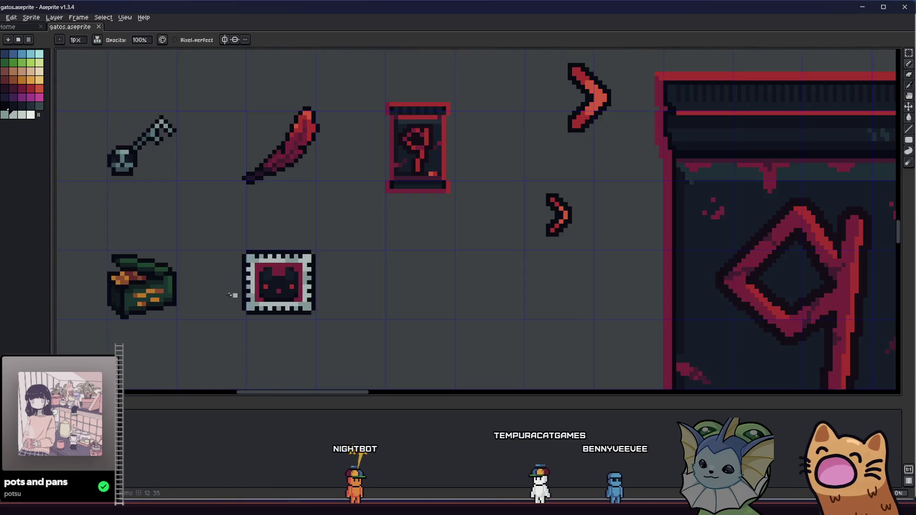
key("alt")
key("bracketleft")
left_click(198, 187)
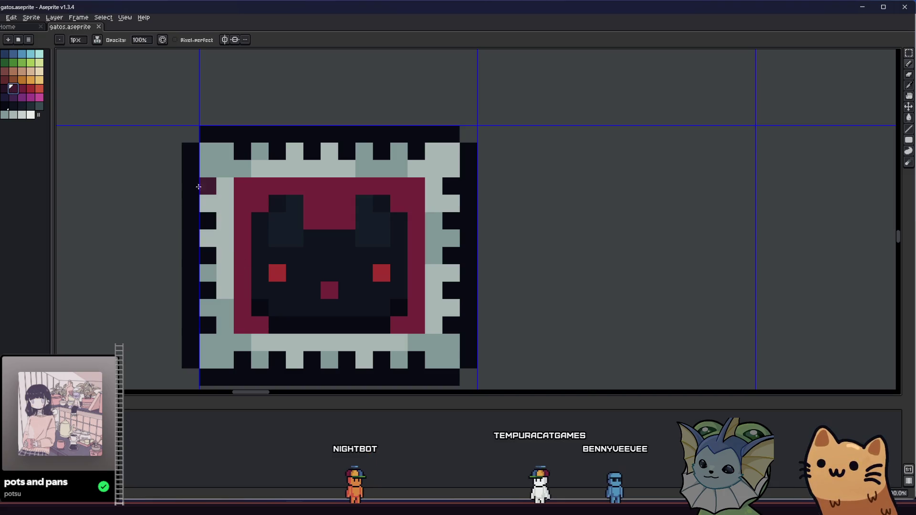
mouse_move(258, 324)
left_mouse_down()
mouse_move(246, 321)
mouse_move(244, 284)
left_mouse_up()
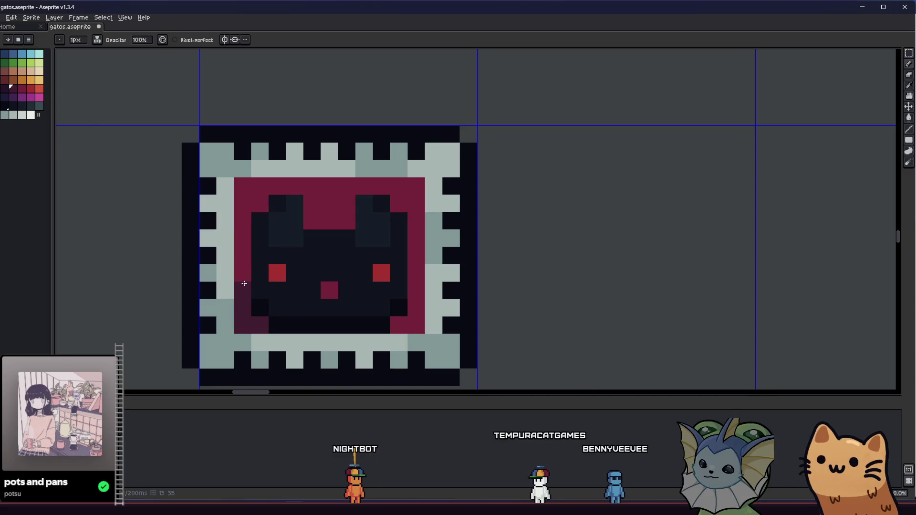
- Pan around the sheet to view the finished cat stamp beside the other sprites
scroll(411, 276, "down", 4)
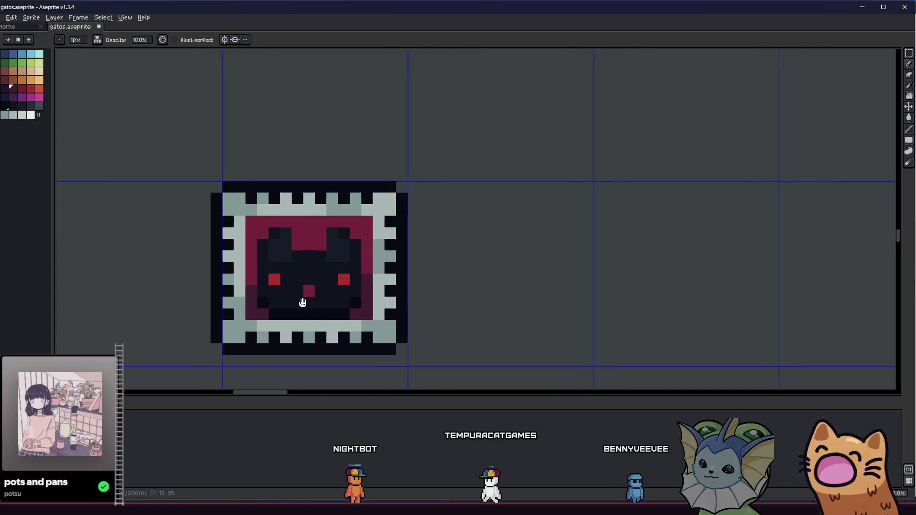
left_click_drag(208, 319, 179, 326)
scroll(128, 286, "down", 1)
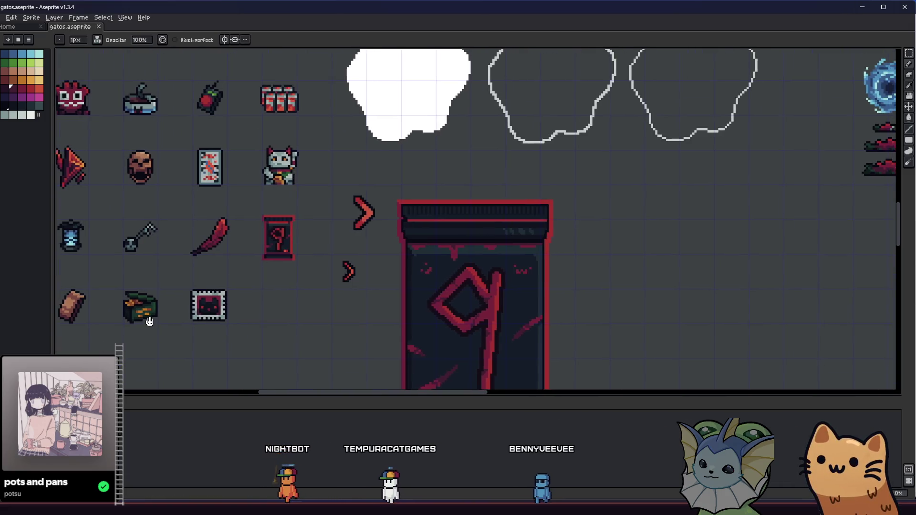
scroll(138, 309, "up", 5)
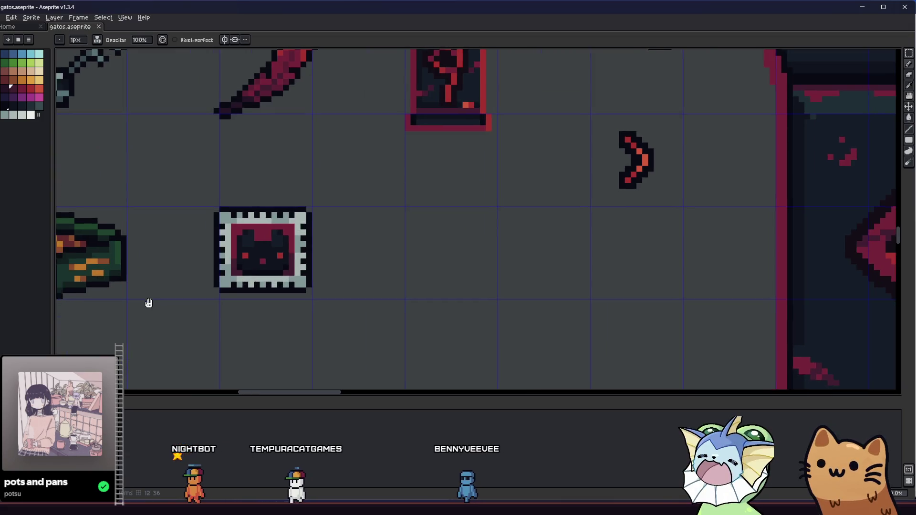
mouse_move(148, 302)
left_mouse_down()
mouse_move(165, 319)
mouse_move(151, 319)
mouse_move(154, 338)
mouse_move(178, 358)
mouse_move(293, 364)
mouse_move(233, 352)
mouse_move(205, 322)
mouse_move(196, 326)
left_mouse_up()
scroll(154, 338, "down", 2)
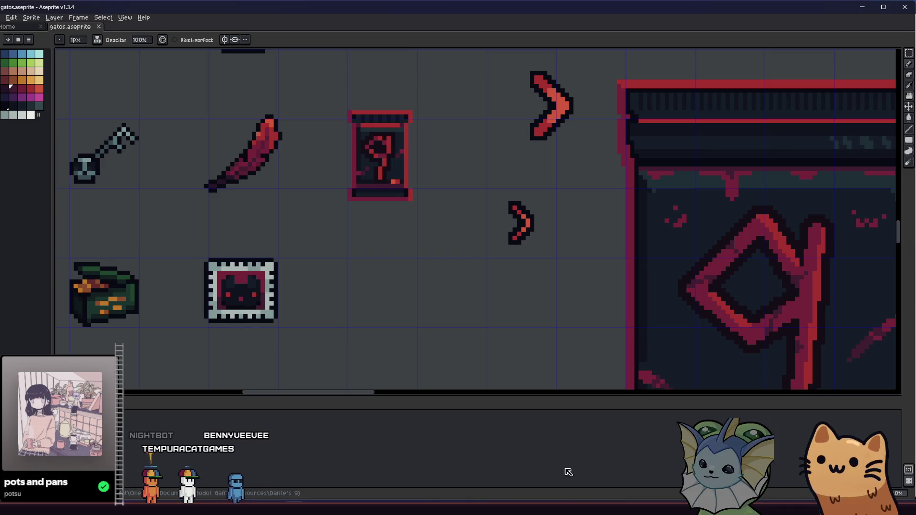
key("alt+Tab")
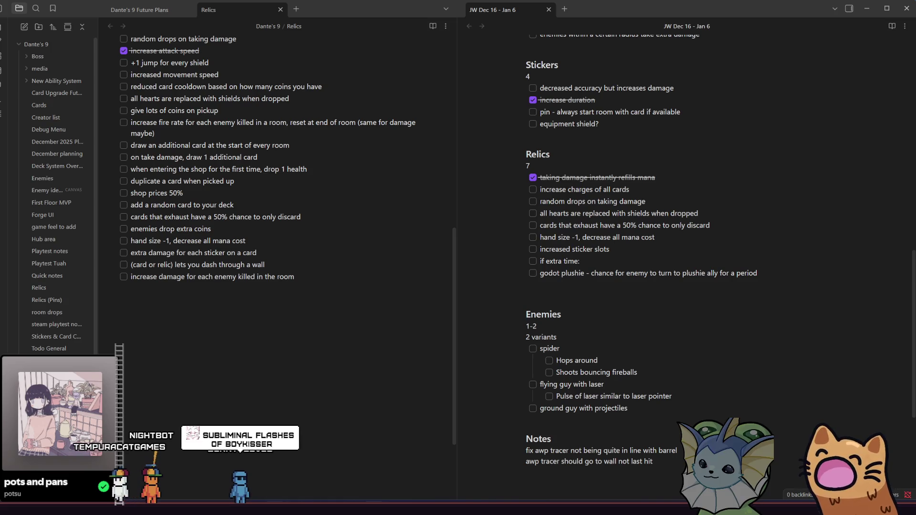
- Switch from Aseprite to the Obsidian window with the Relics and weekly plan notes
key("alt+Tab")
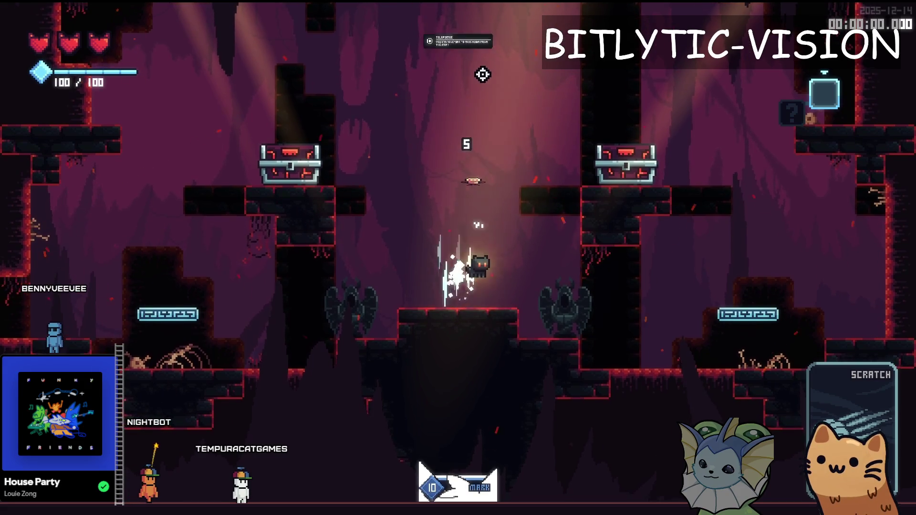
- Stop the game and move the spawn animation keys from 0.8 s to 0.6 s
key("Escape")
key("alt+F4")
left_click_drag(410, 246, 371, 393)
mouse_move(382, 253)
left_mouse_down()
mouse_move(316, 255)
mouse_move(344, 256)
left_mouse_up()
left_click(667, 224)
- Save and run the game to test the new timing, then close it
key("F5")
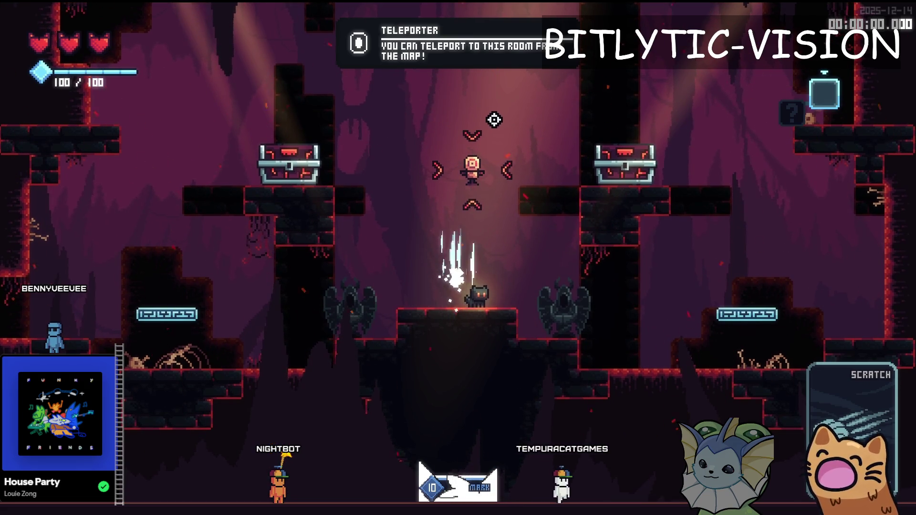
key("Escape")
key("F8")
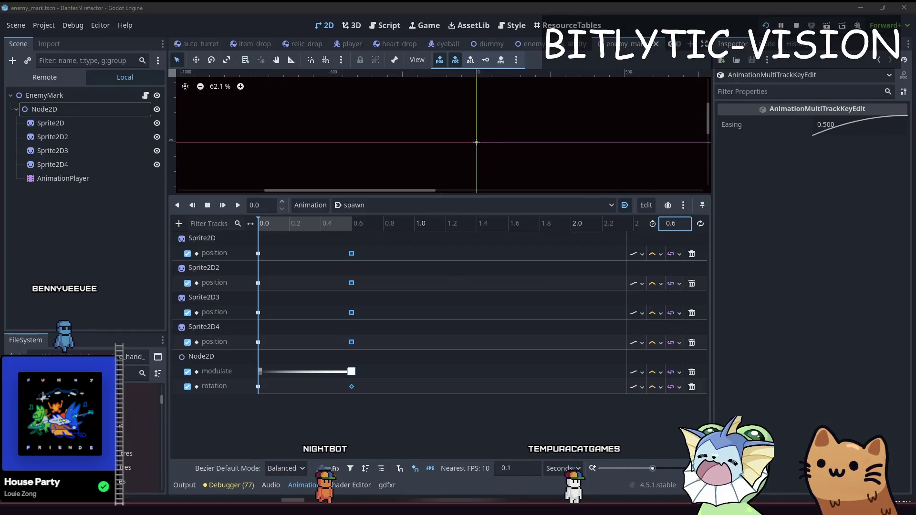
- Switch from the Godot editor to GitHub Desktop
key("alt+Tab")
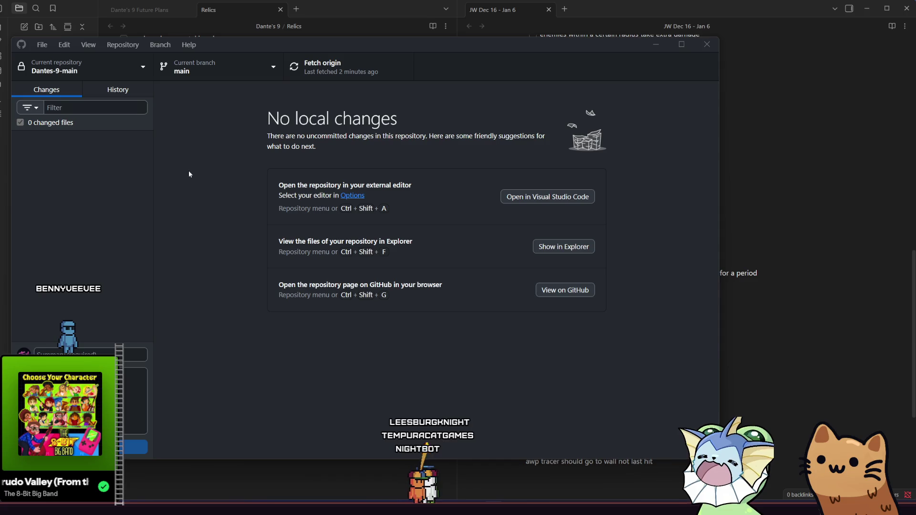
- Fetch origin and review the repository's commit history
left_click(321, 79)
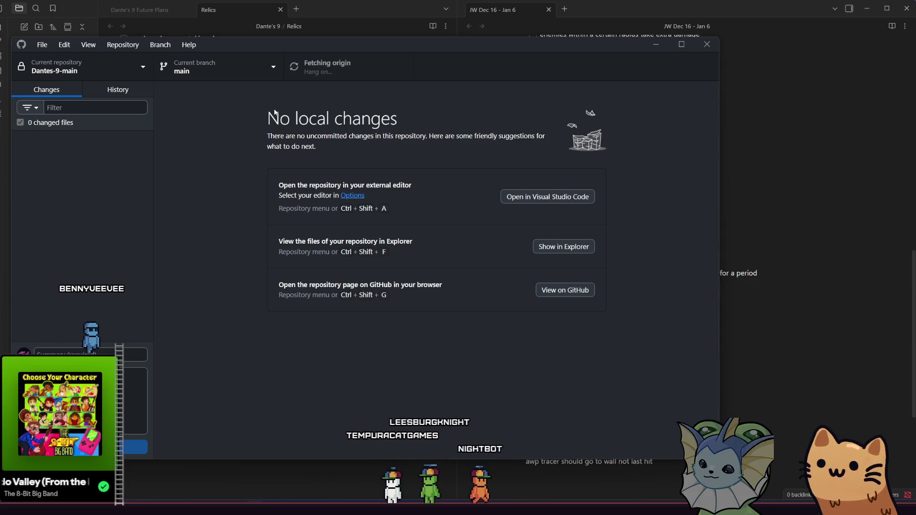
left_click(96, 90)
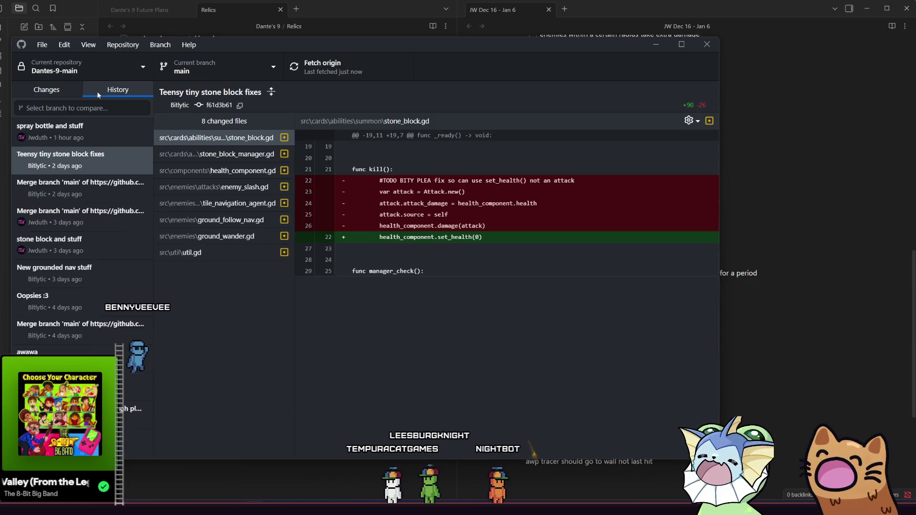
left_click(62, 91)
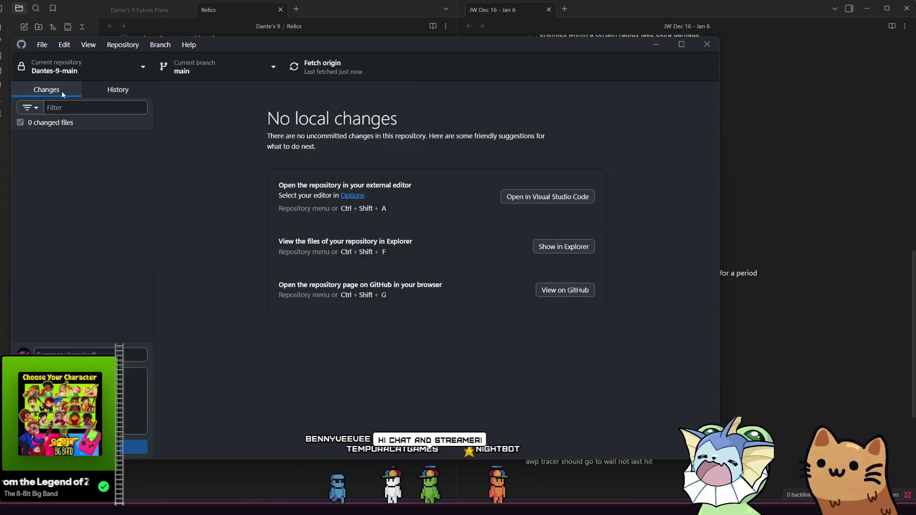
- Pull the new commits from origin, minimise GitHub Desktop, and open the Dantes 9 refactor project
left_click(308, 74)
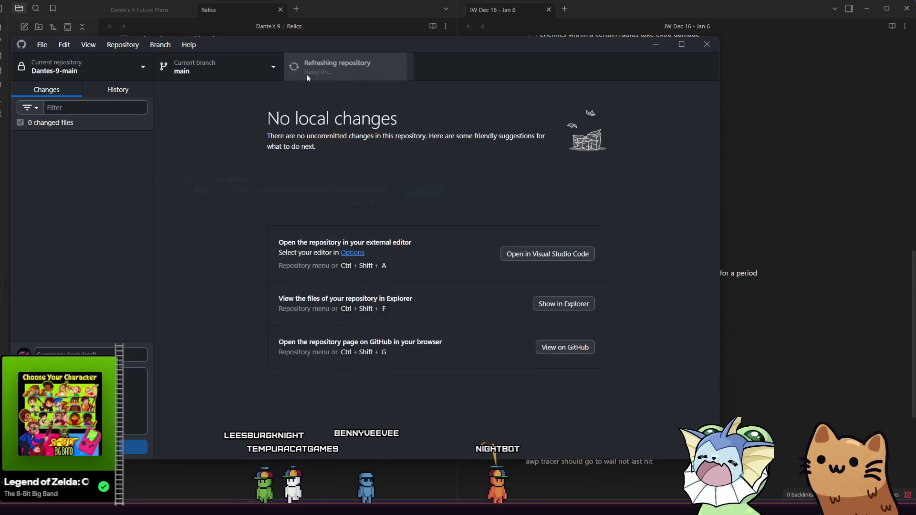
left_click(307, 75)
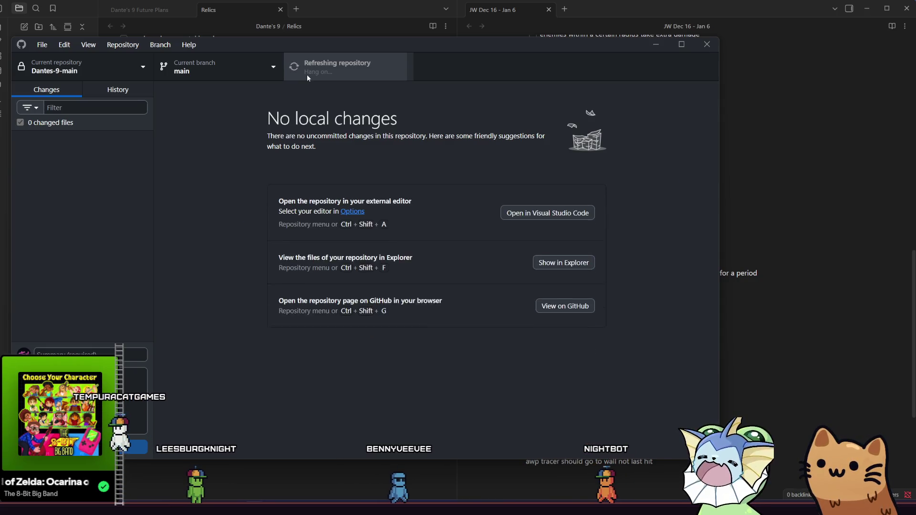
left_click(307, 74)
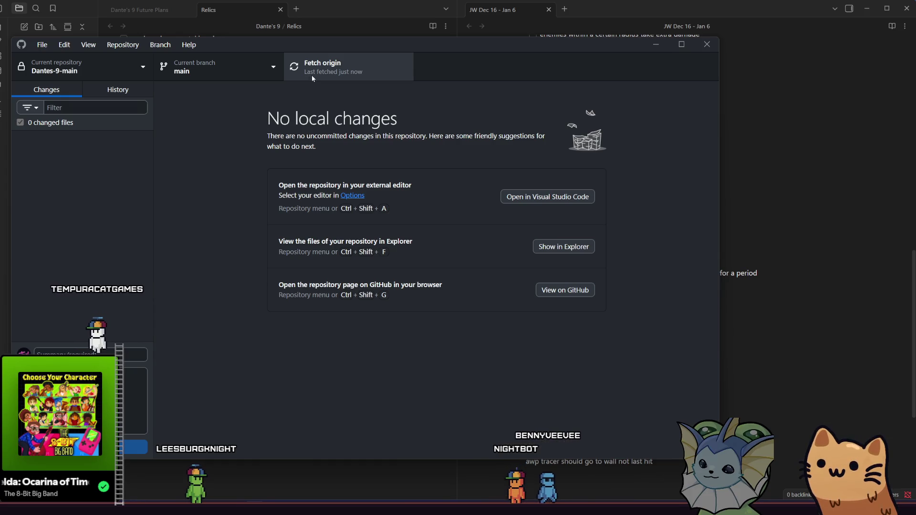
left_click(653, 45)
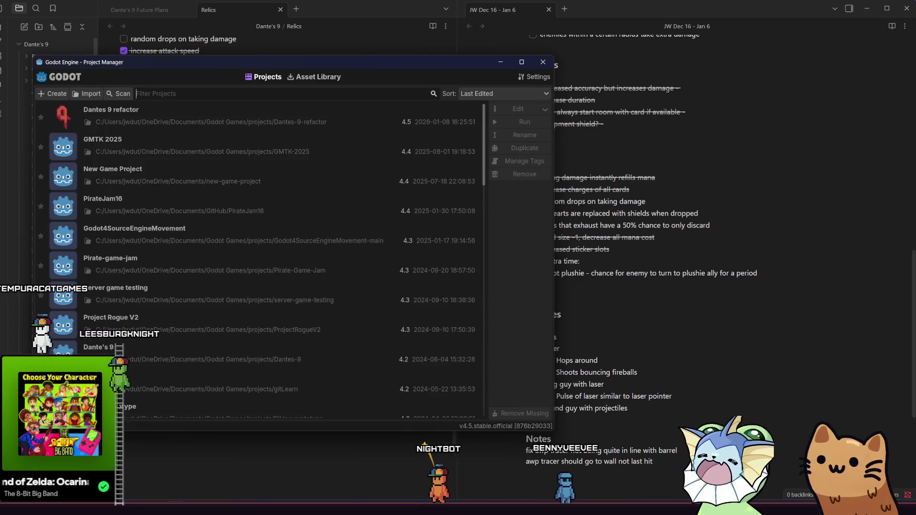
double_click(139, 122)
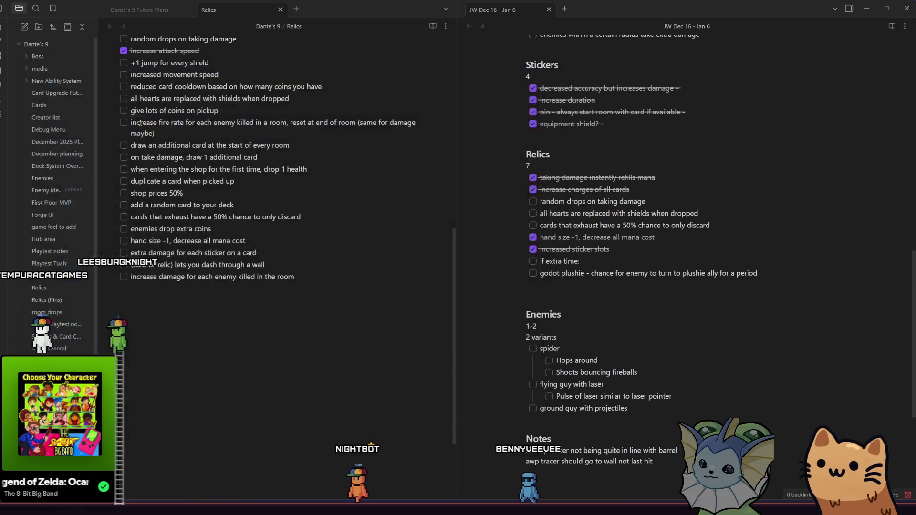
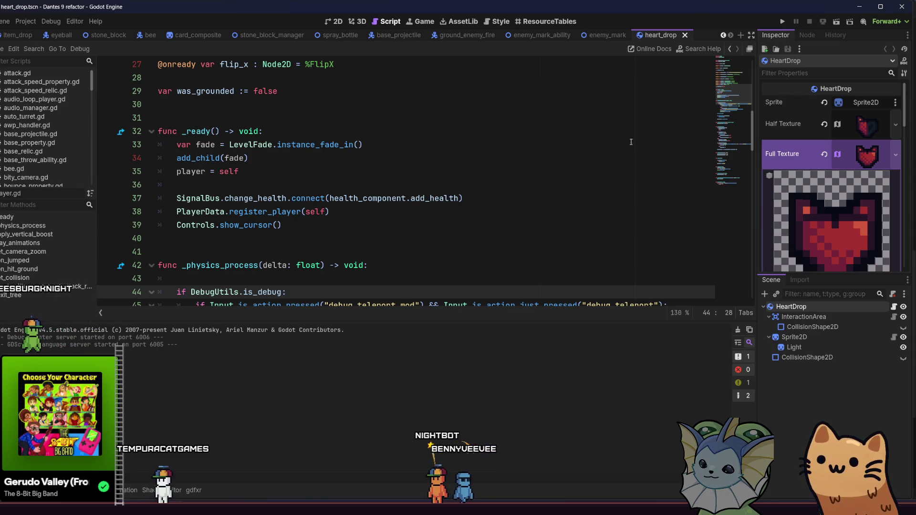
- Run the Dante's 9 project, maximize the game window and start a new game
left_click(596, 158)
left_click(786, 22)
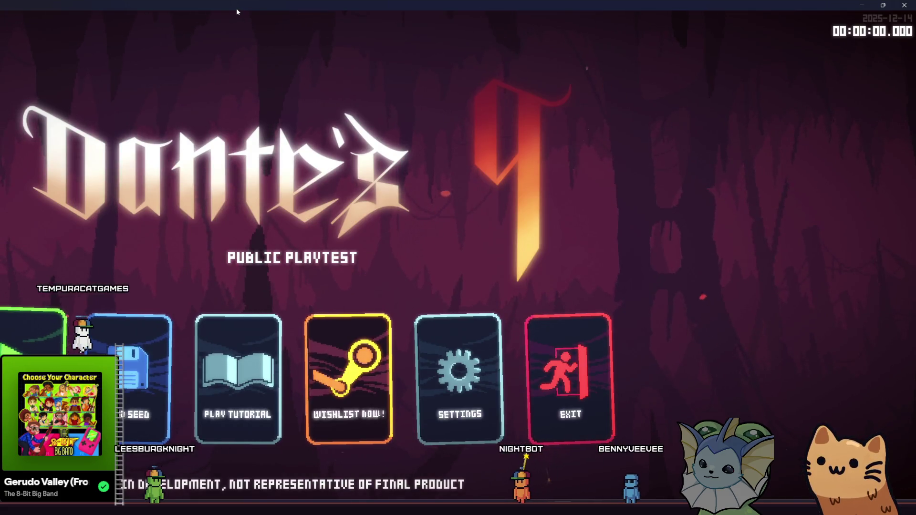
left_click_drag(236, 8, 322, 48)
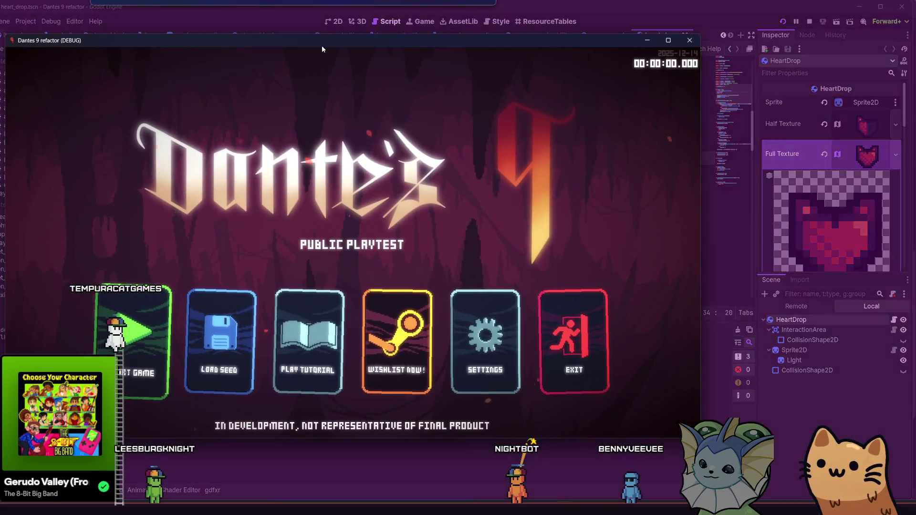
double_click(322, 45)
left_click(176, 321)
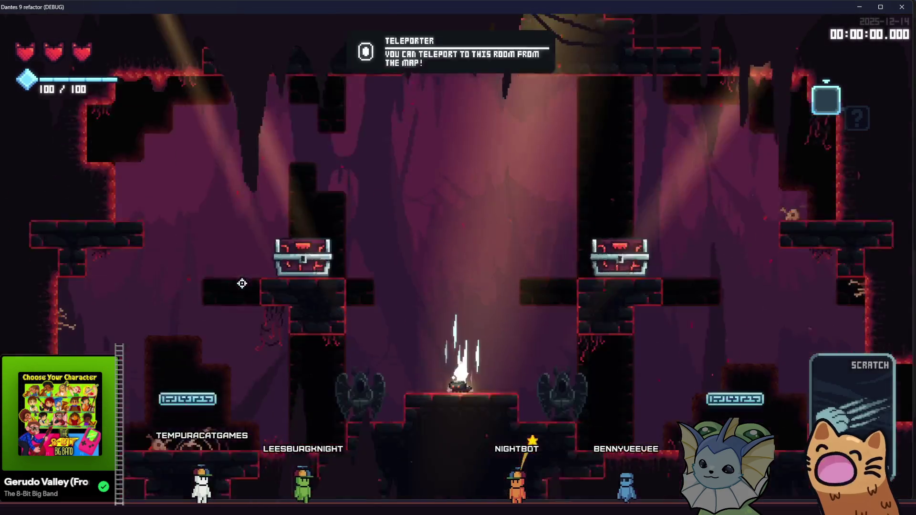
- Spawn a fire enemy next to the player from the F1 debug panel
key("F1")
scroll(668, 194, "down", 5)
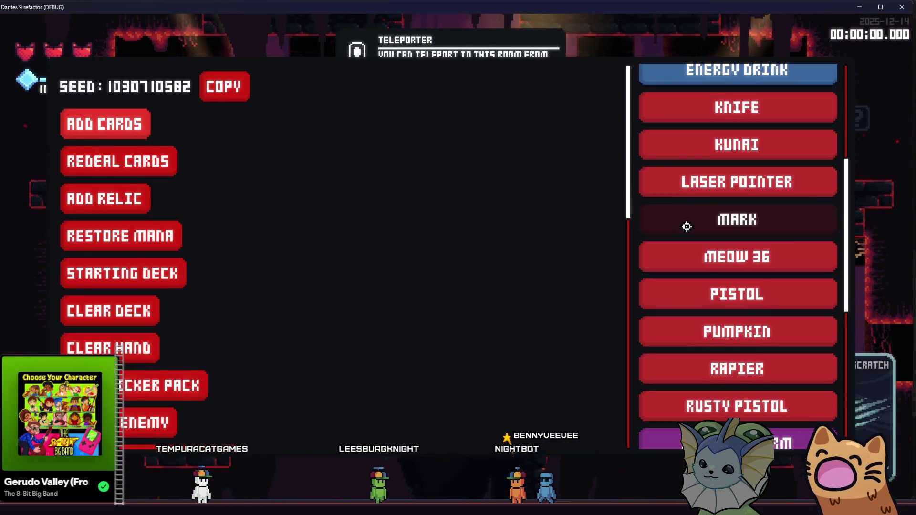
scroll(686, 225, "down", 6)
scroll(170, 293, "down", 5)
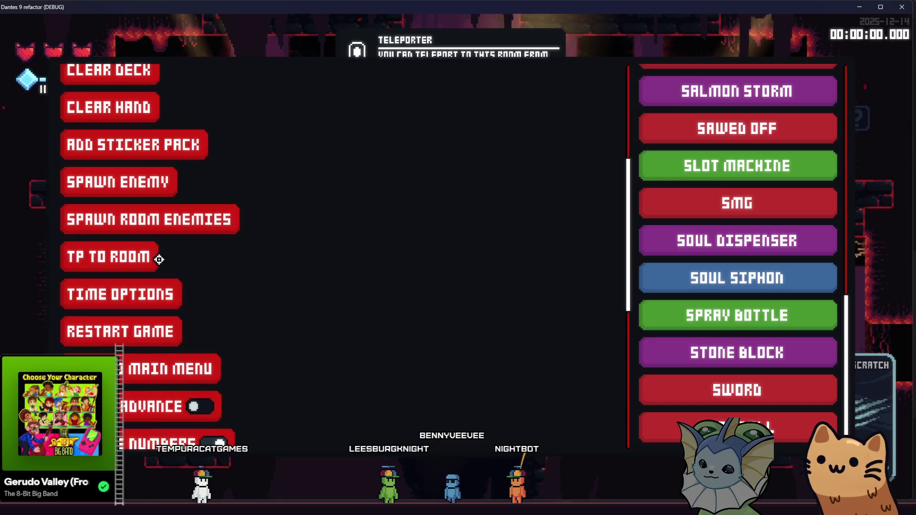
left_click(174, 186)
scroll(617, 266, "down", 5)
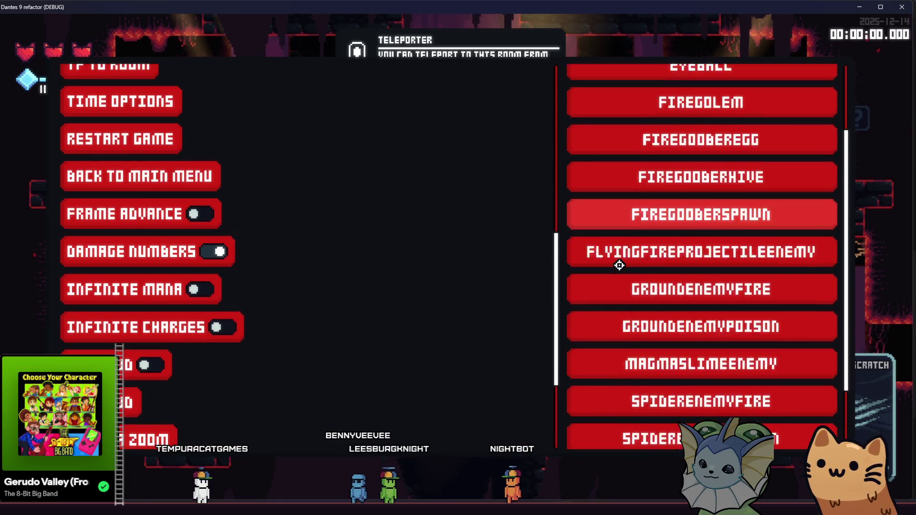
left_click(617, 266)
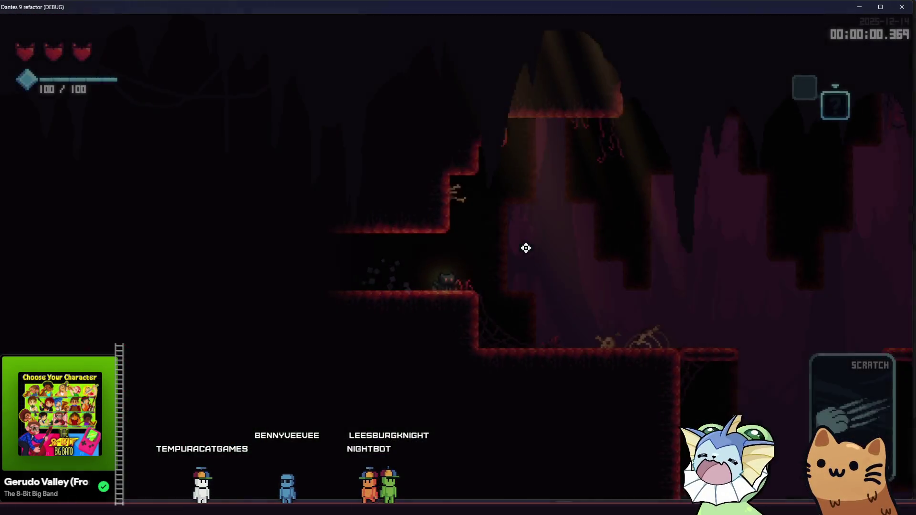
- Fight down the shaft, slashing the plant enemy and shooting the eyeball
key("d")
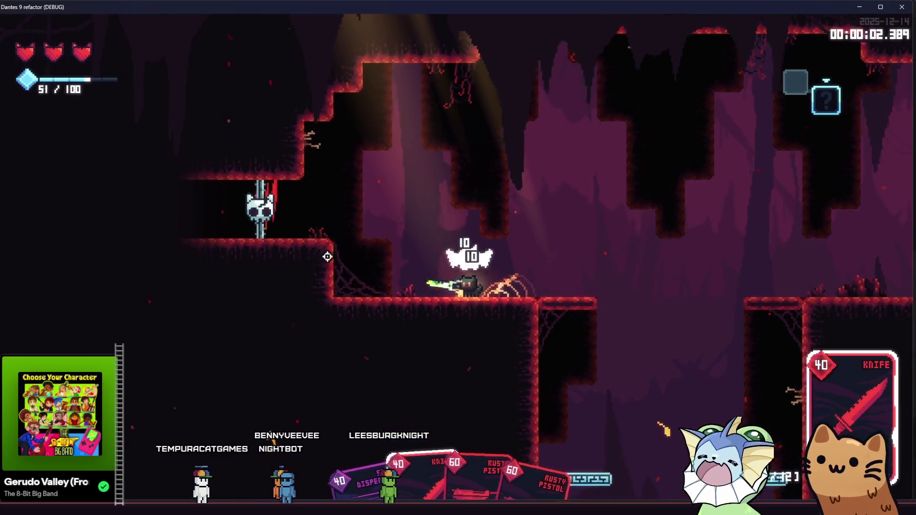
left_click(536, 200)
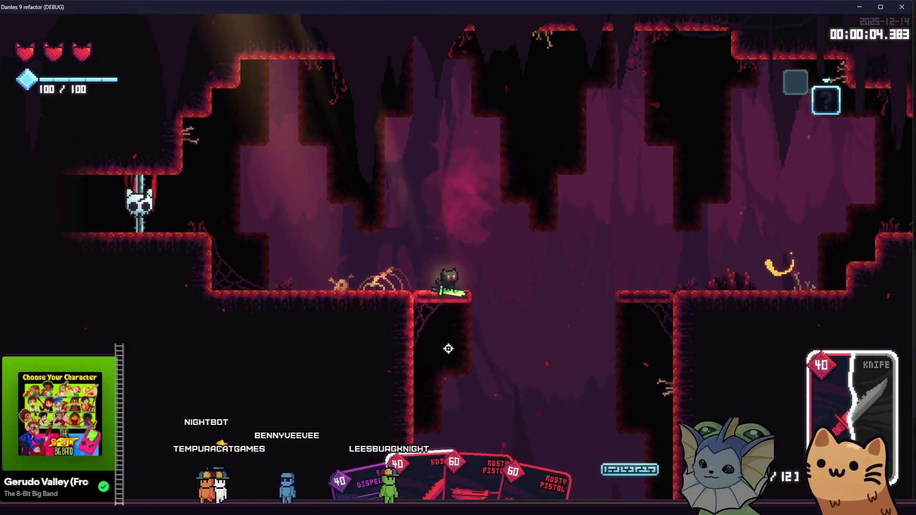
key("s")
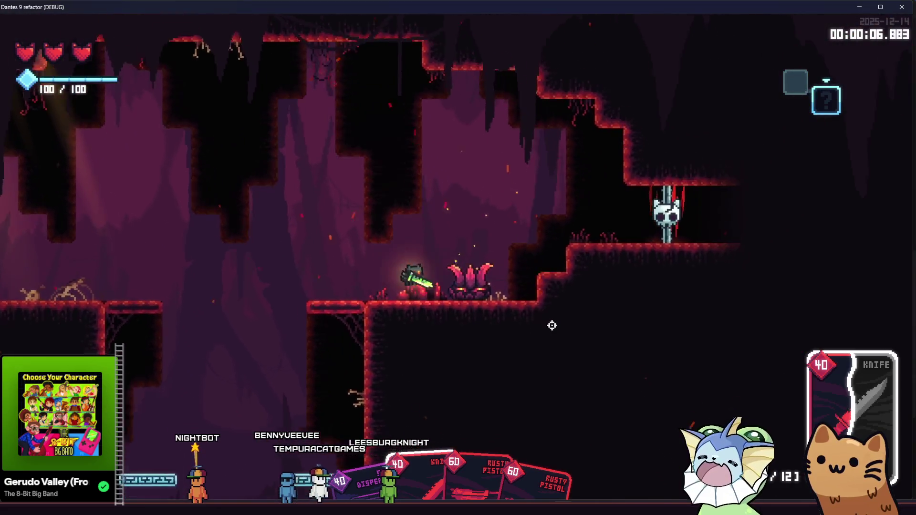
left_click(577, 315)
left_click(564, 281)
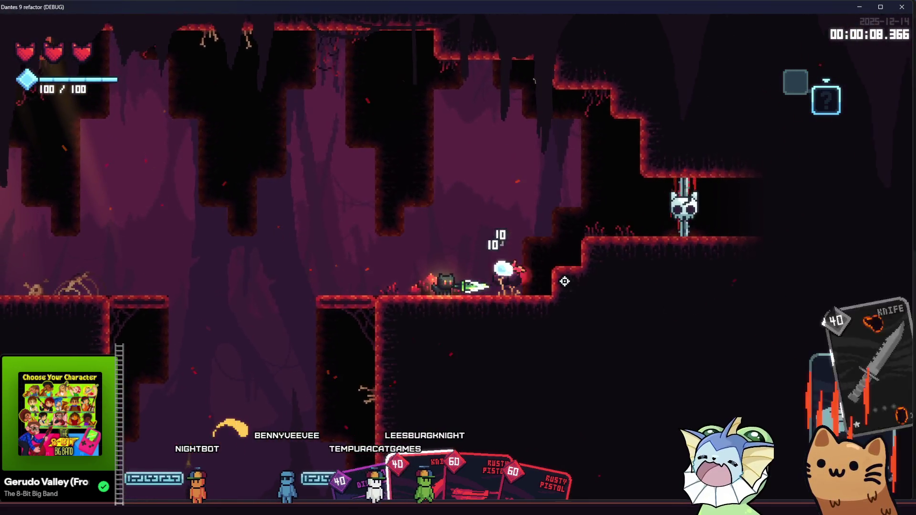
key("a")
left_click(514, 205)
left_click(501, 159)
key("a")
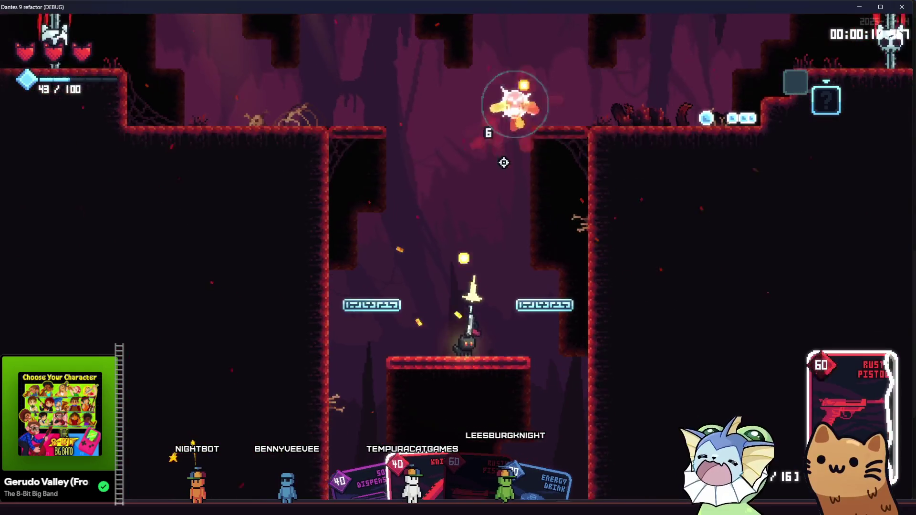
key("a")
mouse_move(571, 314)
left_mouse_down()
mouse_move(650, 204)
mouse_move(675, 226)
left_mouse_up()
key("d")
mouse_move(711, 260)
left_mouse_down()
mouse_move(563, 251)
mouse_move(282, 273)
mouse_move(403, 161)
left_mouse_up()
key("a")
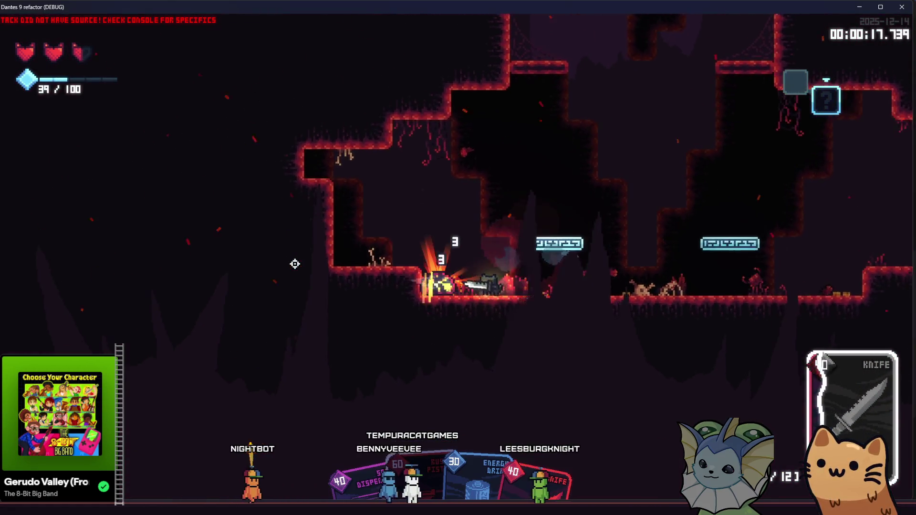
key("d")
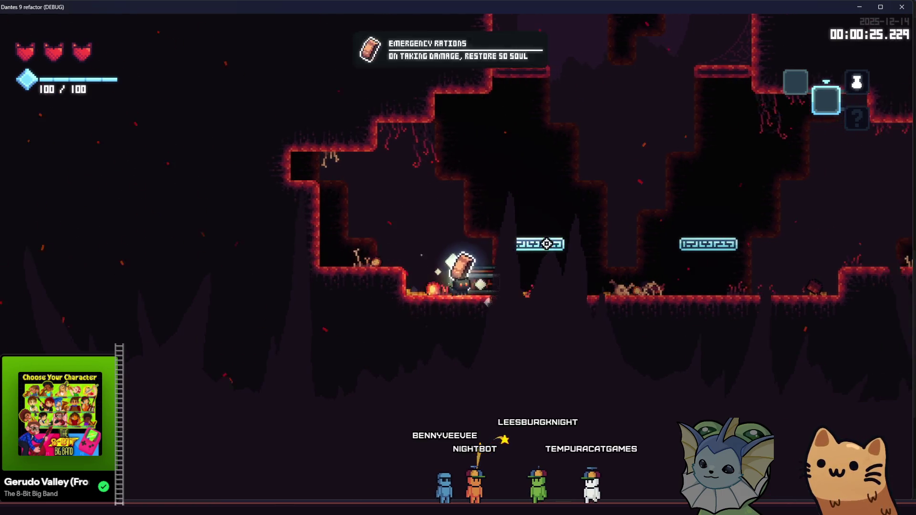
- Jump up to collect Emergency Rations and walk into the next room
key("d")
key("space")
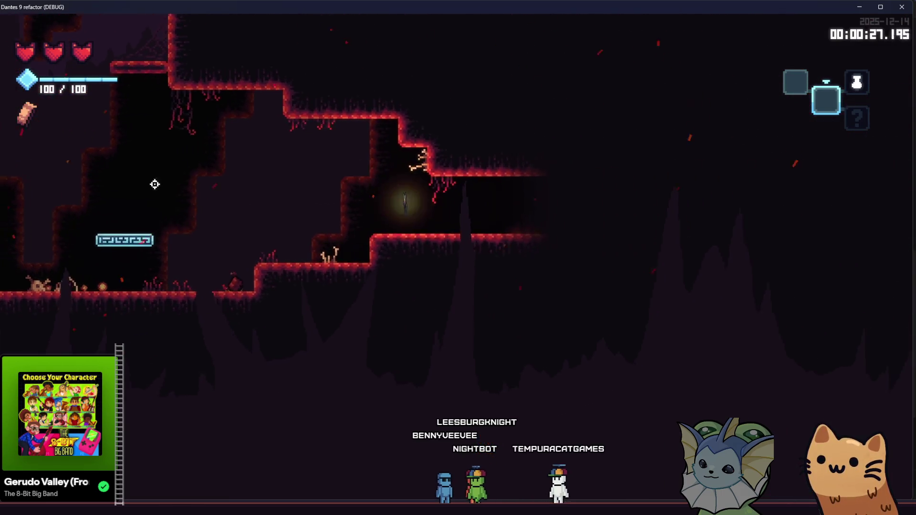
mouse_move(29, 118)
key("d")
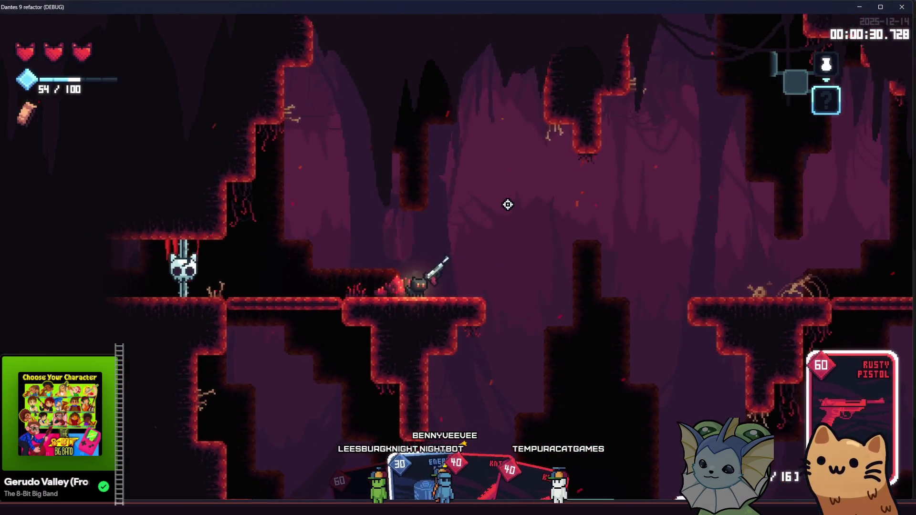
- Shoot the eyeball and enemies while crossing the ledge and dropping into the pit
left_click(508, 204)
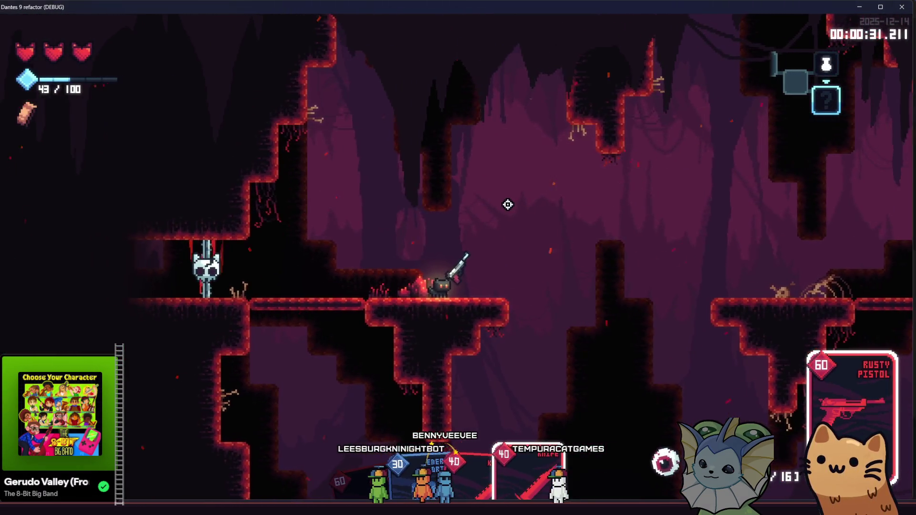
key("d")
key("space")
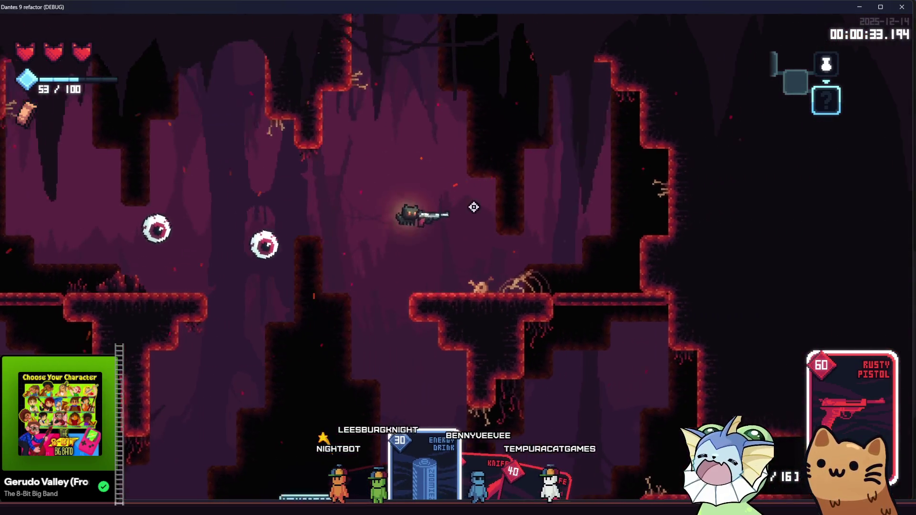
left_click(475, 207)
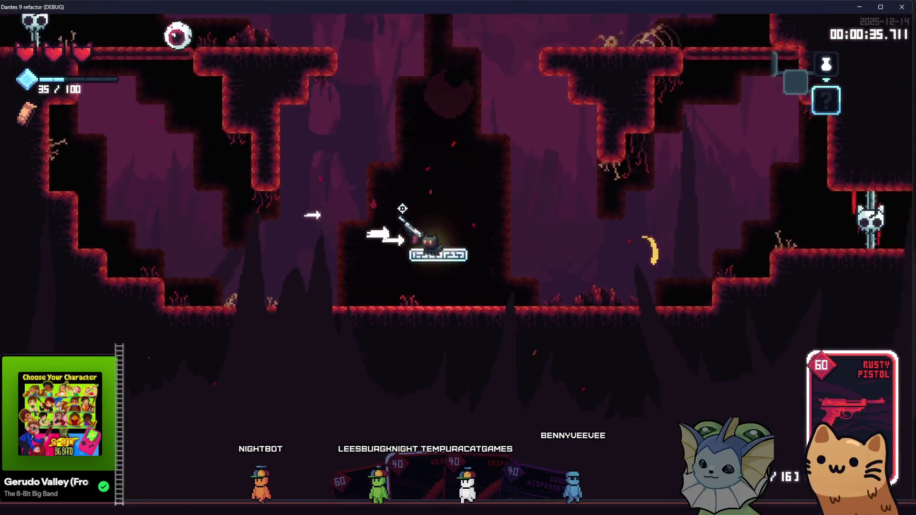
left_click(402, 209)
key("d")
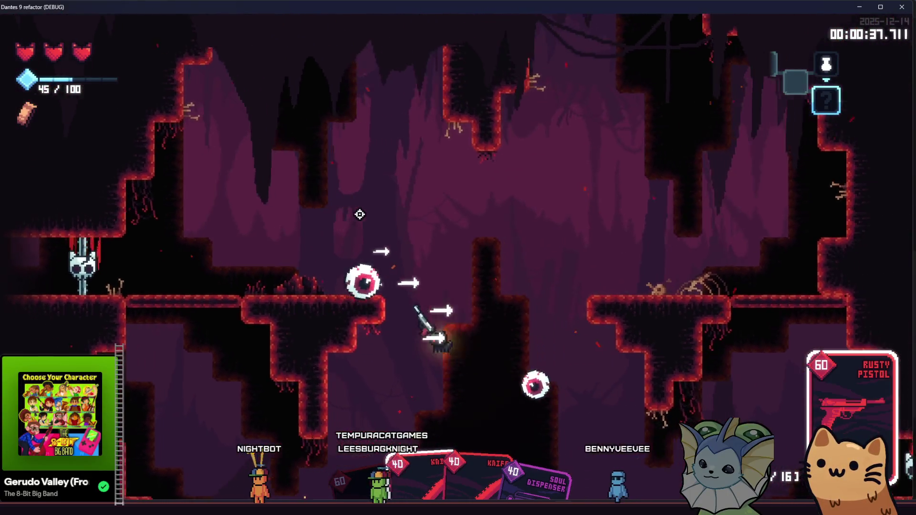
left_click(359, 214)
key("d")
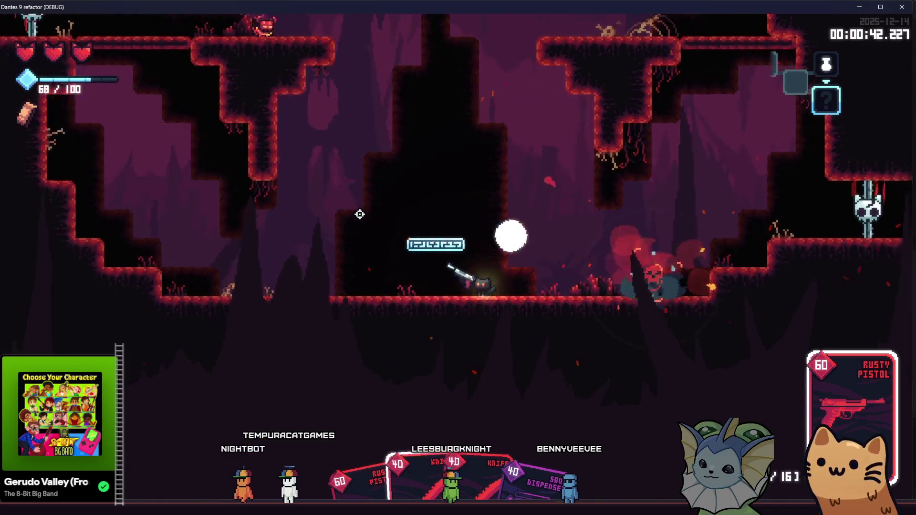
- Defeat the white enemy and the remaining enemies to reach the glowing chest
key("a")
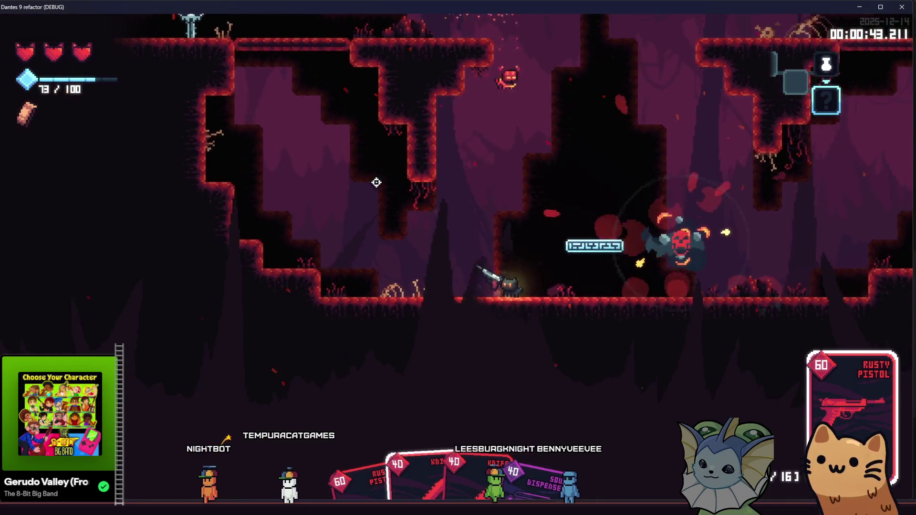
key("d")
left_click(312, 244)
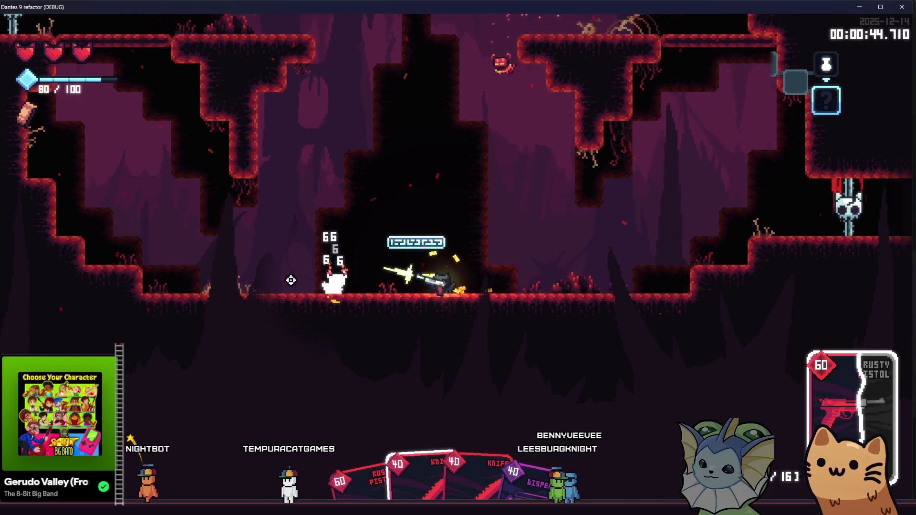
left_click(291, 280)
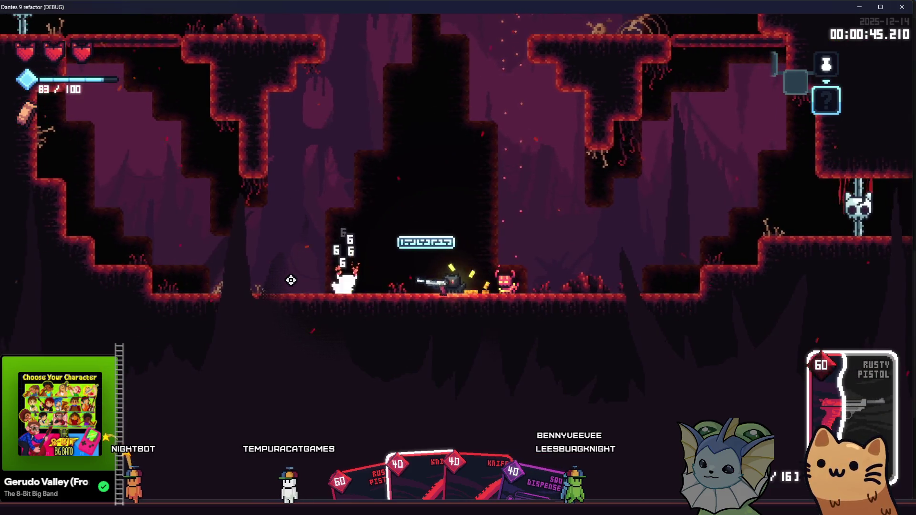
key("d")
left_click(662, 261)
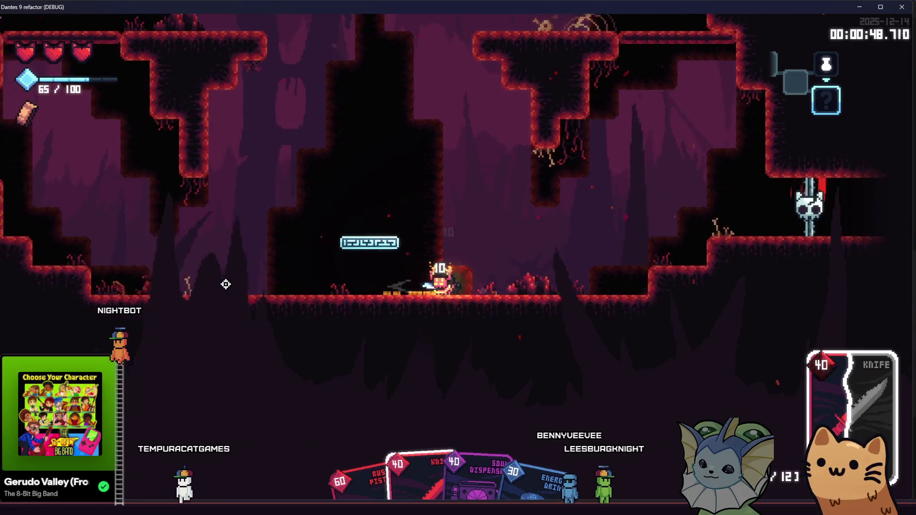
left_click(226, 285)
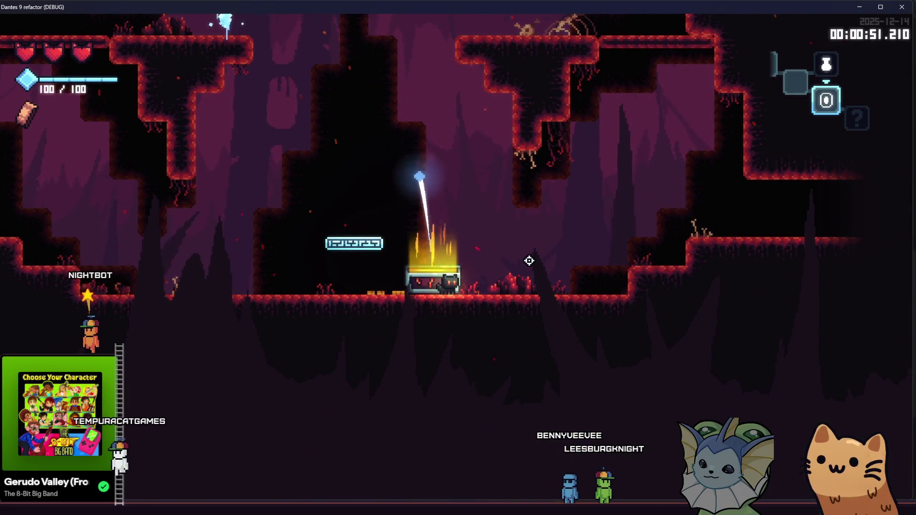
- Move into the next area and fire the pistol at the enemies
key("d")
key("space")
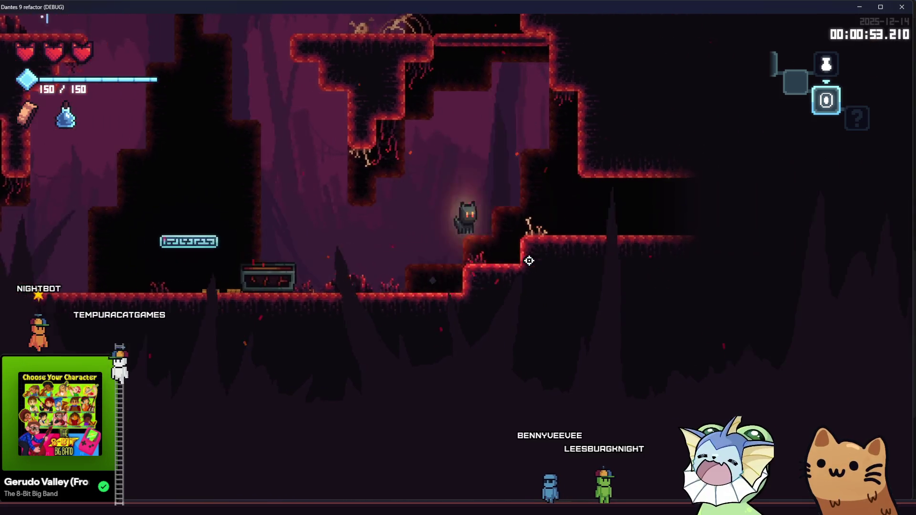
key("d")
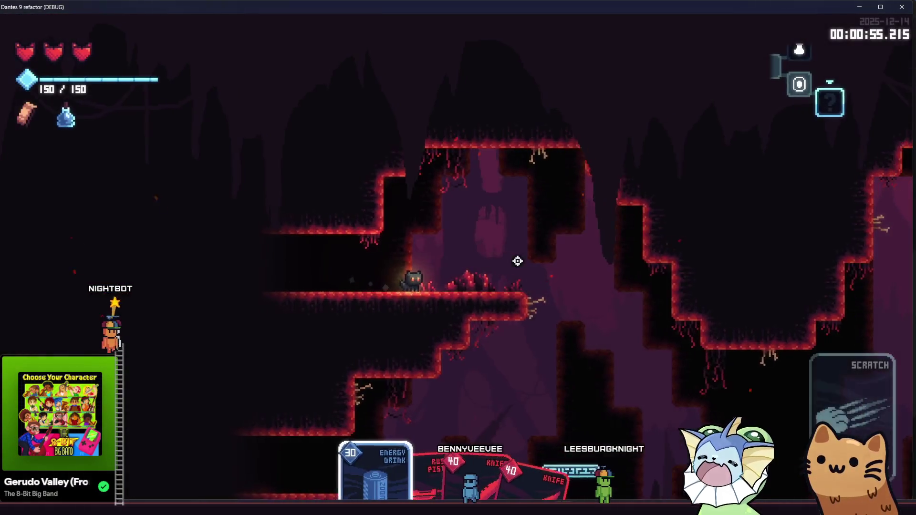
key("d")
left_click(514, 261)
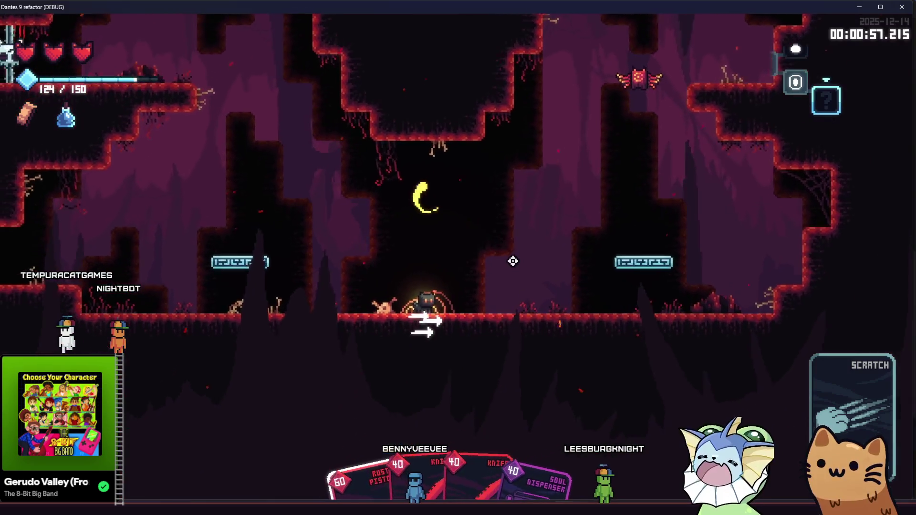
key("a")
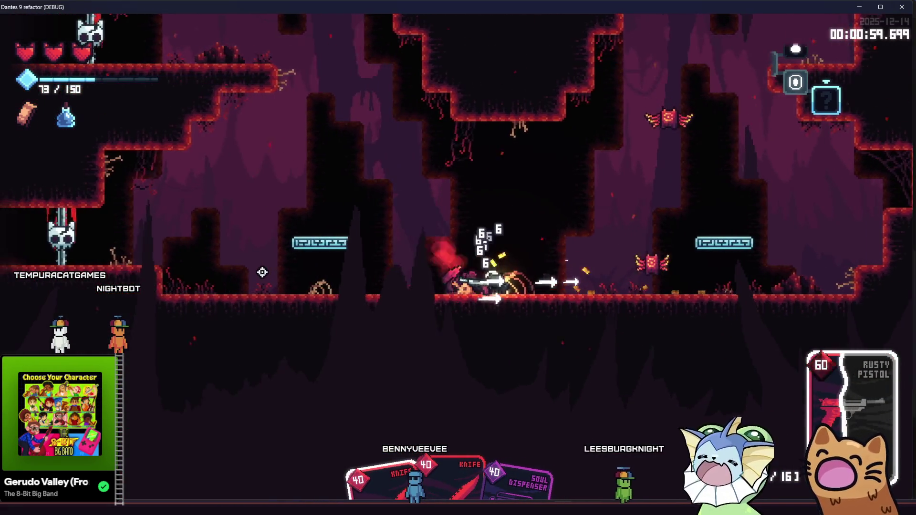
key("a")
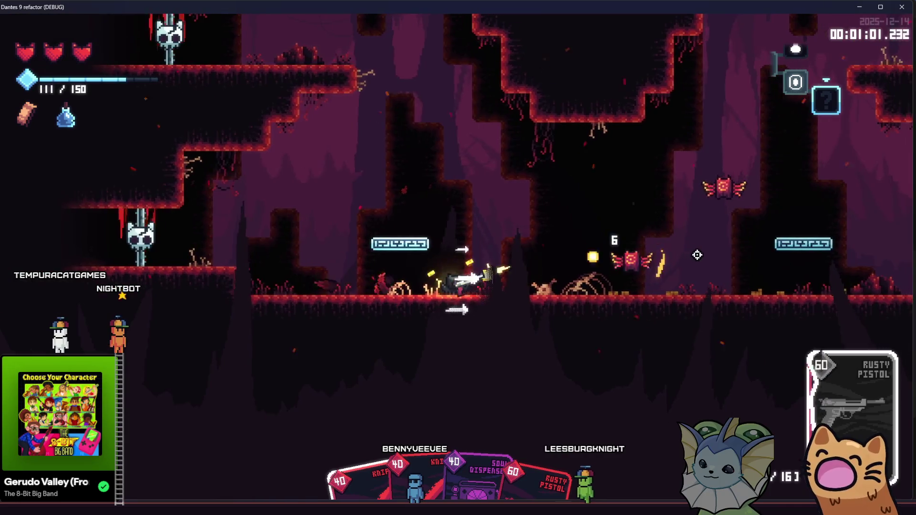
- Finish off the last enemy with Scratch and Knife card attacks
left_click(690, 248)
key("d")
left_click(687, 246)
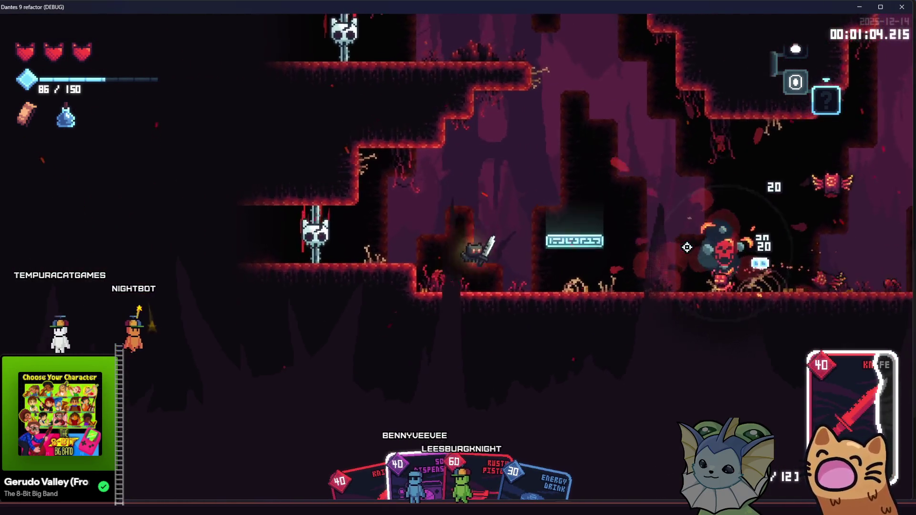
key("d")
left_click(687, 247)
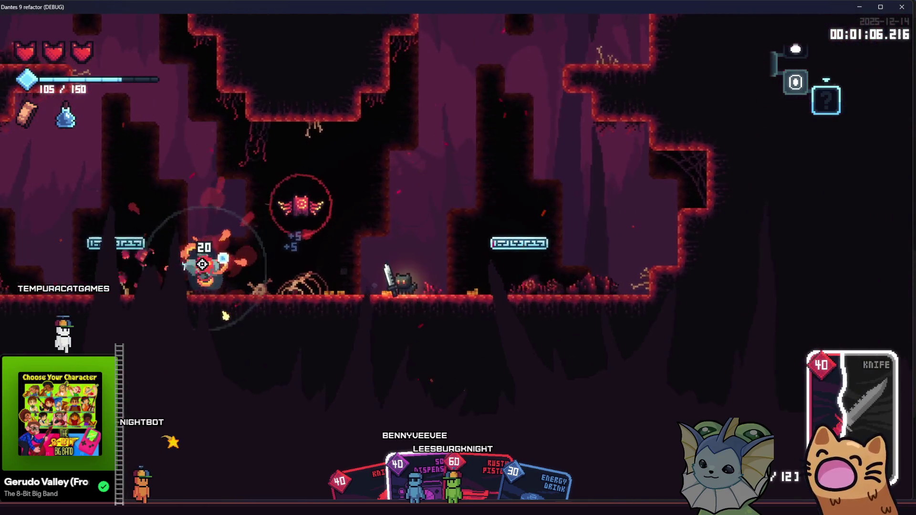
key("d")
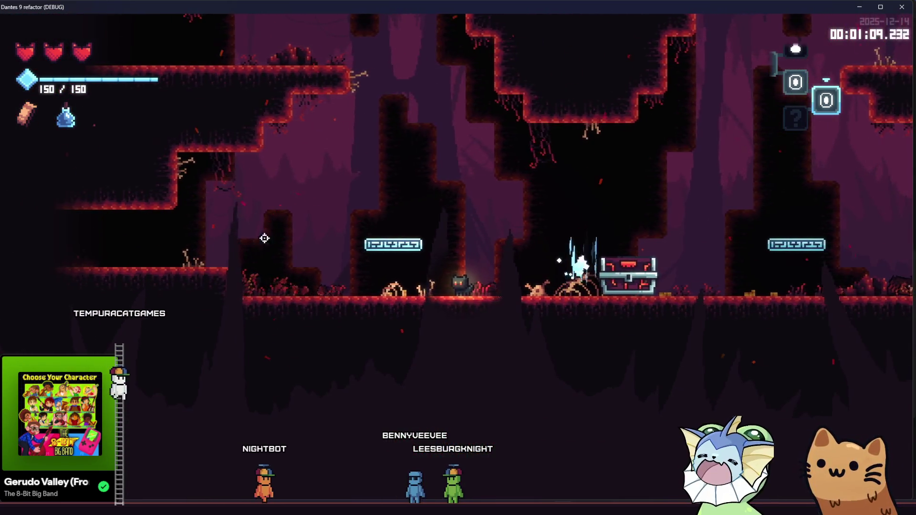
- Open the newly appeared chest to release the heart
key("d")
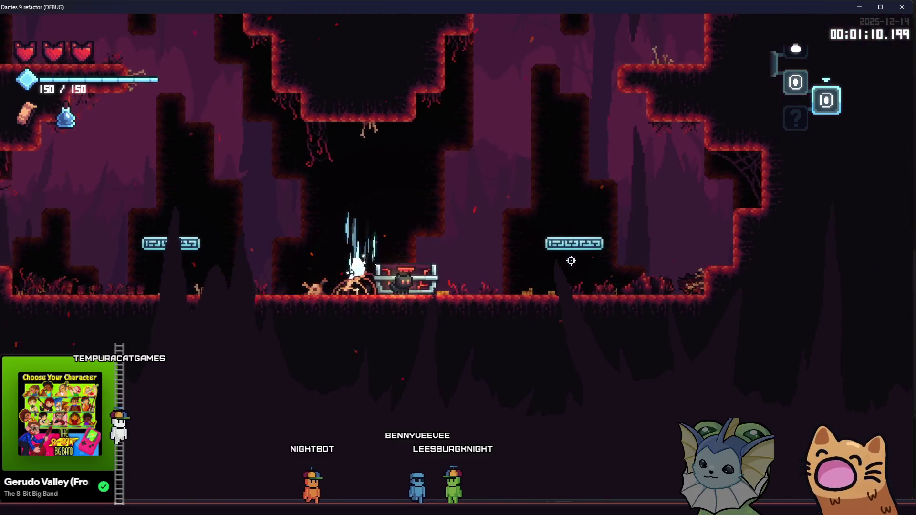
key("e")
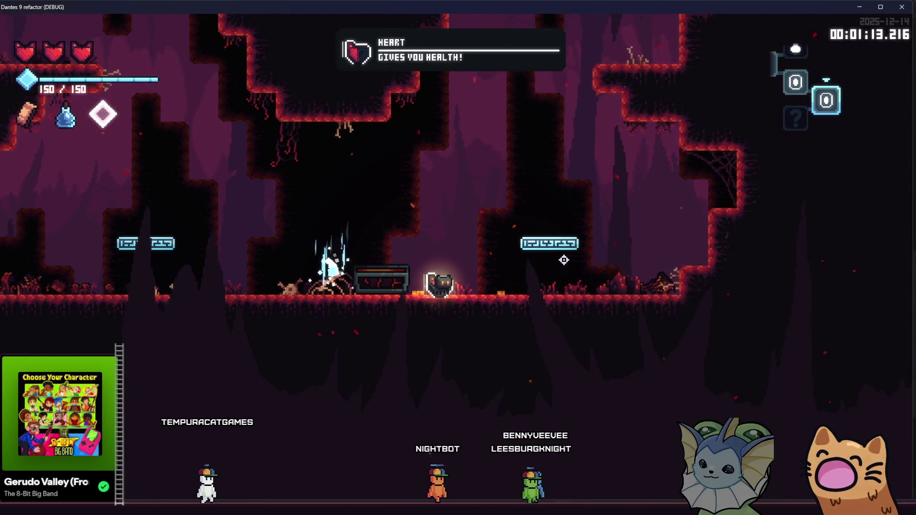
key("a")
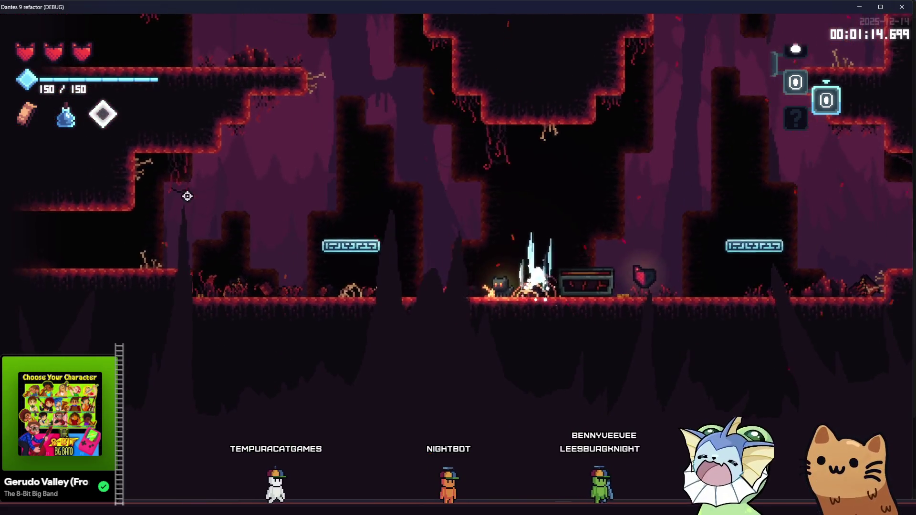
mouse_move(109, 121)
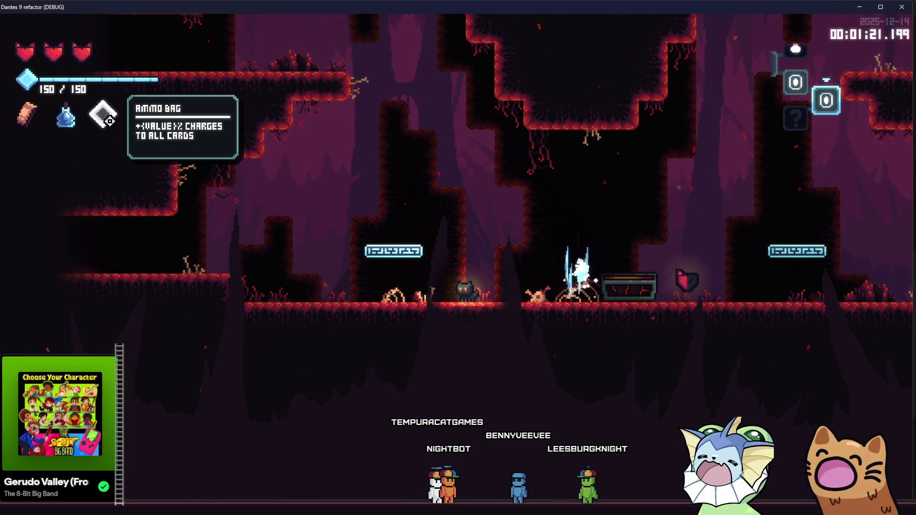
- Jump left across the cave onto the pillar ledges
key("d")
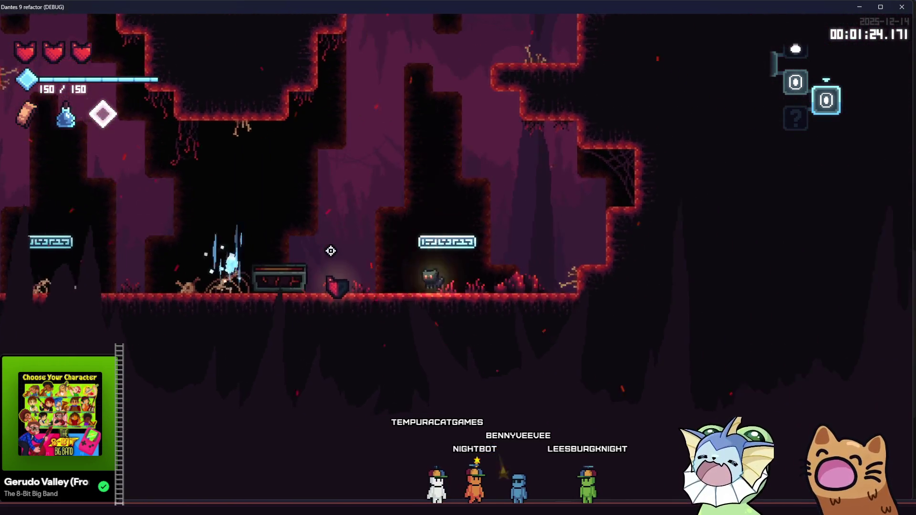
key("a")
key("space")
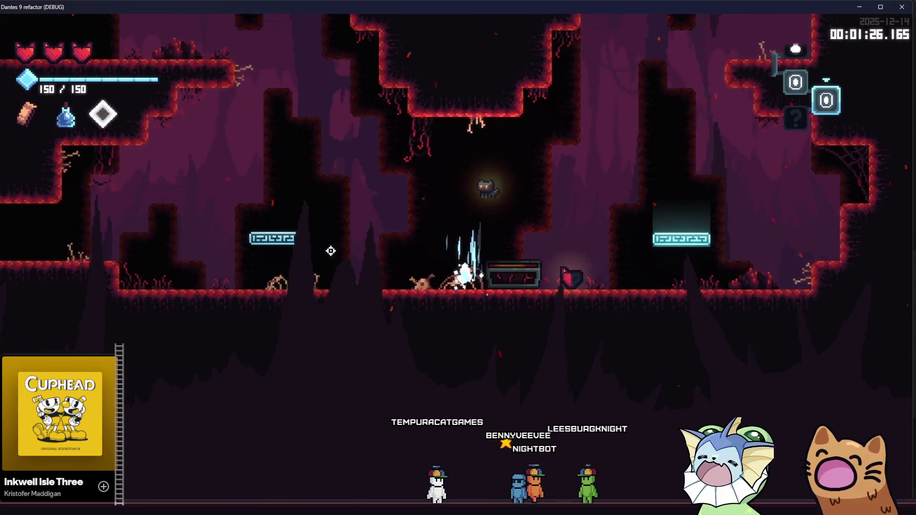
key("a")
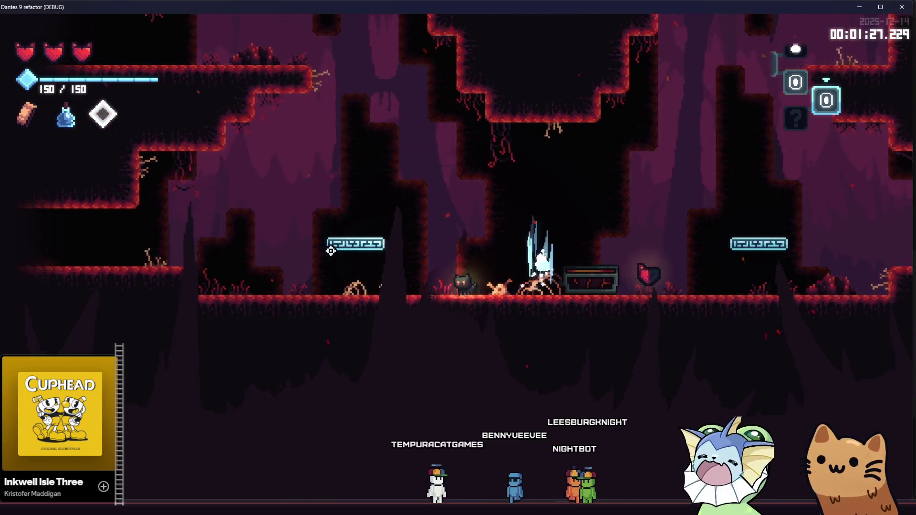
key("space")
key("a")
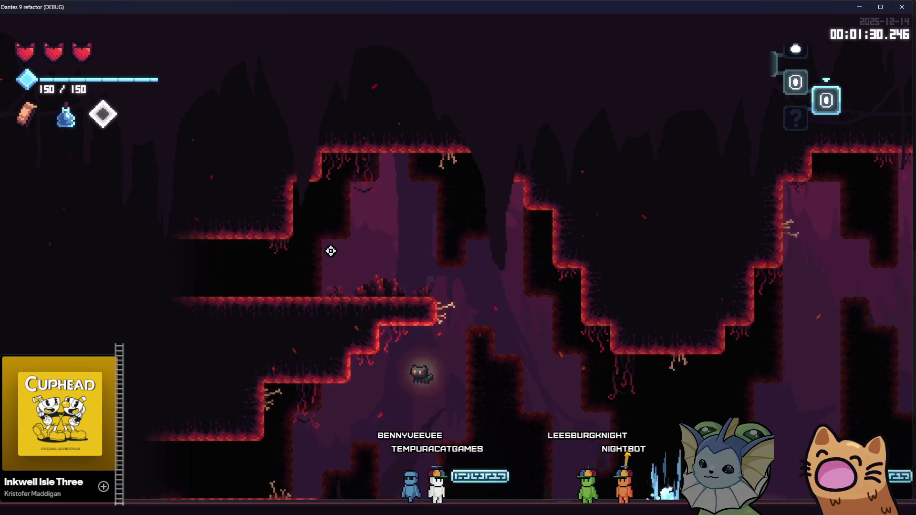
key("space")
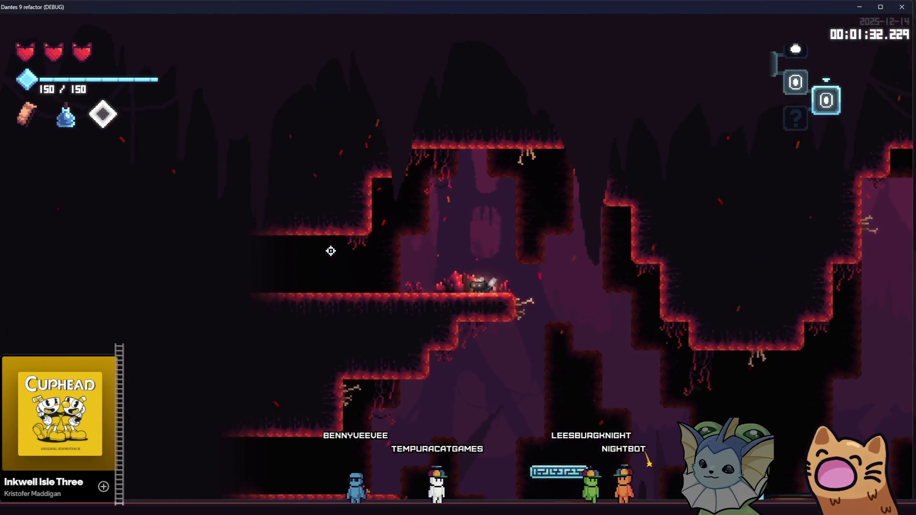
- Climb to the upper ledge and run right into the next room
key("d")
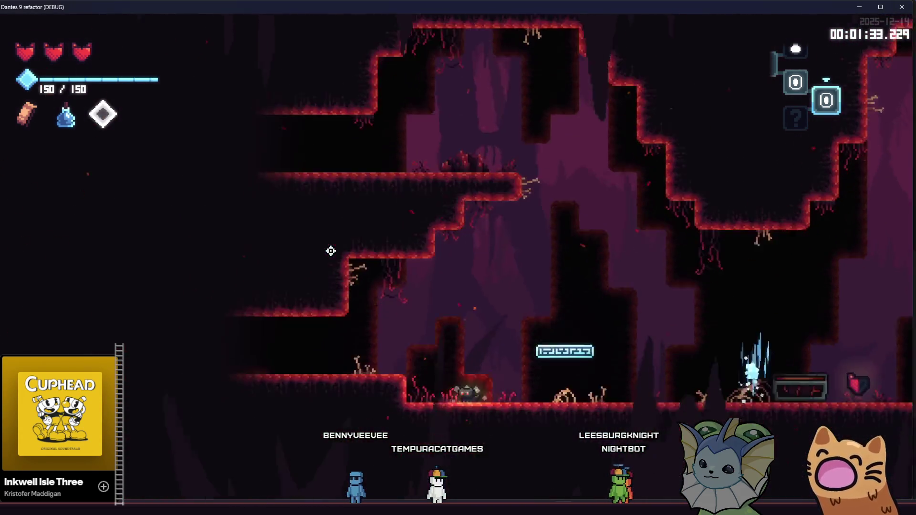
key("space")
key("d")
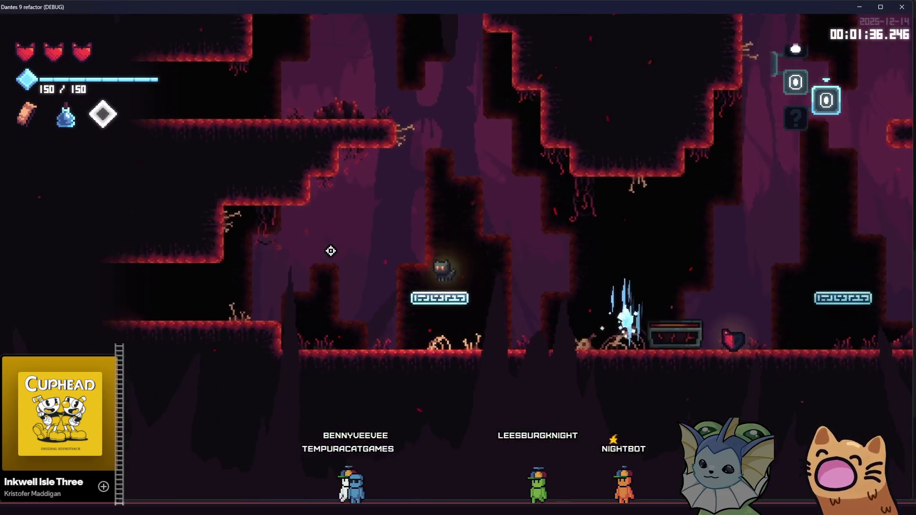
key("space")
key("a")
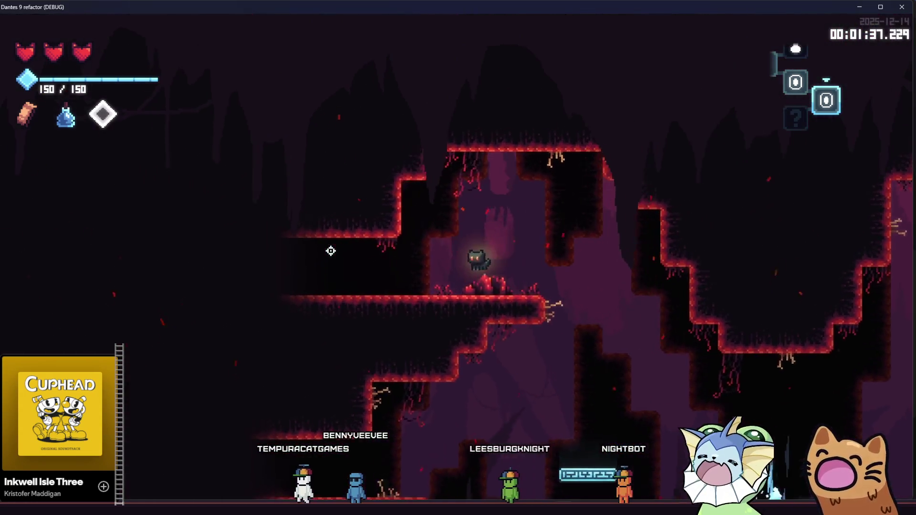
key("space")
key("d")
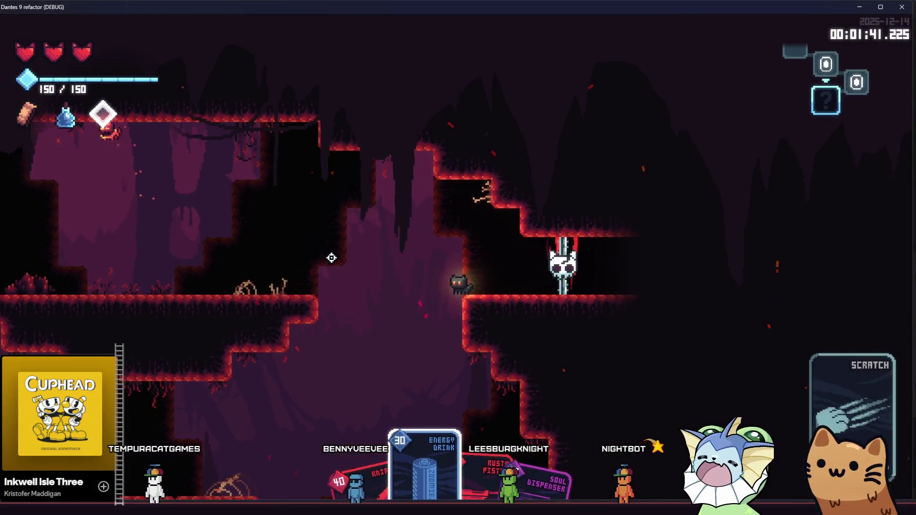
- Jump along the ledge and fire the Rusty Pistol at enemies in the next chamber
key("space")
key("d")
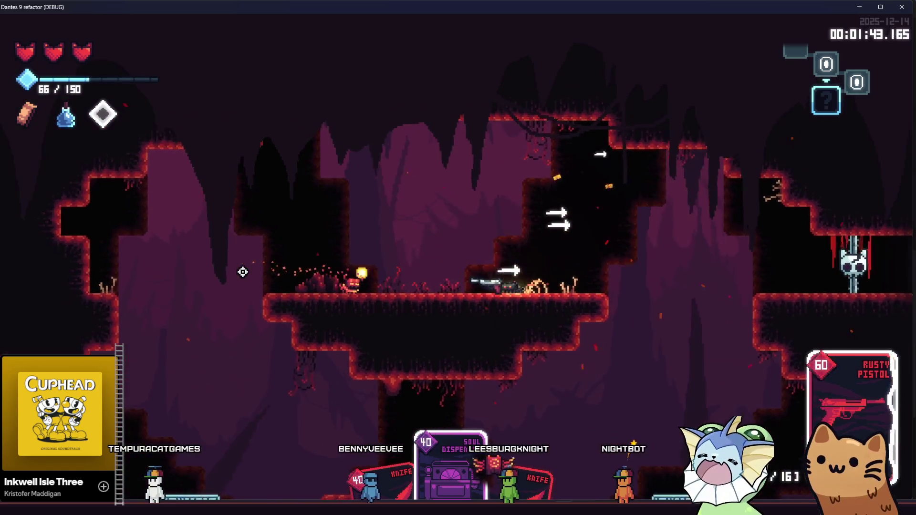
key("space")
key("a")
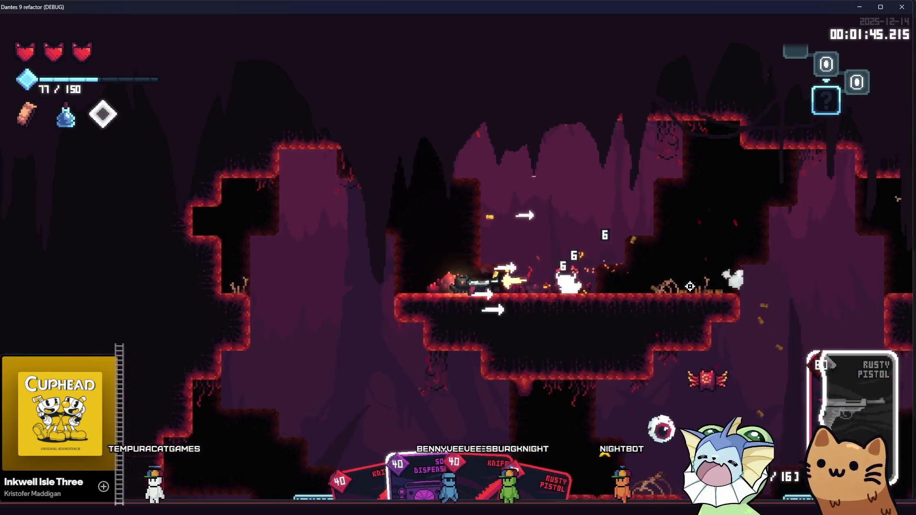
key("d")
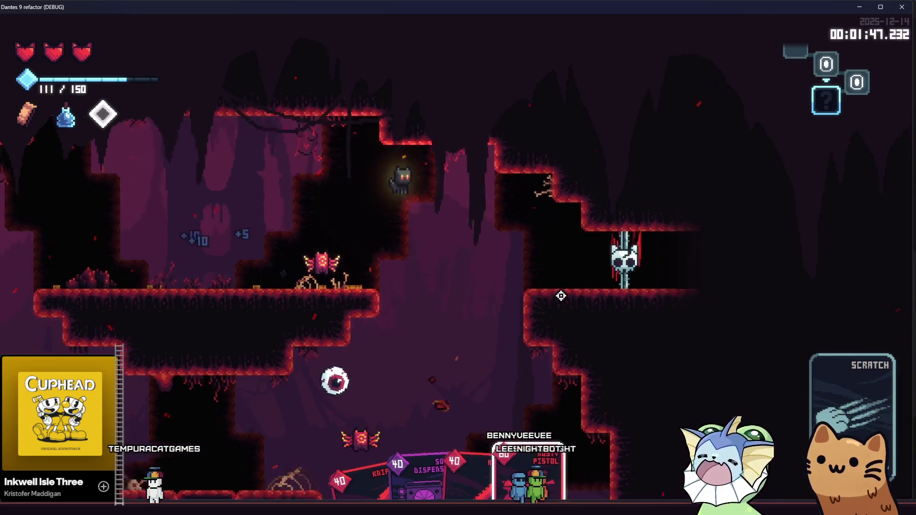
key("d")
left_click(267, 293)
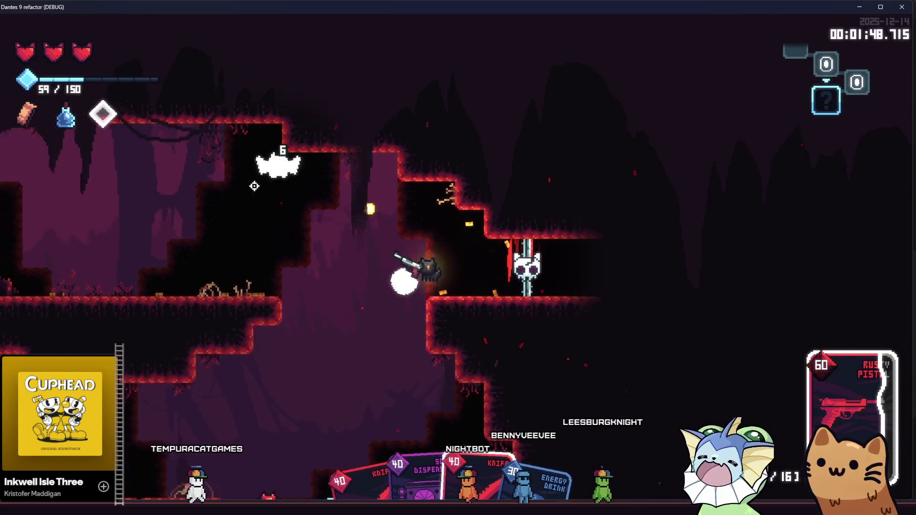
key("d")
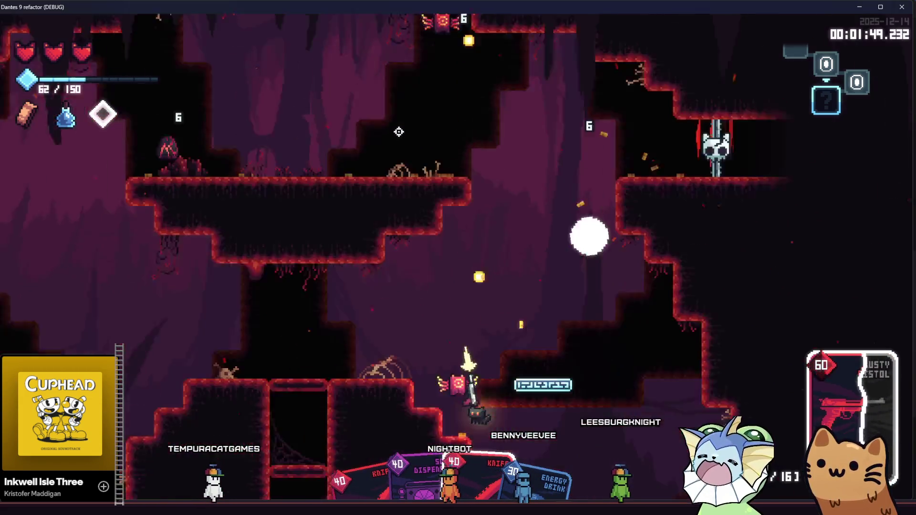
left_click(721, 213)
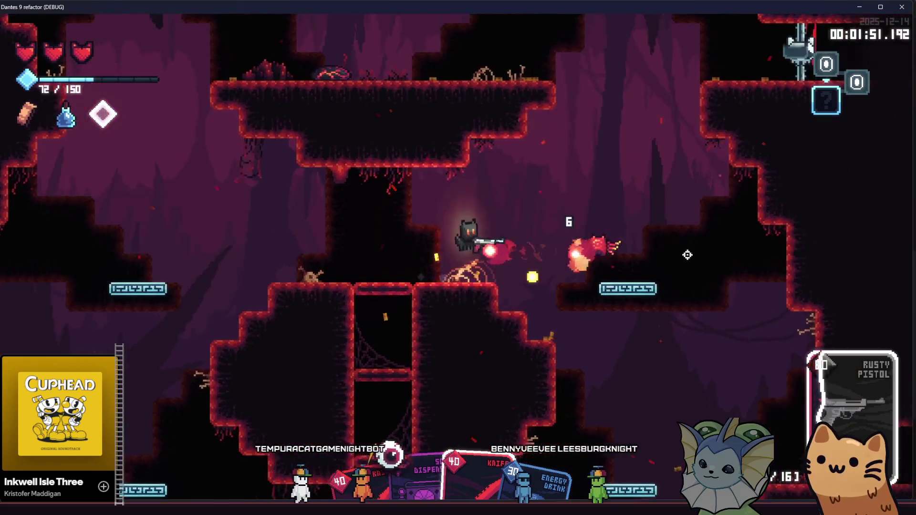
- Fight from the platform with Knife and Rusty Pistol until the bats die
key("a")
key("space")
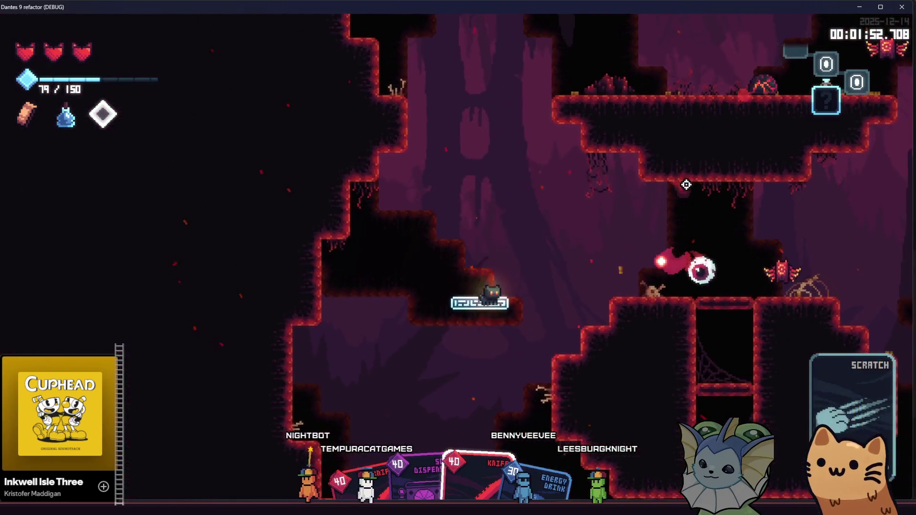
key("space")
key("d")
left_click(672, 198)
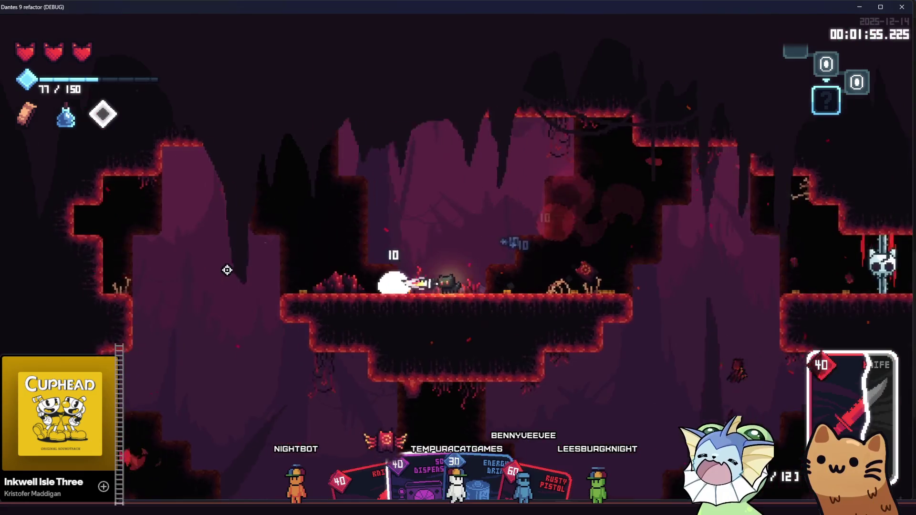
left_click(232, 267)
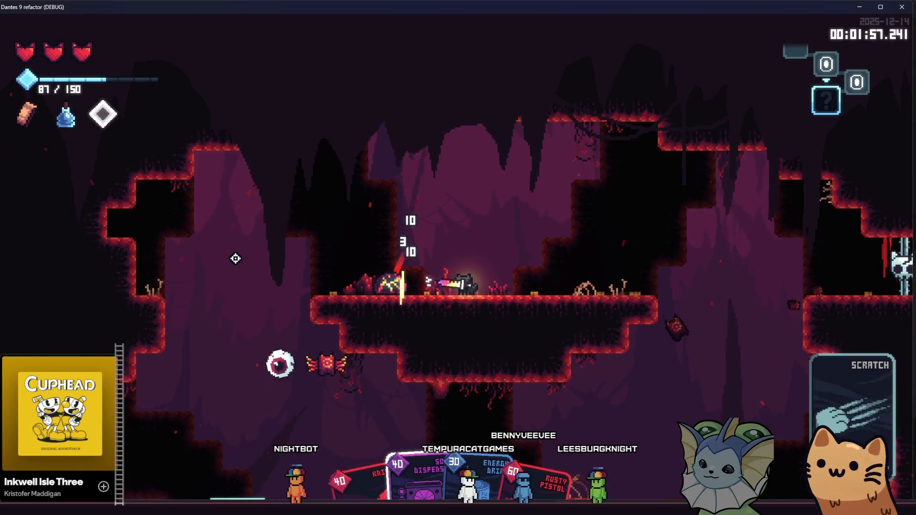
key("d")
left_click(238, 259)
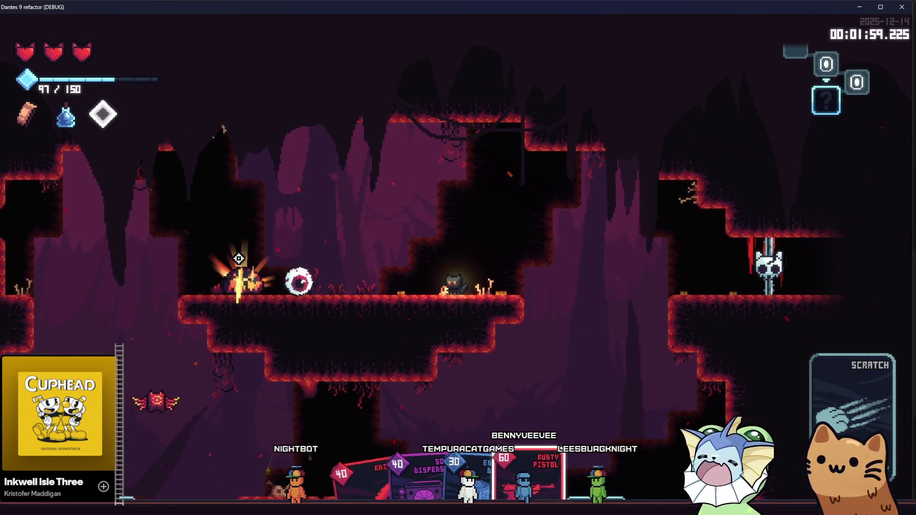
left_click(238, 272)
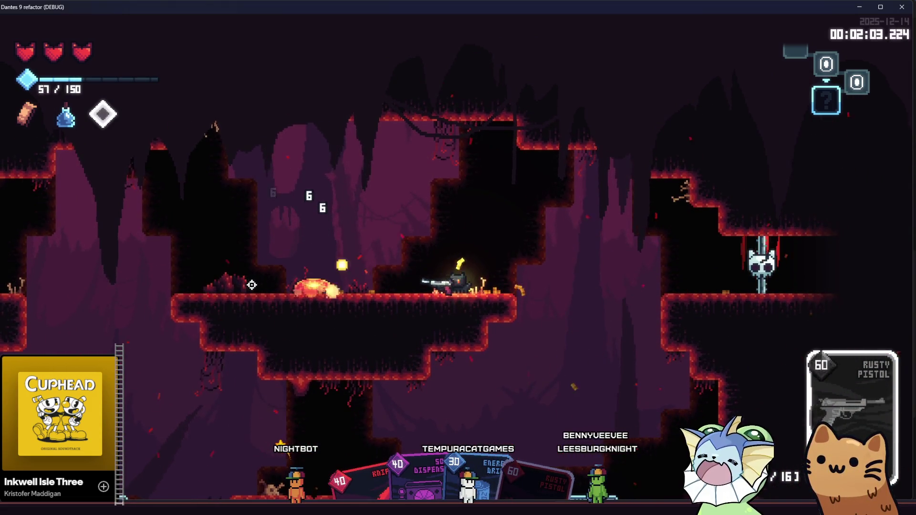
key("a")
left_click(309, 260)
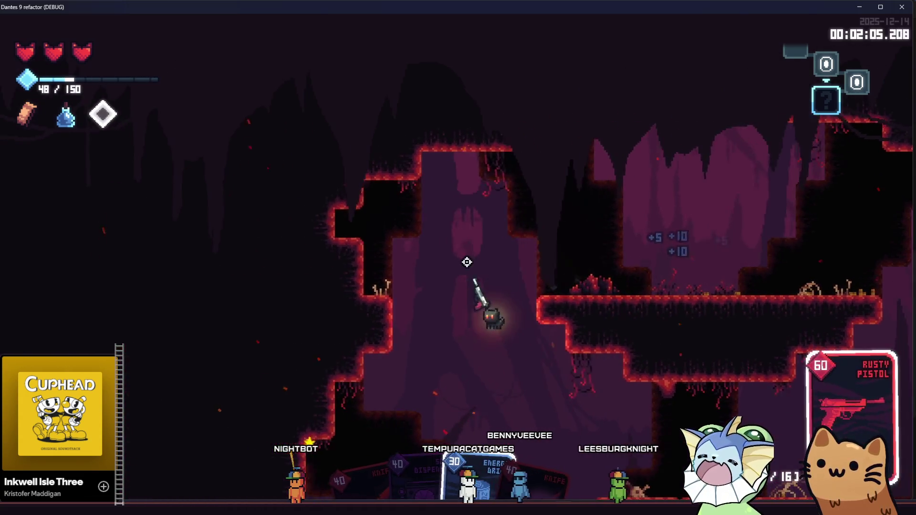
left_click(329, 288)
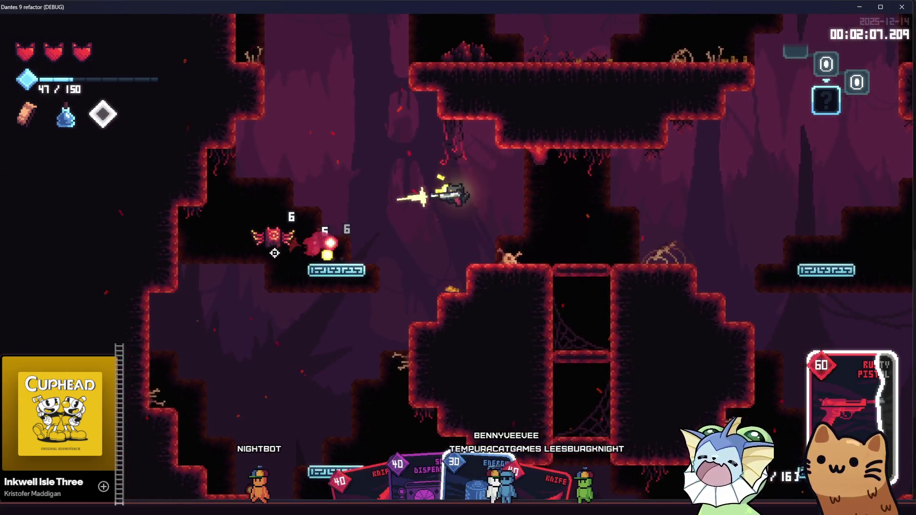
left_click(275, 253)
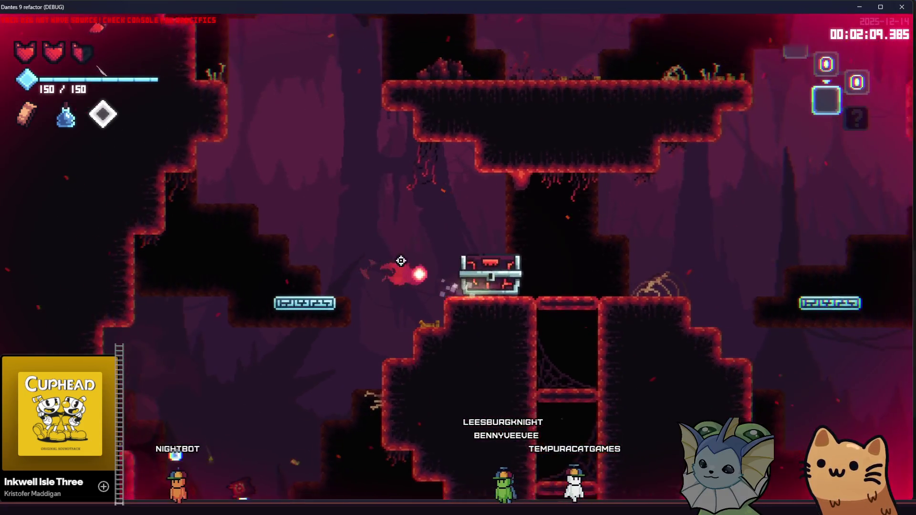
- Open the reward chest for a Sticker Capsule, then climb right out of the cave room
key("d")
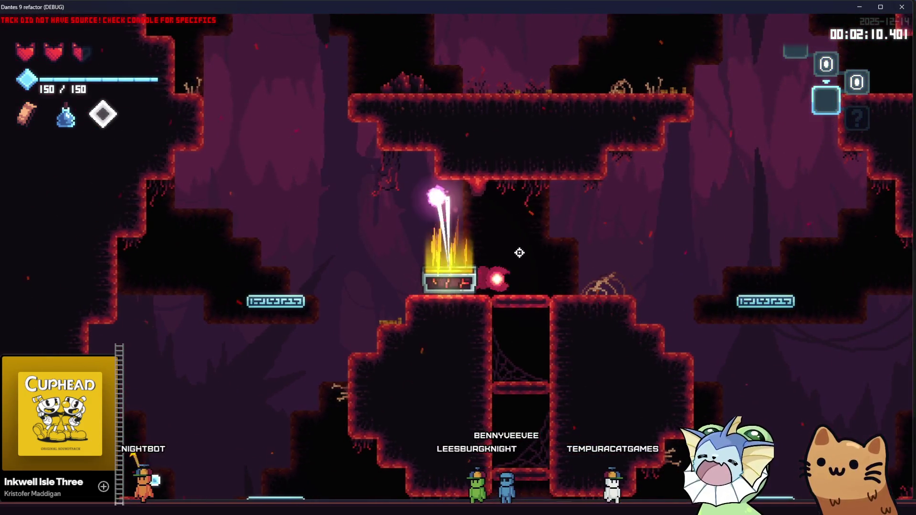
key("a")
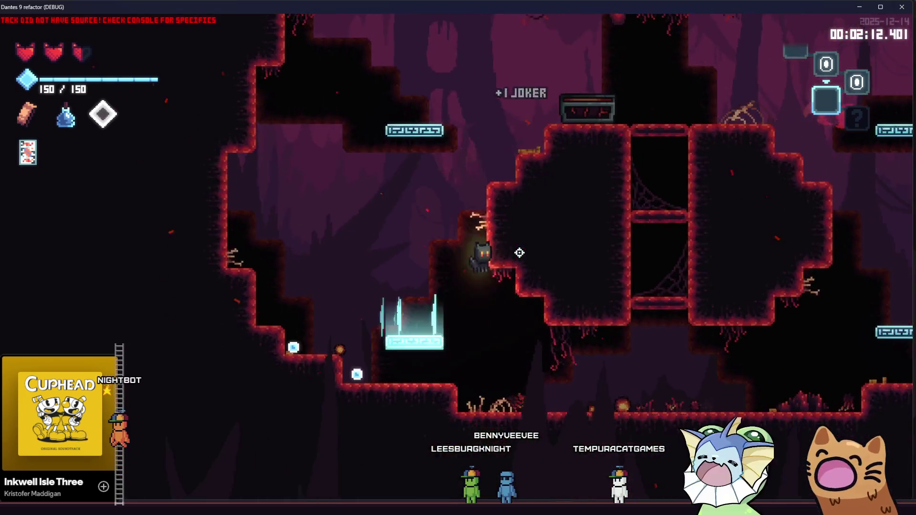
key("a")
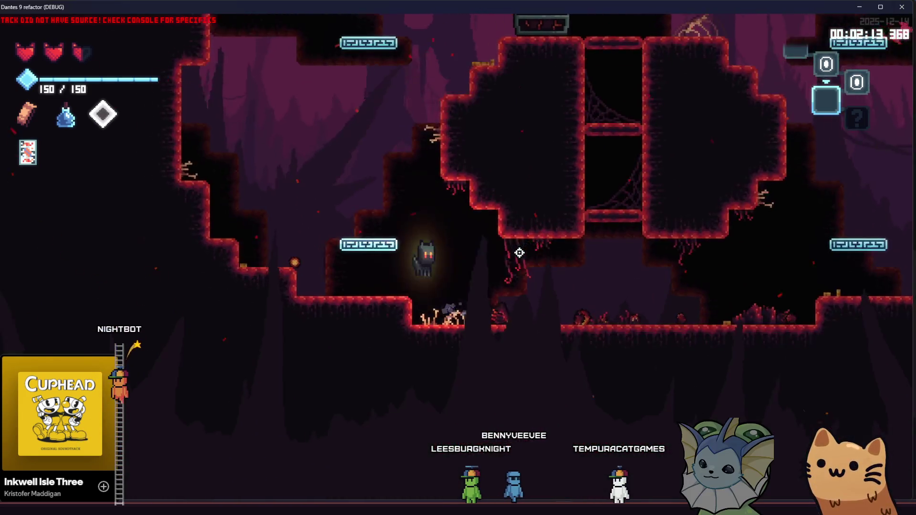
key("d")
key("space")
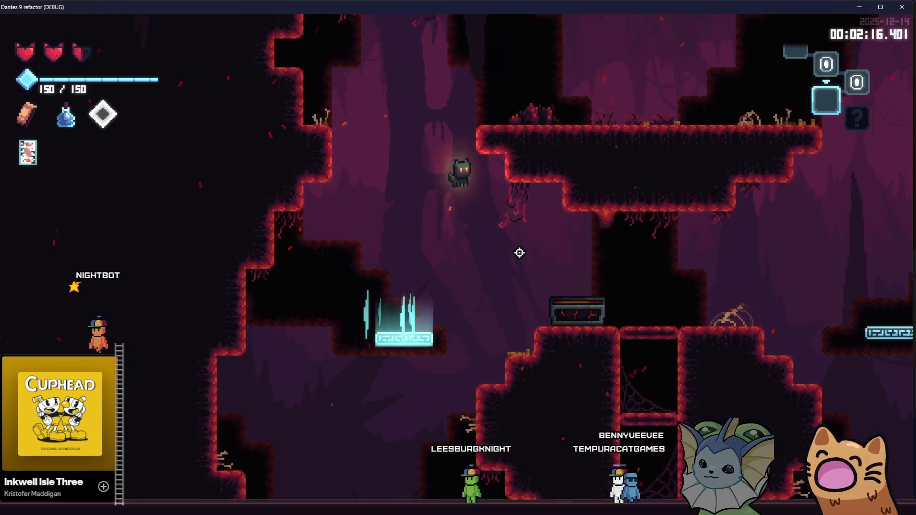
- Descend the shaft left and down, leaving for the next cave room
key("a")
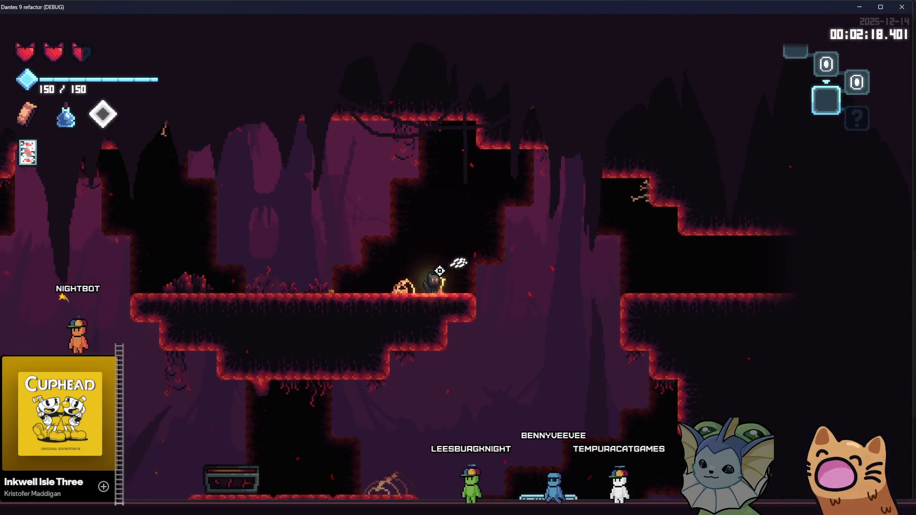
key("a")
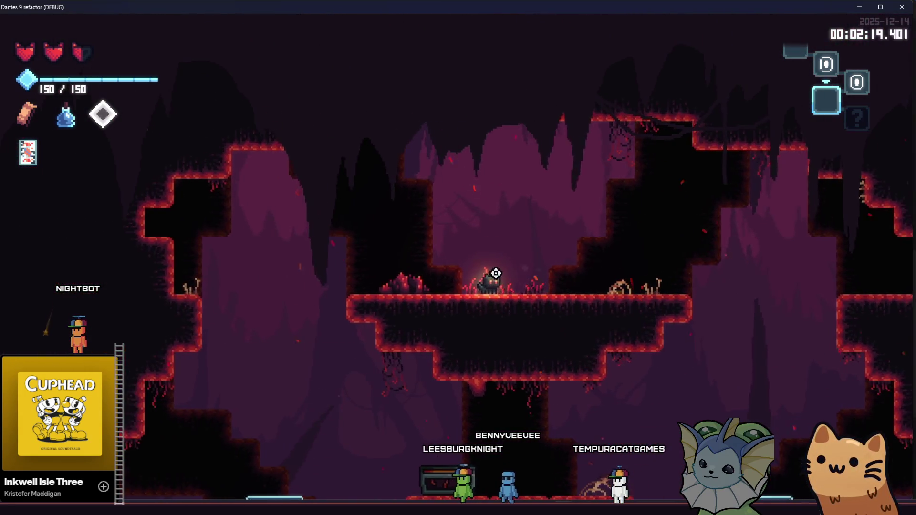
key("d")
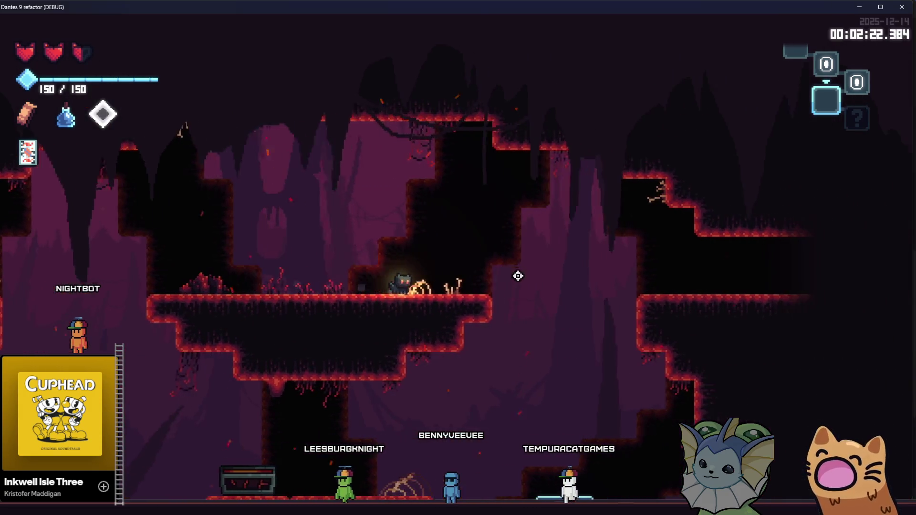
key("d")
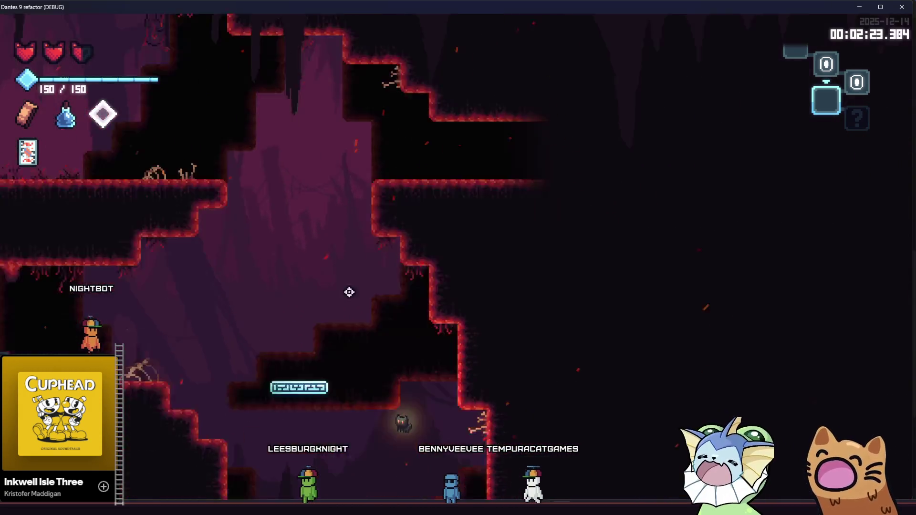
key("a")
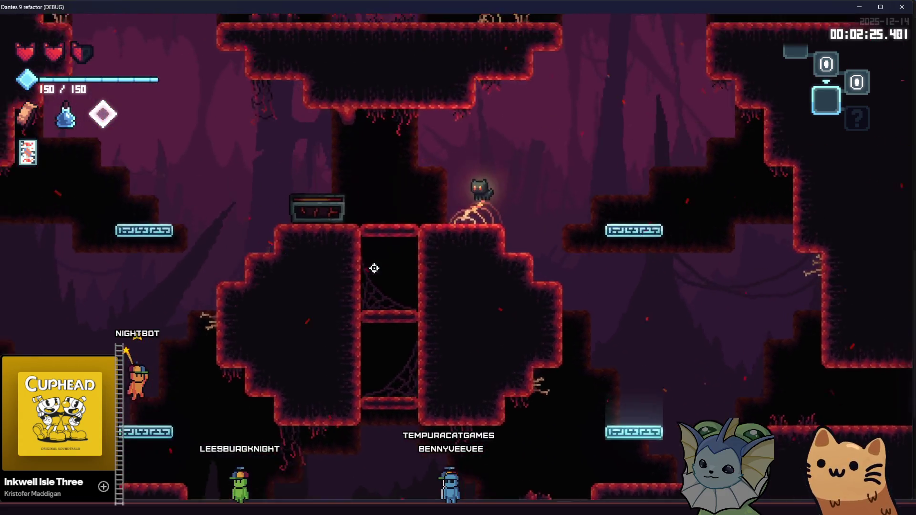
key("a")
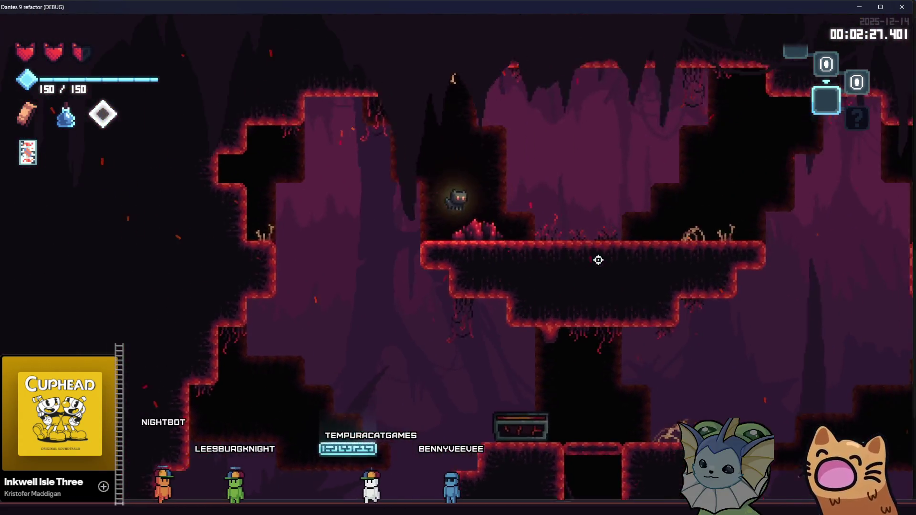
key("a")
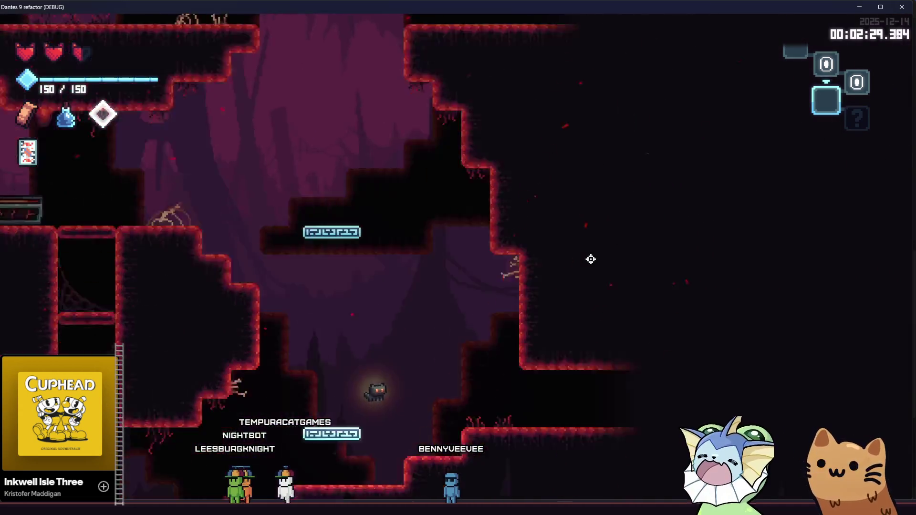
key("d")
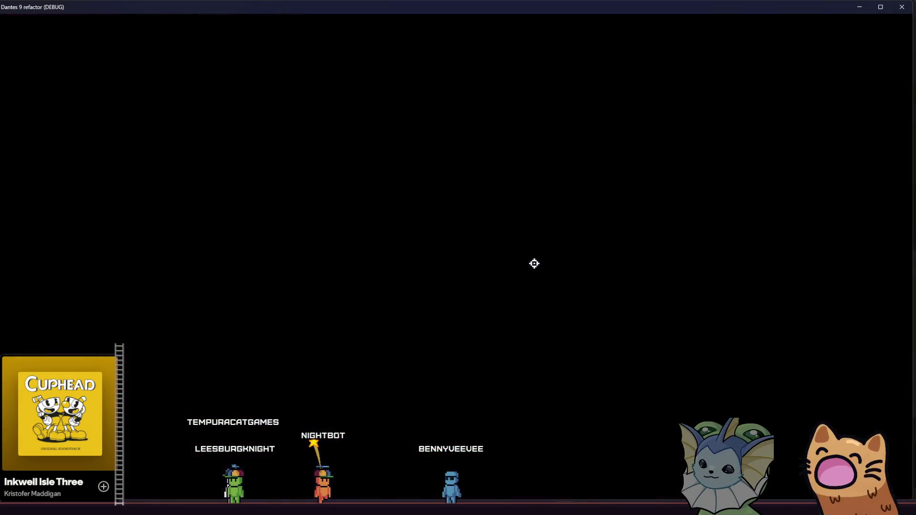
- Fight the skull room's enemies, jumping and dodging while firing
key("d")
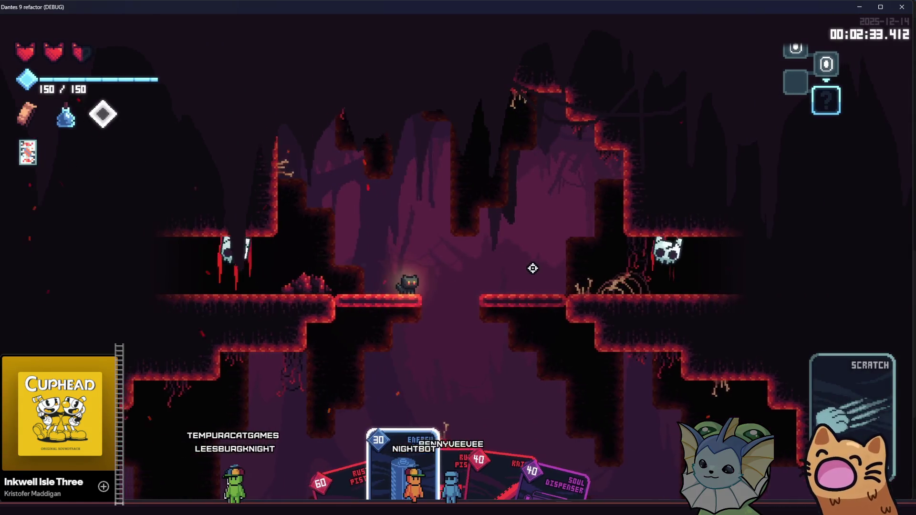
key("d")
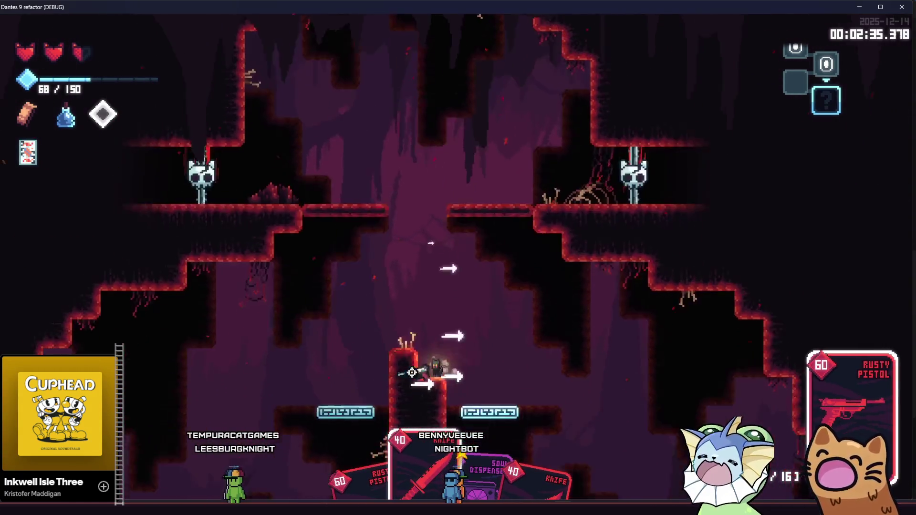
key("space")
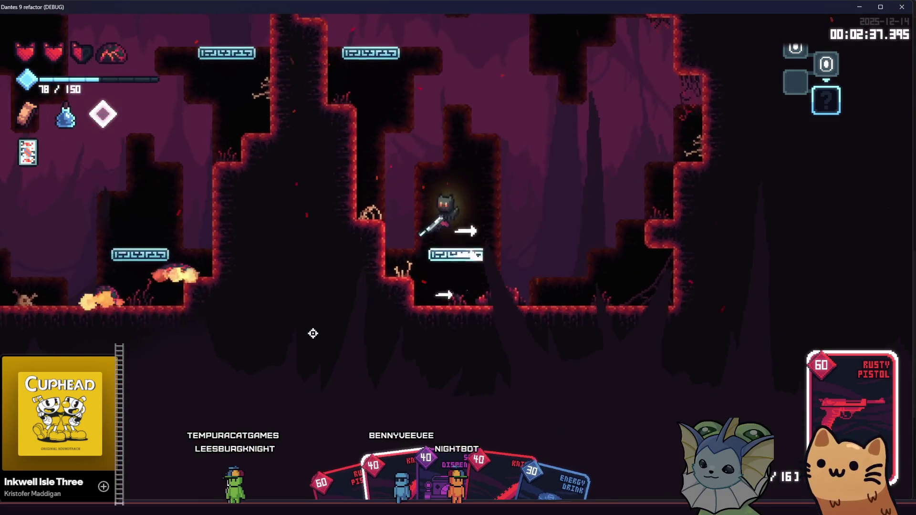
key("a")
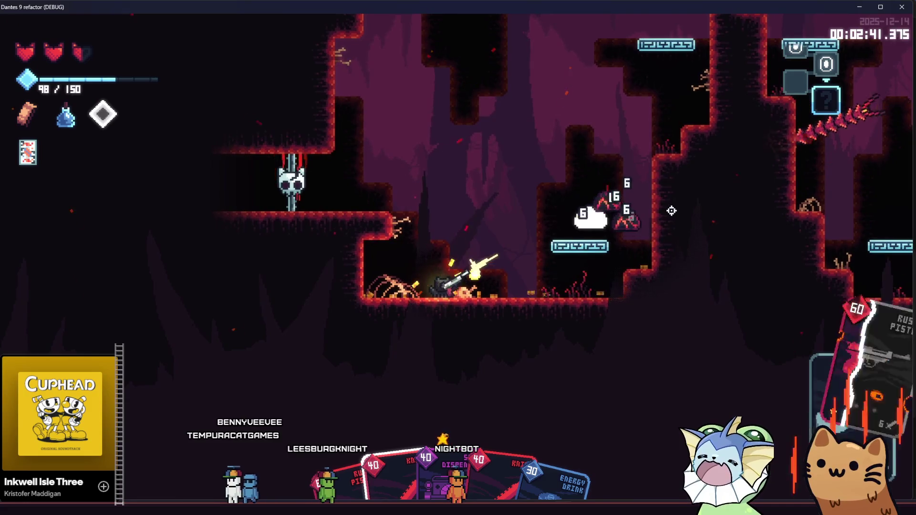
key("a")
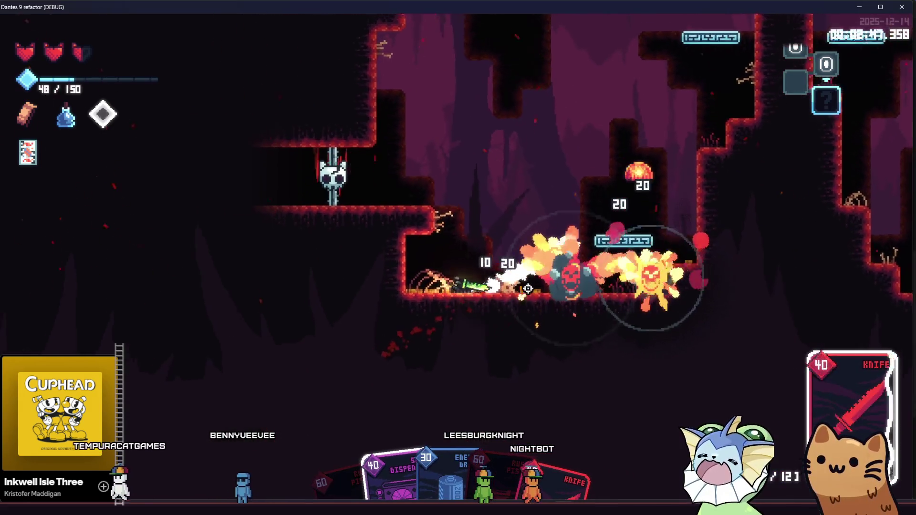
key("space")
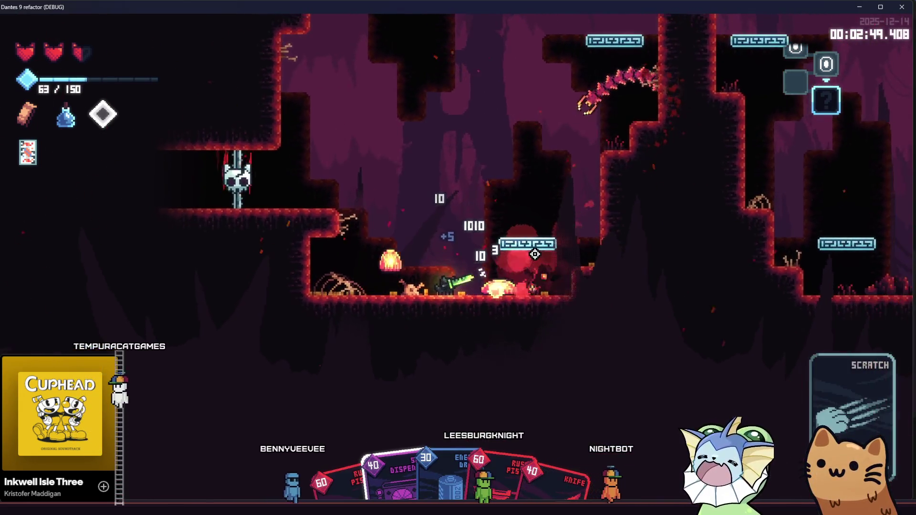
key("d")
key("a")
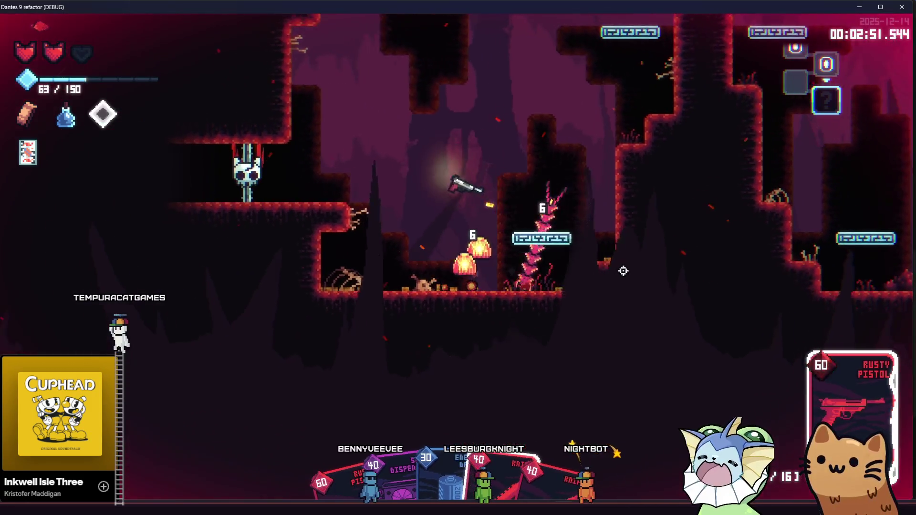
key("a")
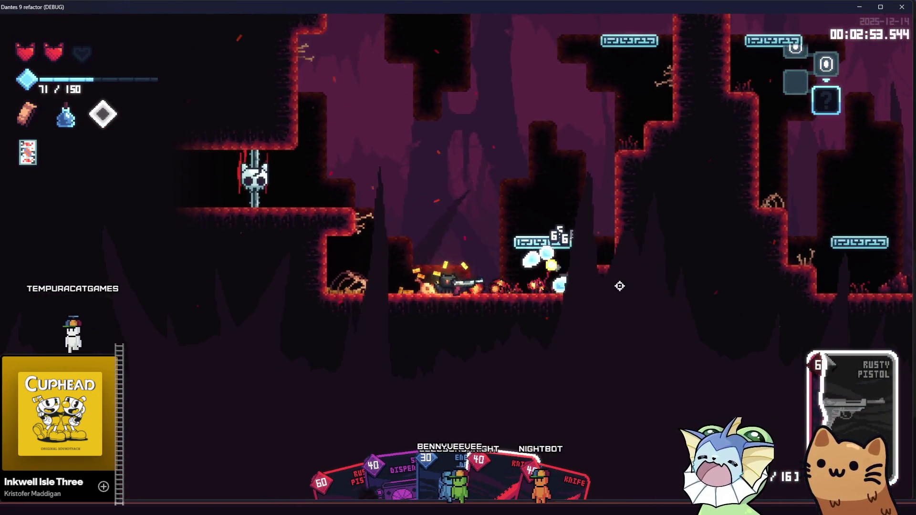
key("space")
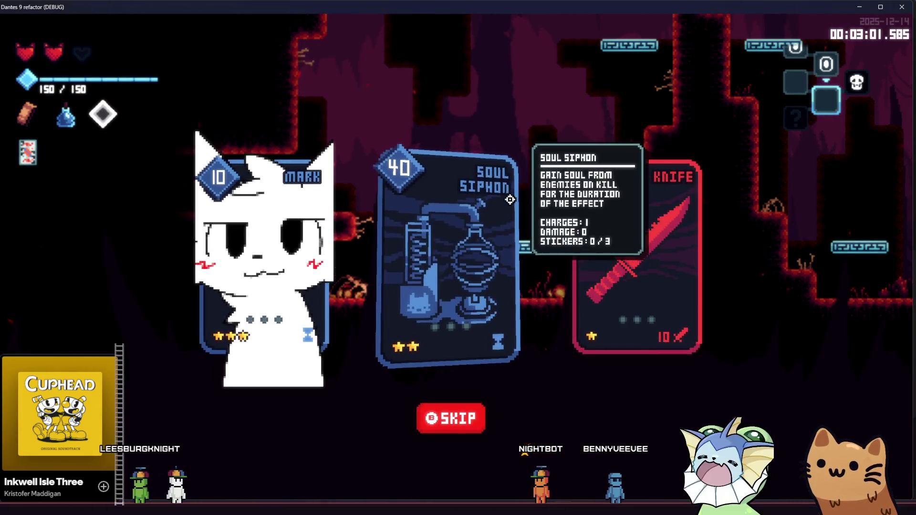
- Take the Mark card reward and walk left into the darker cave room
left_click(304, 247)
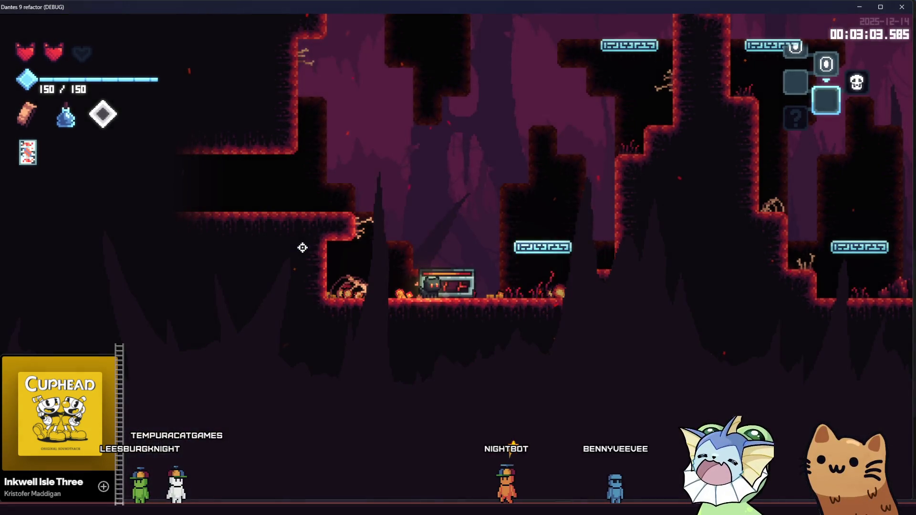
key("a")
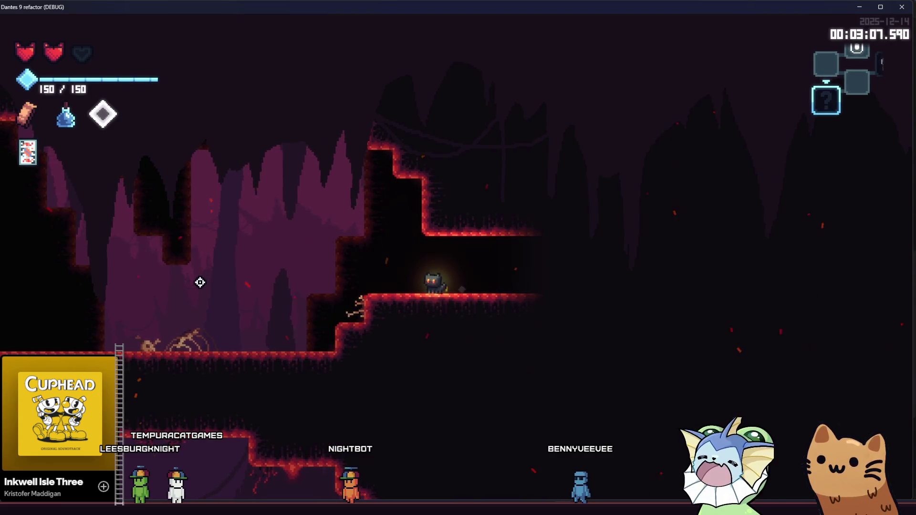
- Shoot the enemies, carry the chest right and drop it open, then descend
key("a")
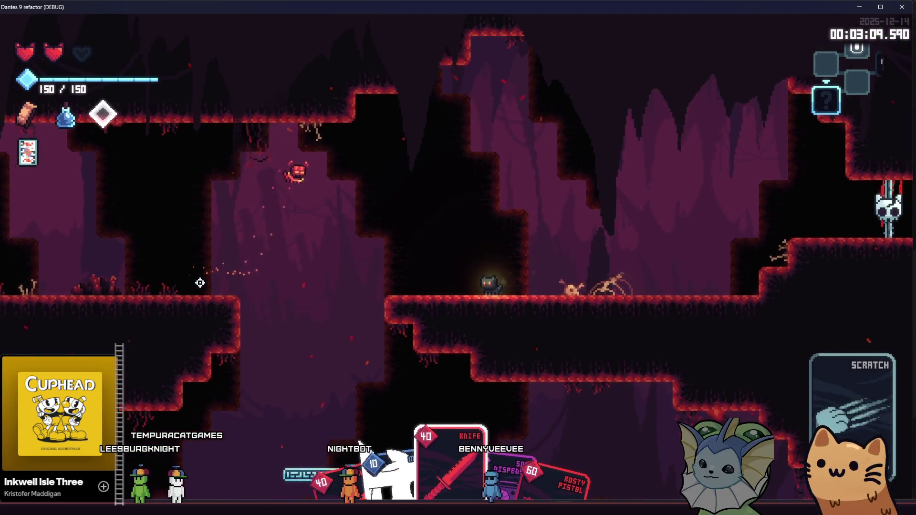
key("a")
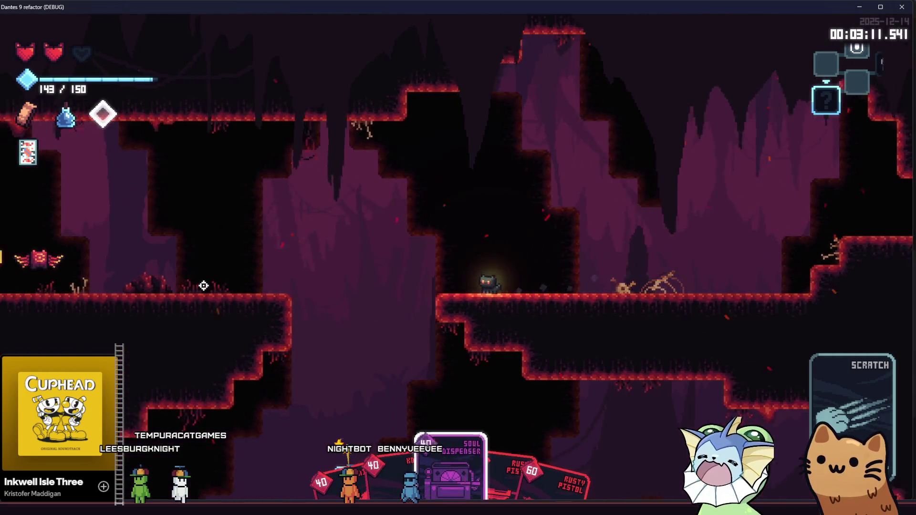
left_click(664, 286)
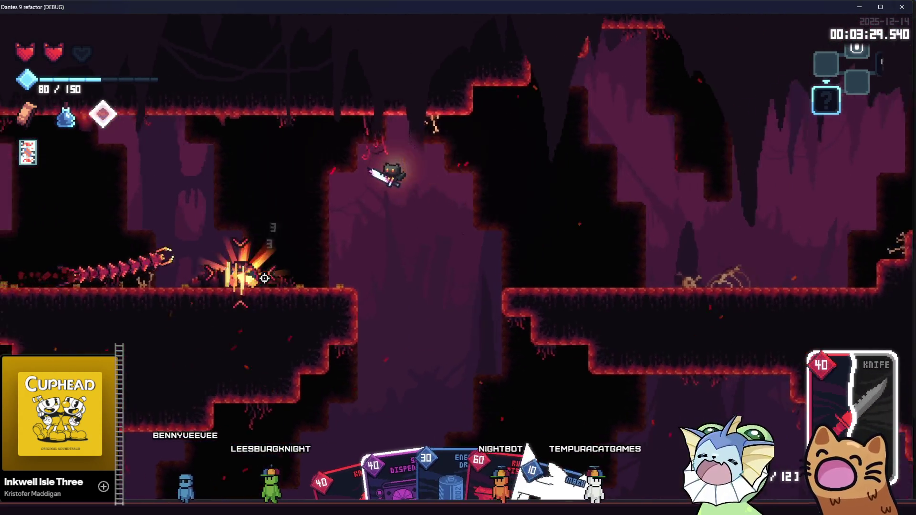
key("space")
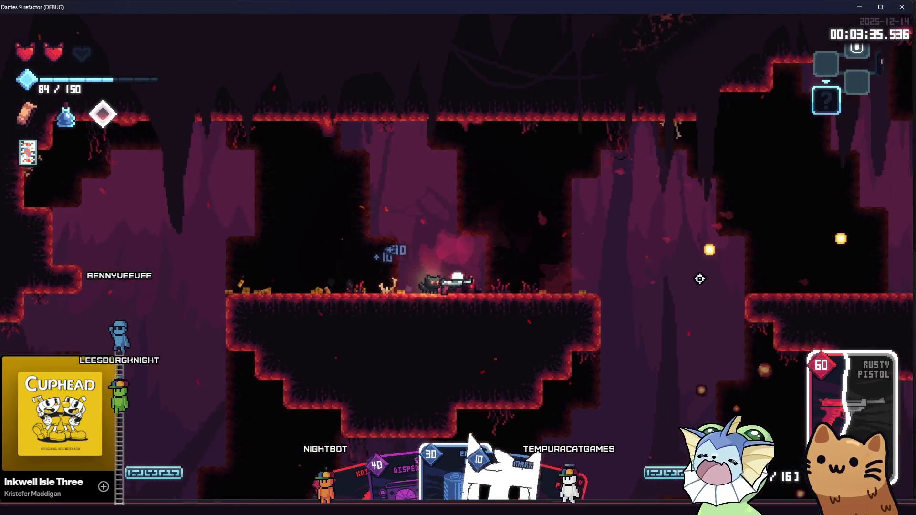
key("space")
key("space")
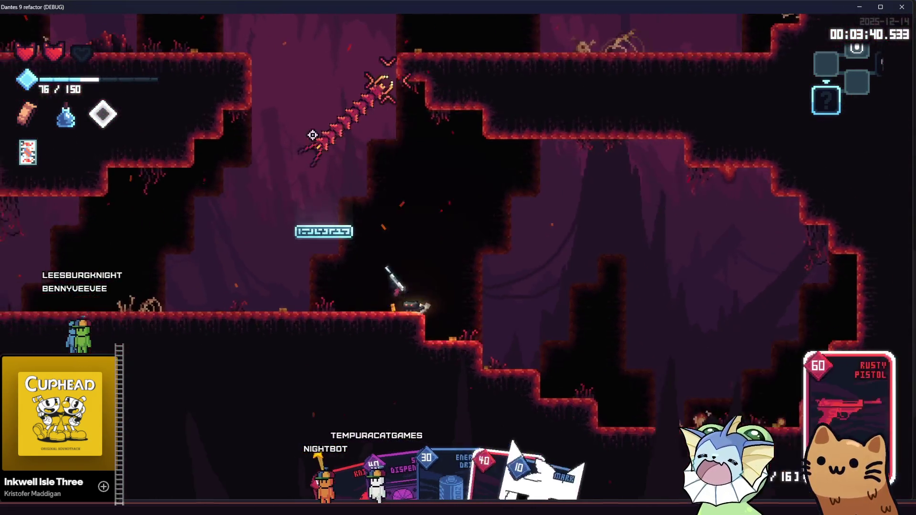
left_click(431, 61)
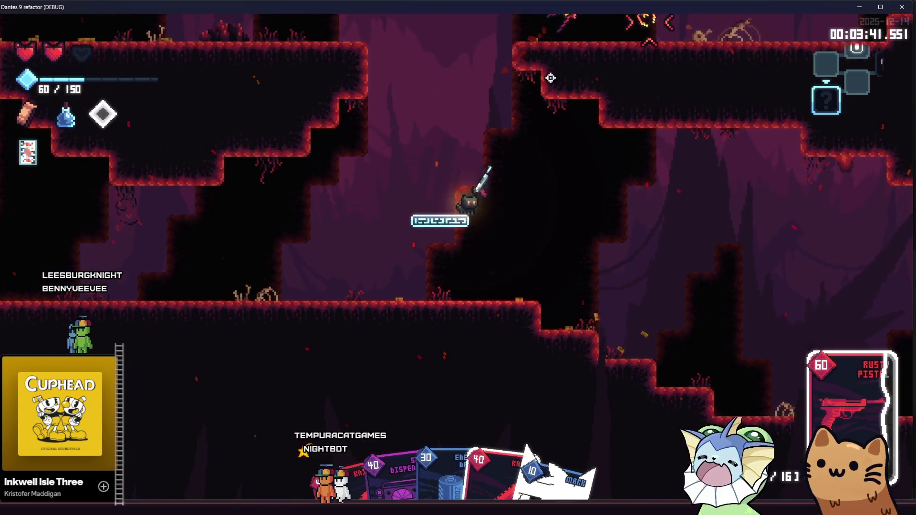
left_click(667, 159)
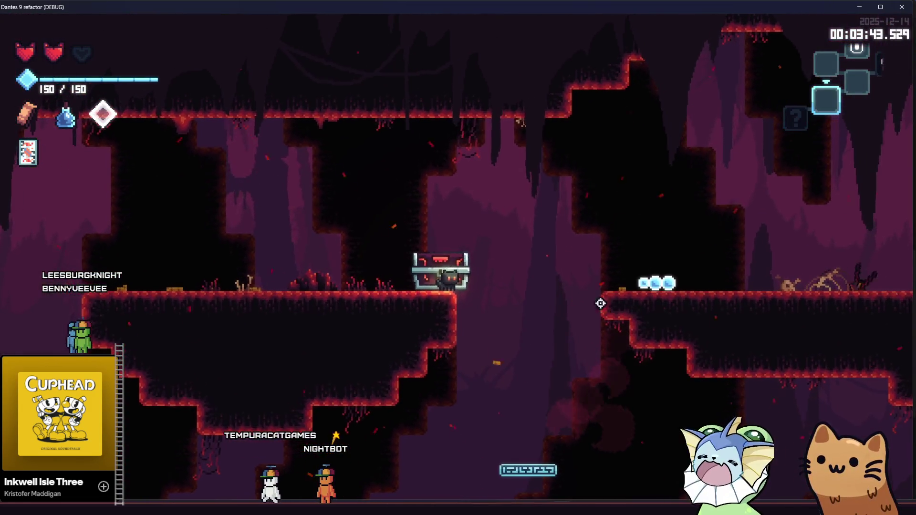
left_click(539, 278)
key("a")
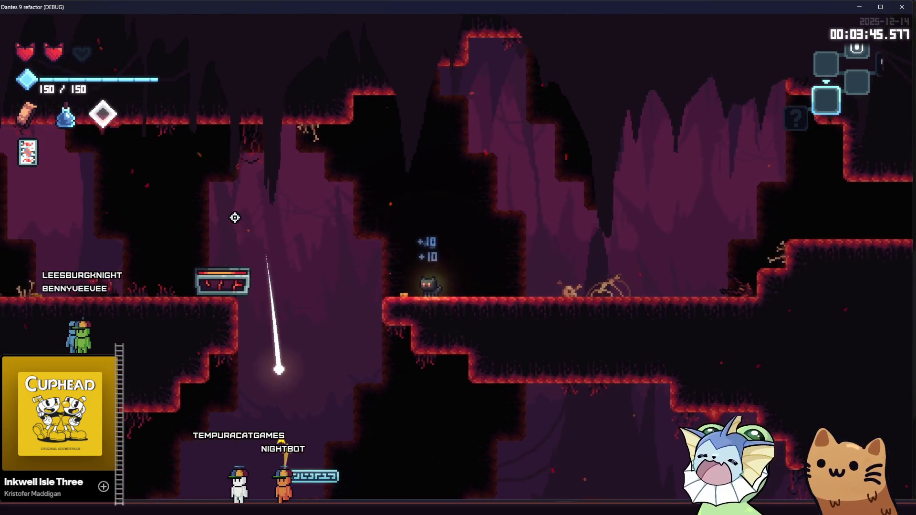
- Break the 9 rune tablet, pick Meow 36 as the reward card, and jump to the floating platform
key("e")
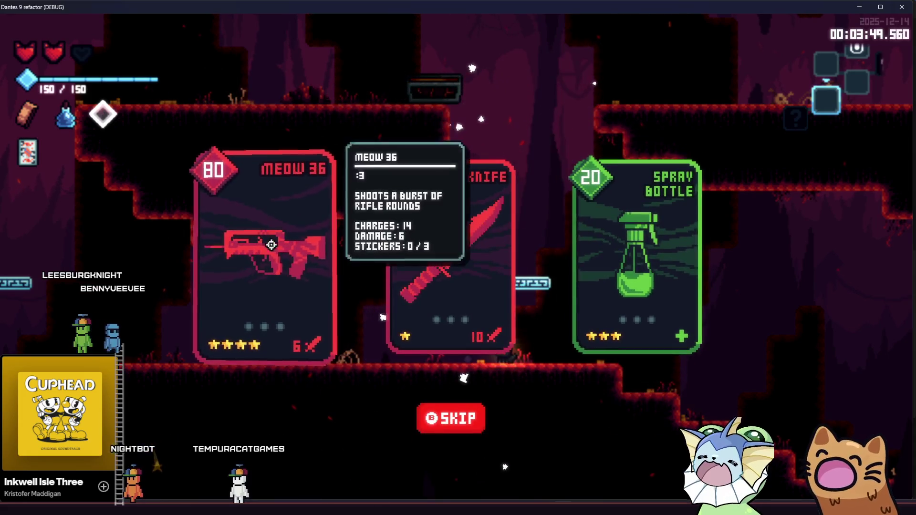
left_click(271, 244)
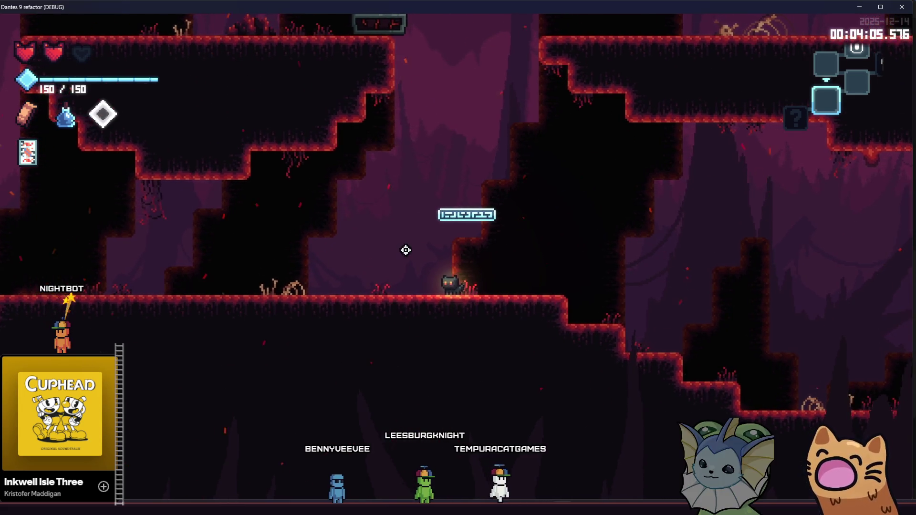
key("space")
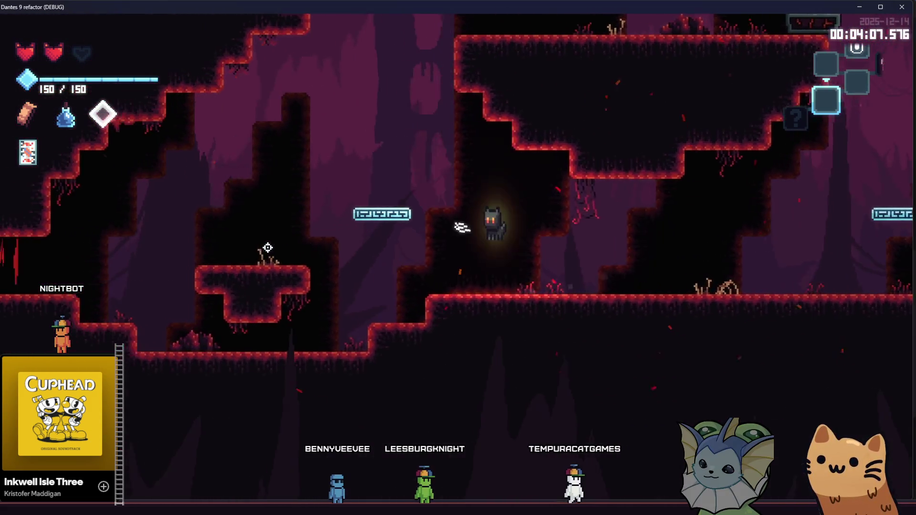
- Head left through the cave and shoot the enemies with the Rusty Pistol and MEOW gun
key("a")
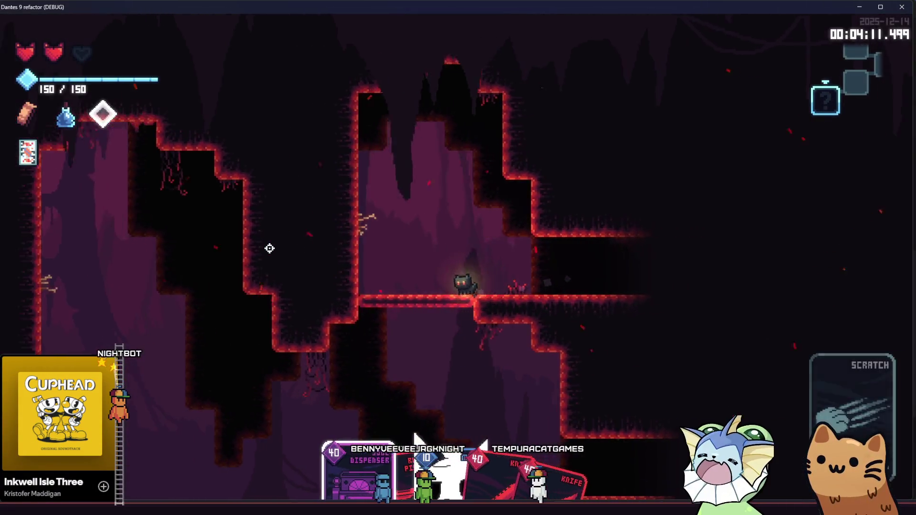
key("a")
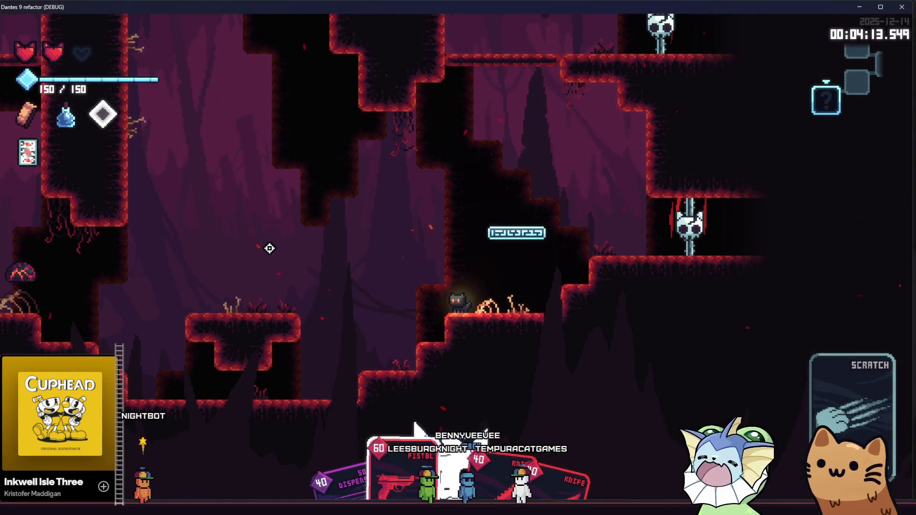
left_click(266, 250)
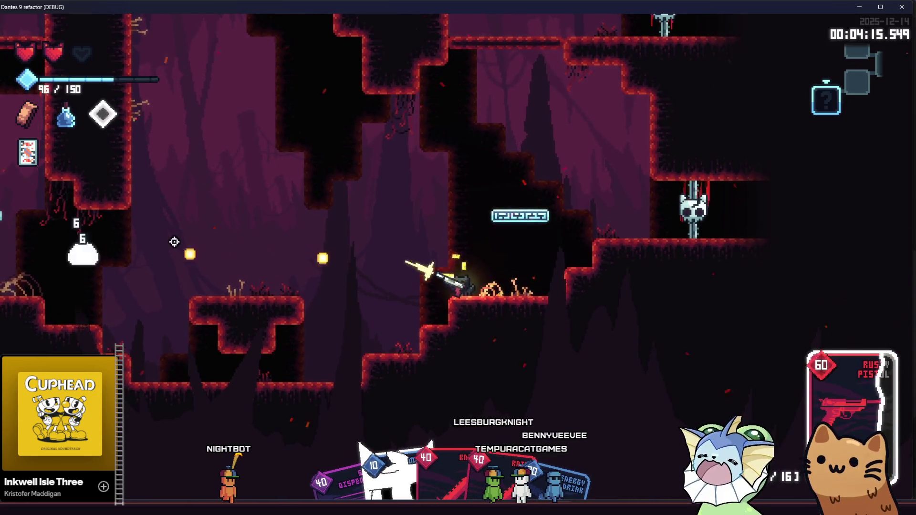
left_click_drag(175, 242, 123, 286)
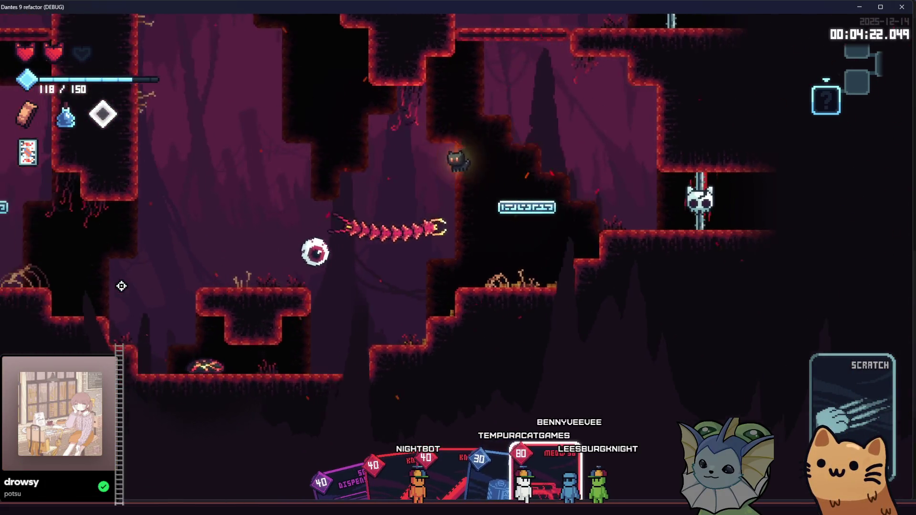
left_click(122, 285)
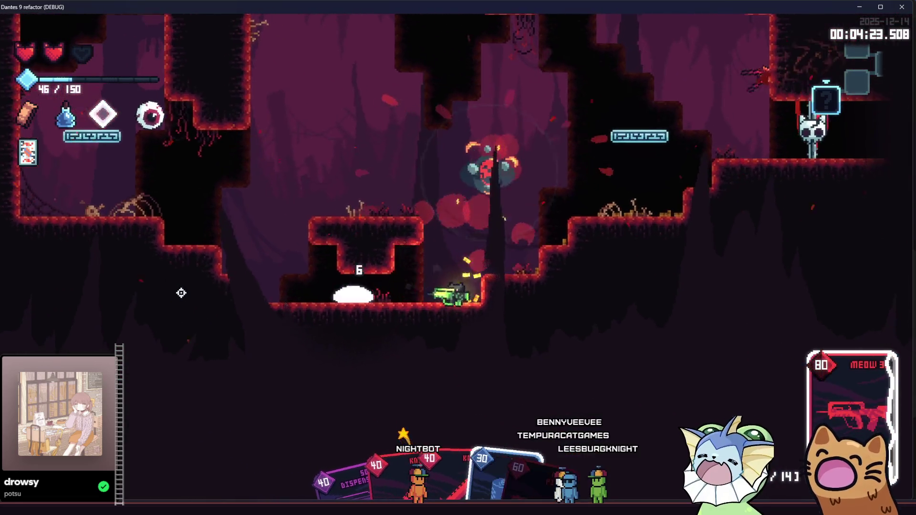
- Jump between ledges and platforms toward the skull enemy while fighting
key("space")
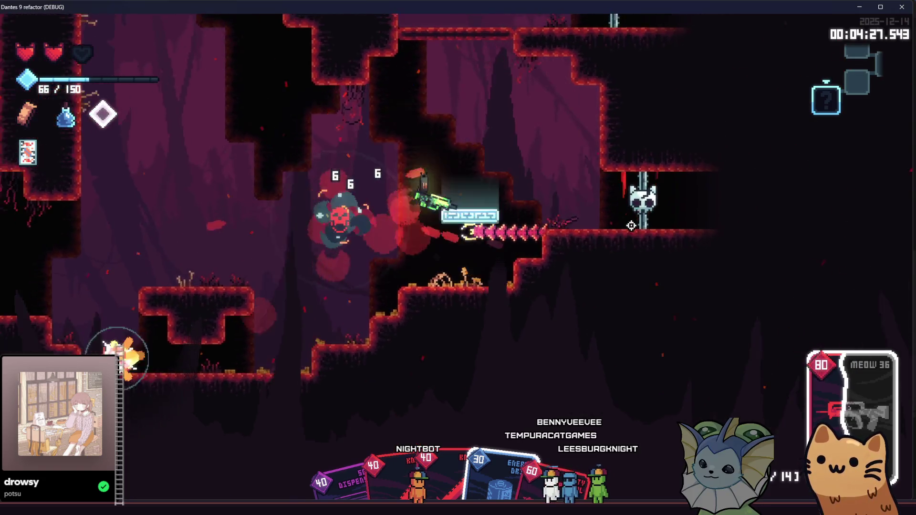
key("a")
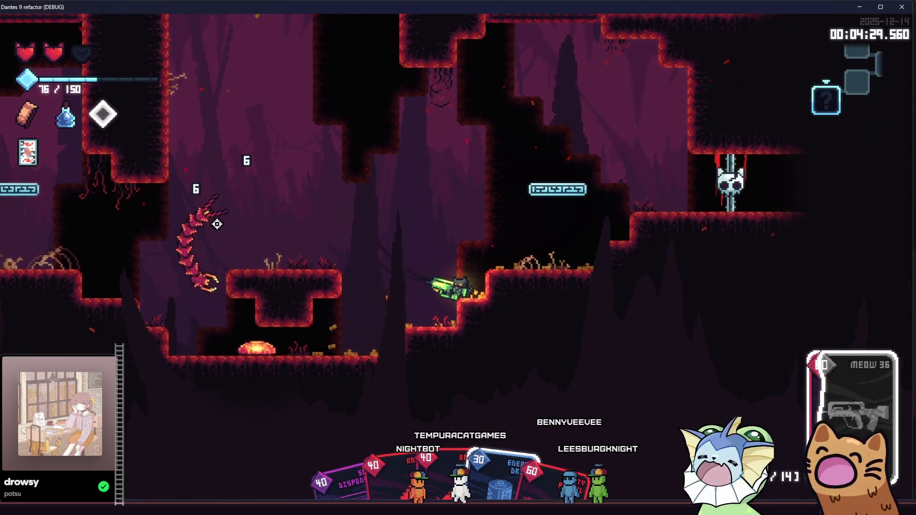
key("d")
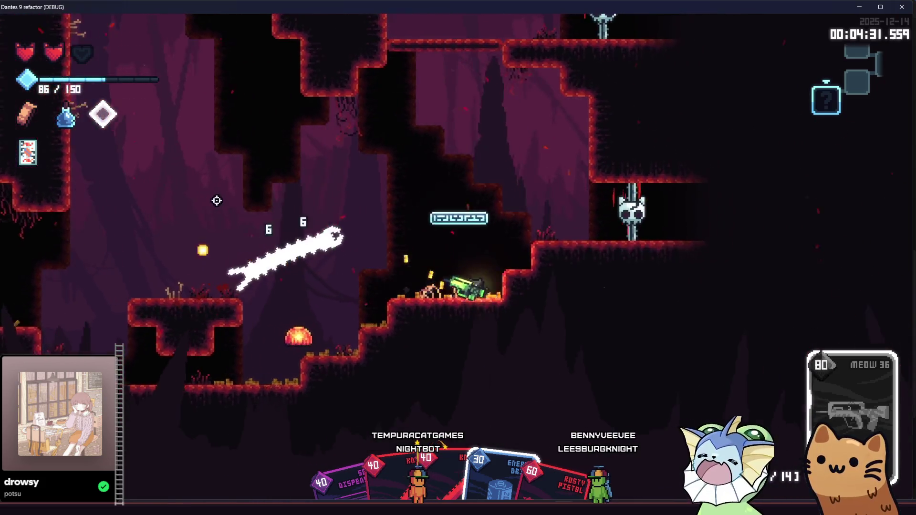
key("a")
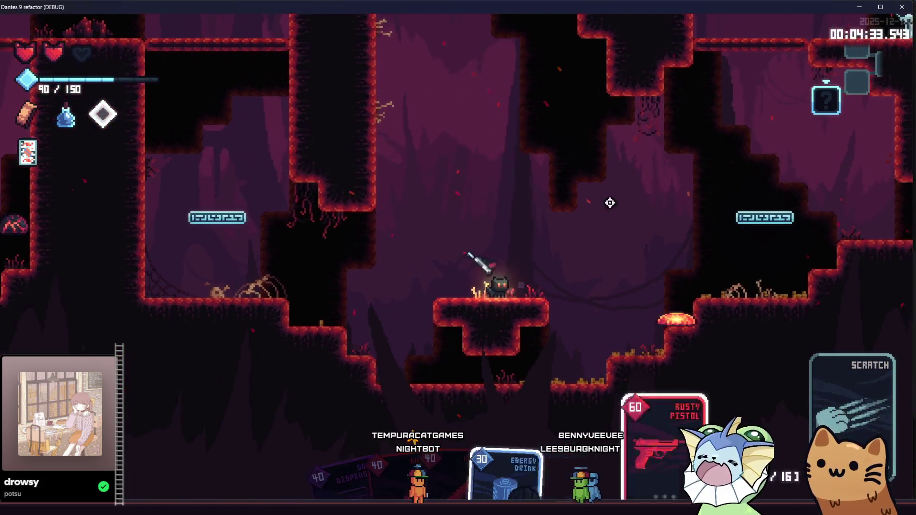
key("a")
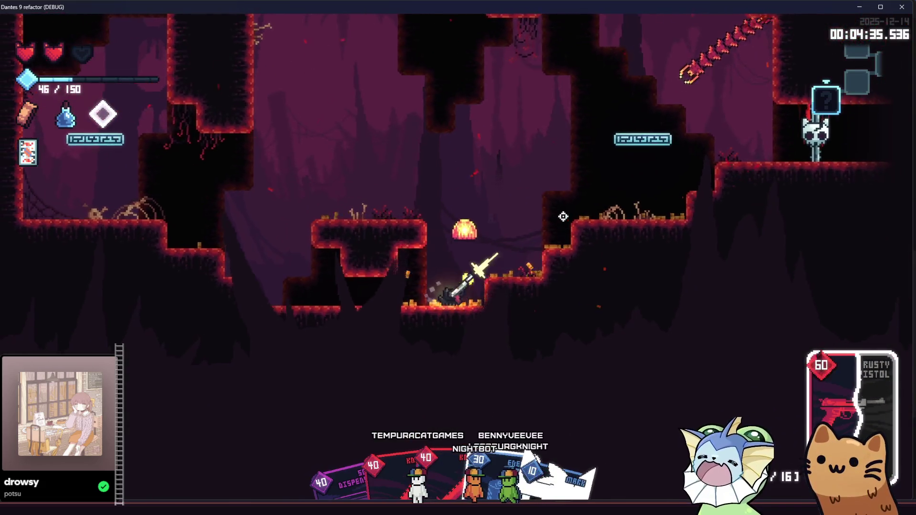
key("a")
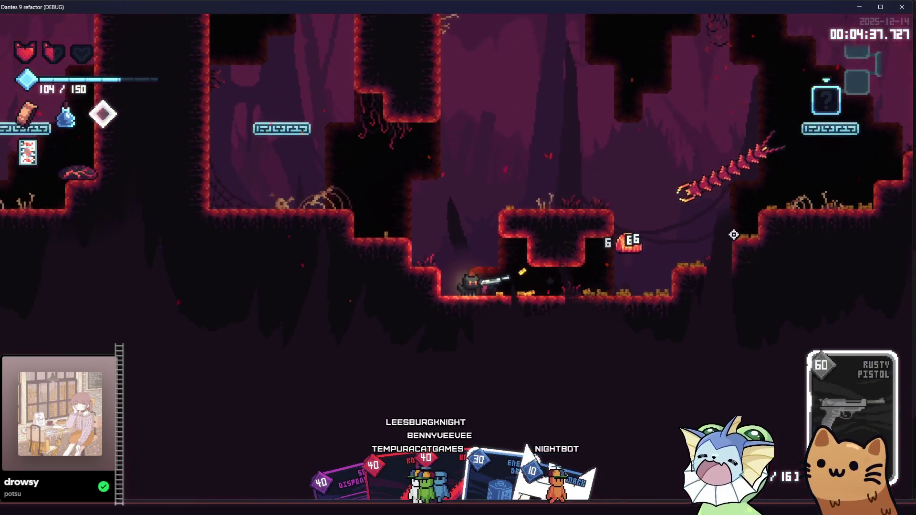
key("space")
key("d")
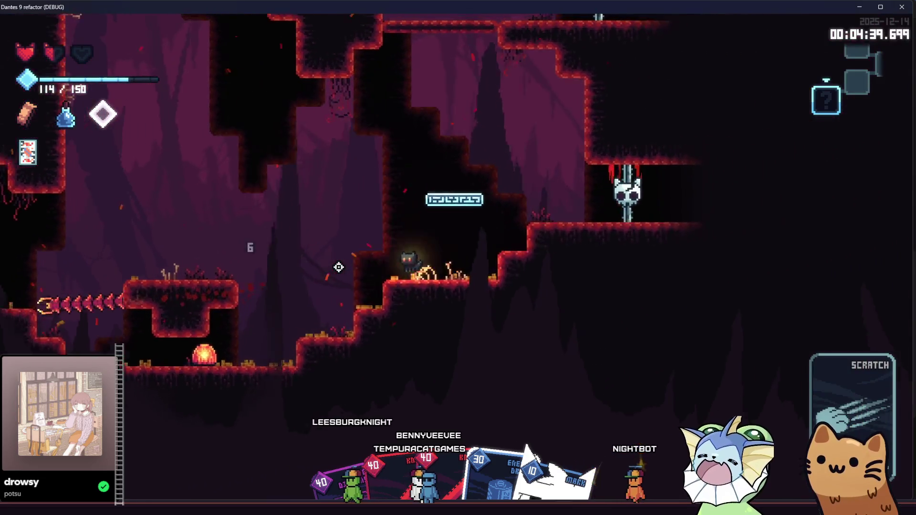
key("space")
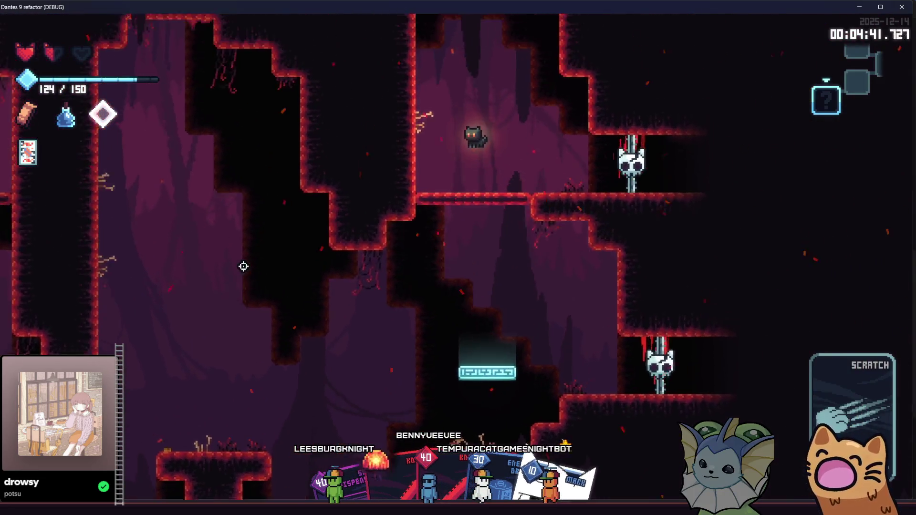
key("d")
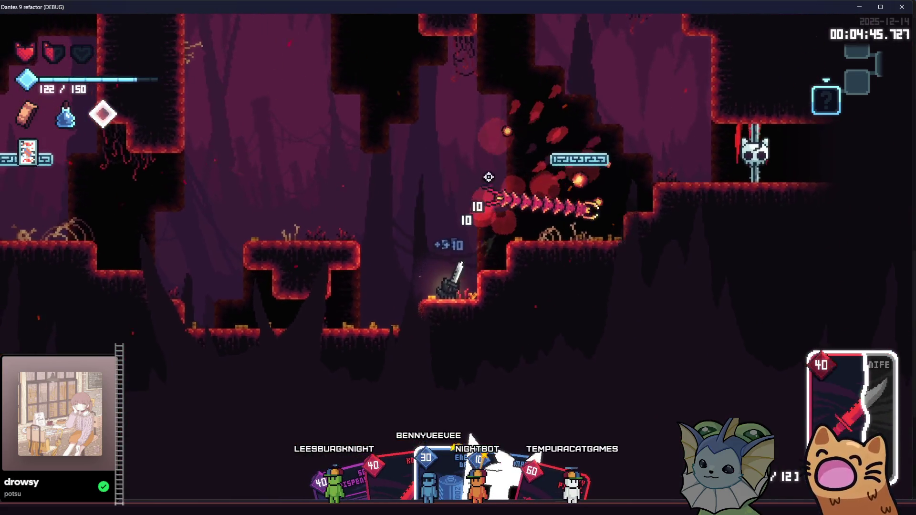
- Slash the enemy with the knife, finish it using MEOW 36, and climb the wall
key("a")
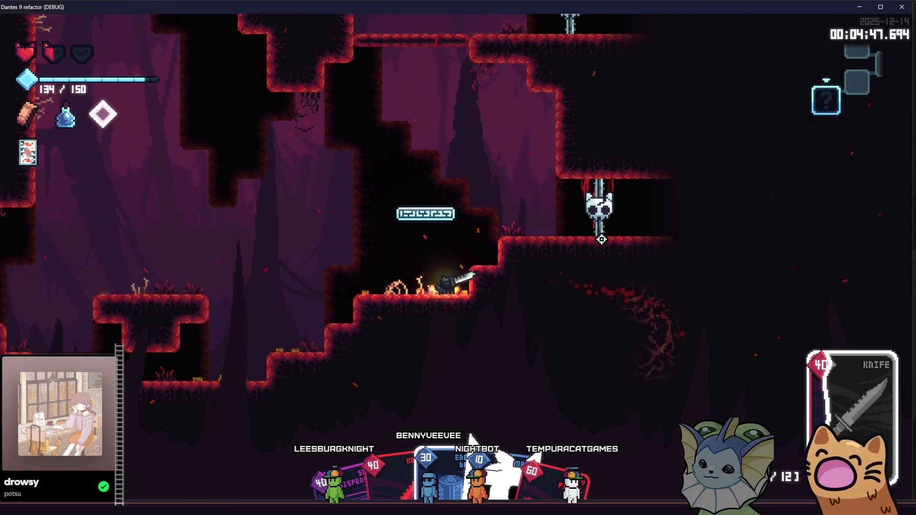
key("a")
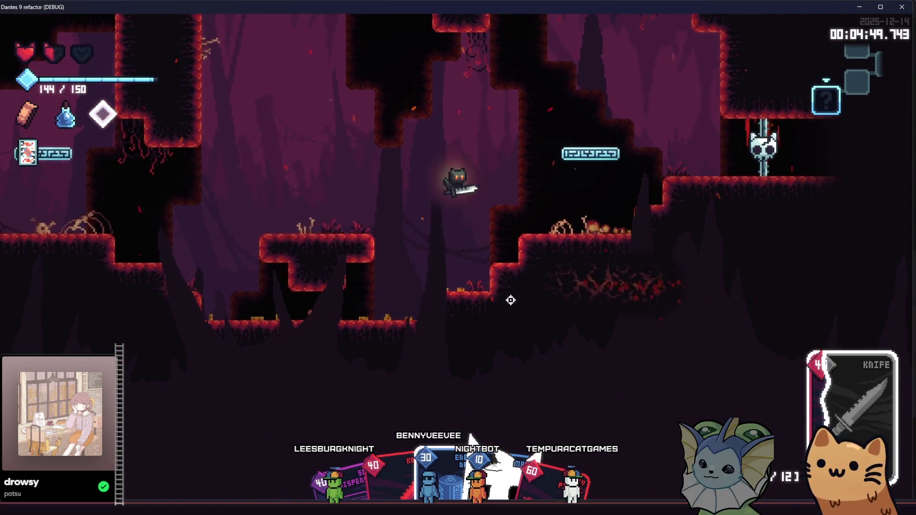
left_click(432, 239)
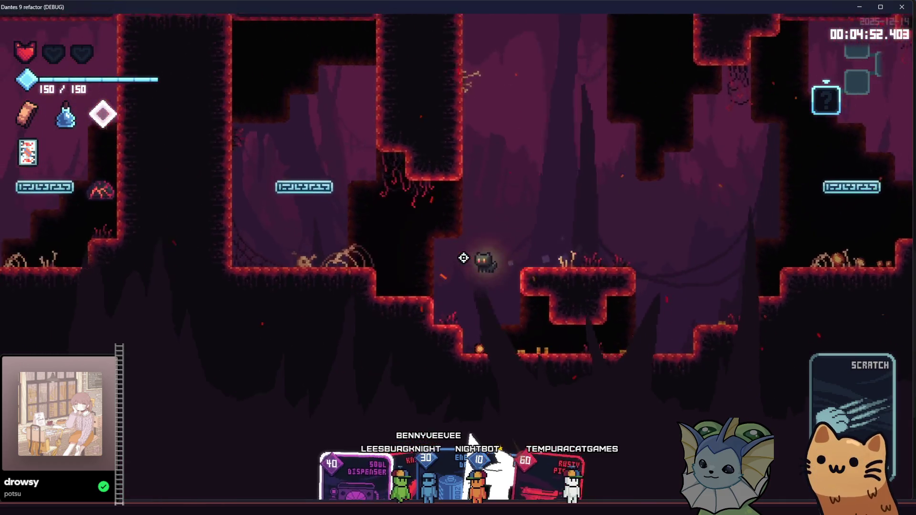
key("space")
key("a")
key("space")
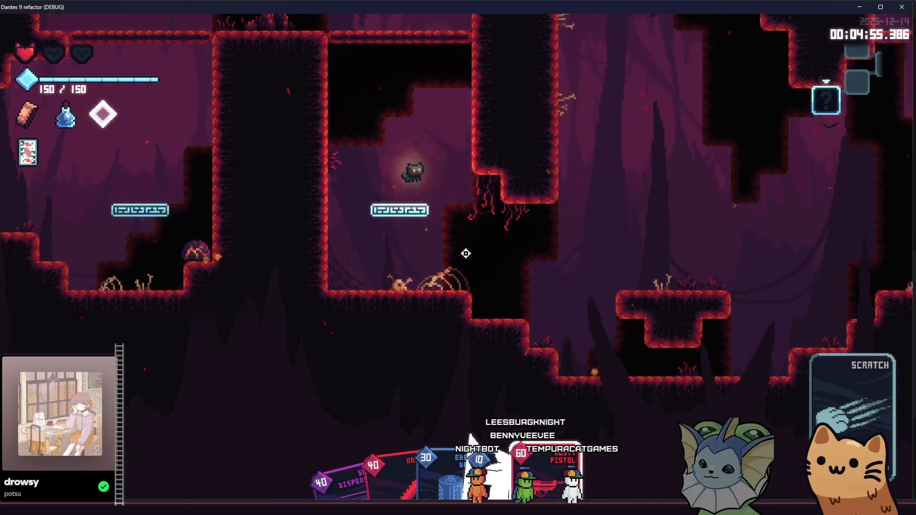
key("d")
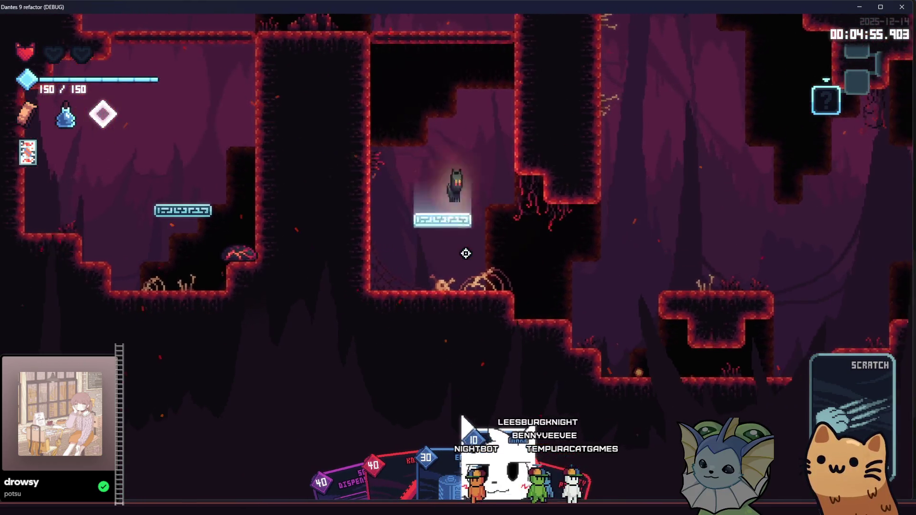
key("a")
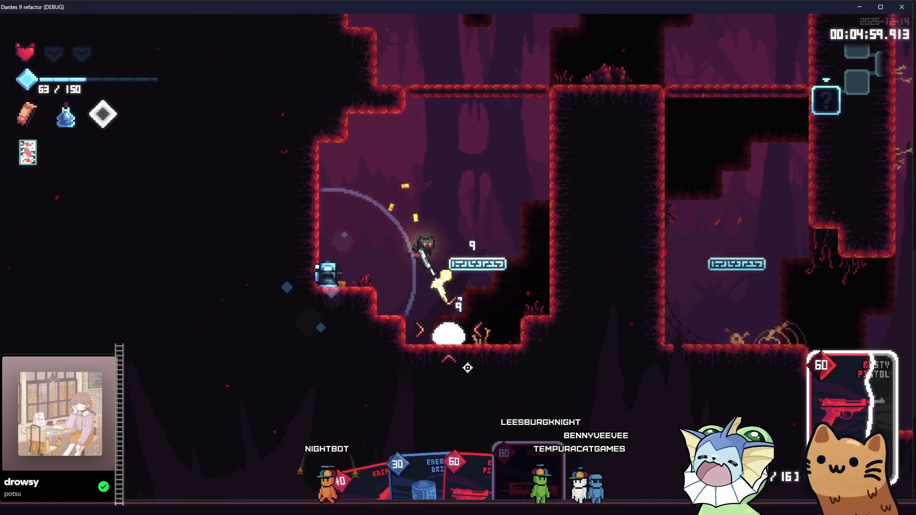
key("space")
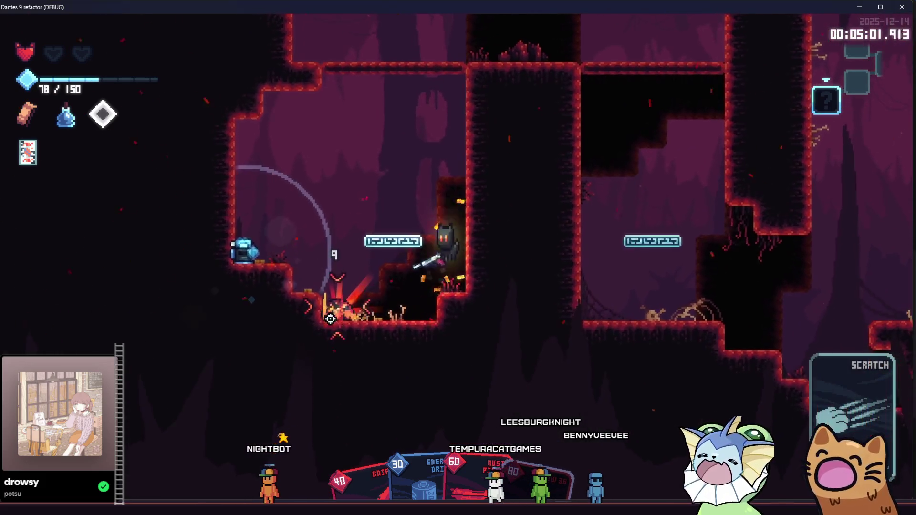
key("d")
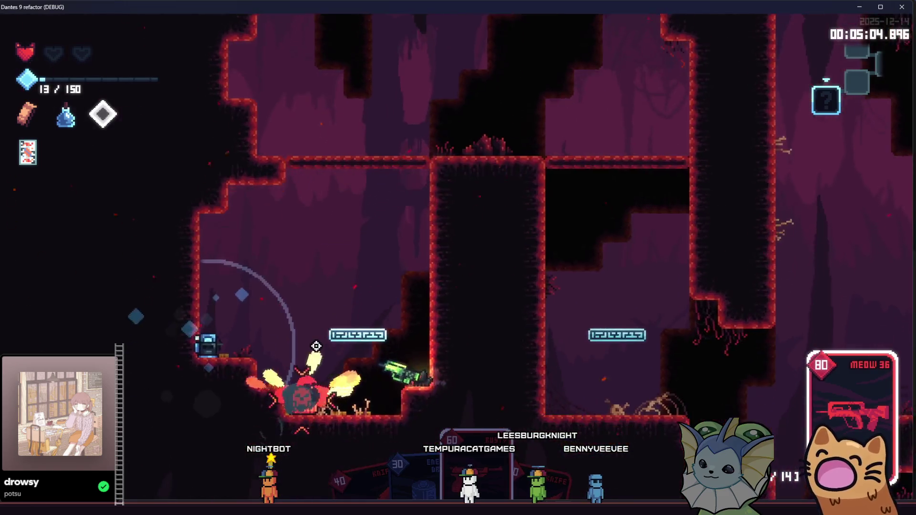
key("space")
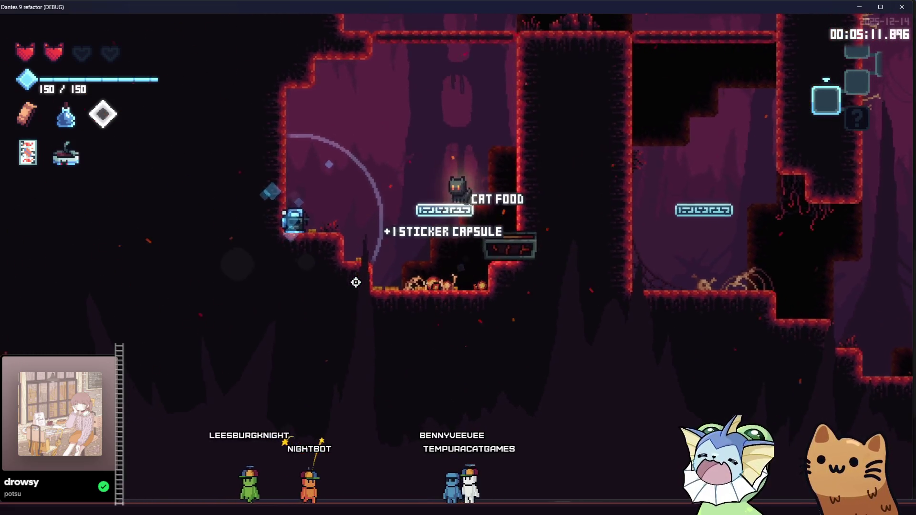
- Run right through several rooms, slash right, and fire Meow 36 in the mystery room
key("d")
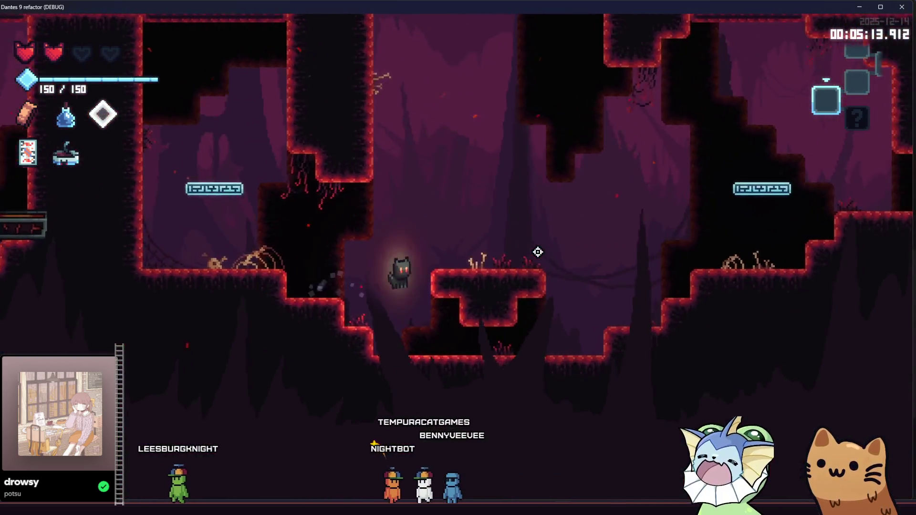
key("space")
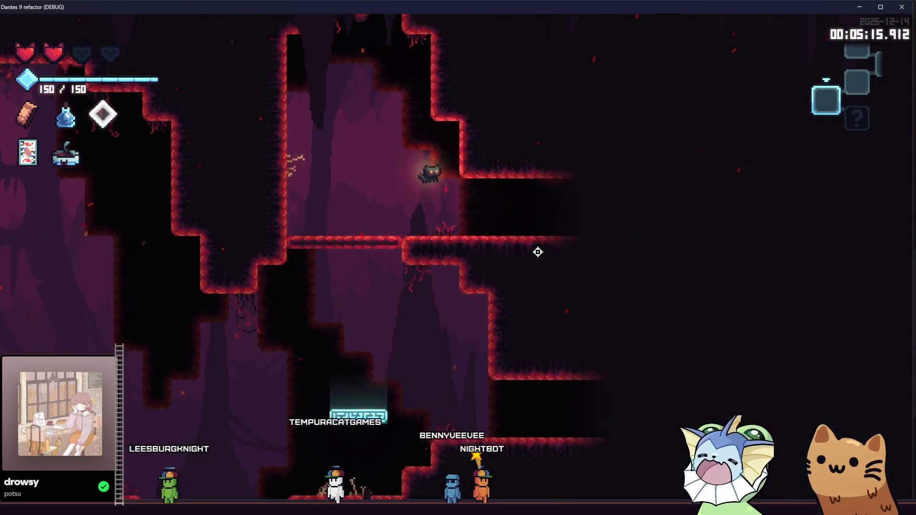
key("d")
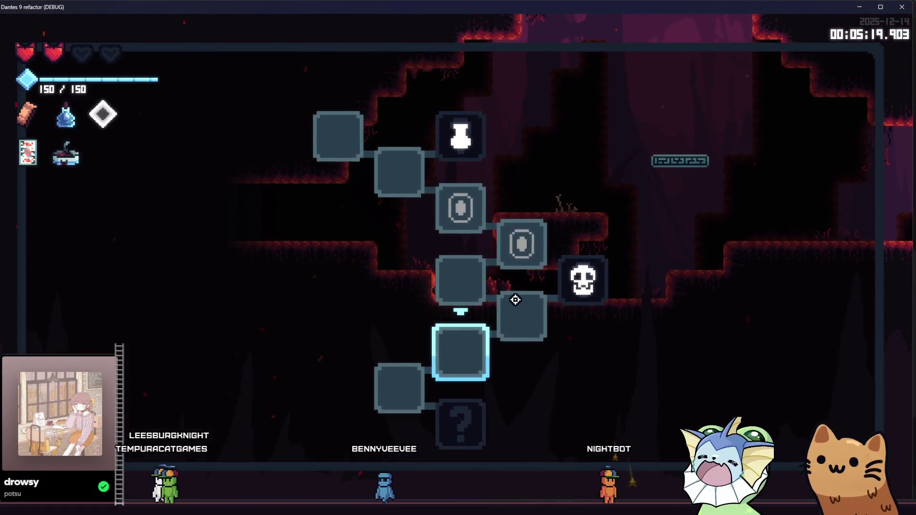
key("d")
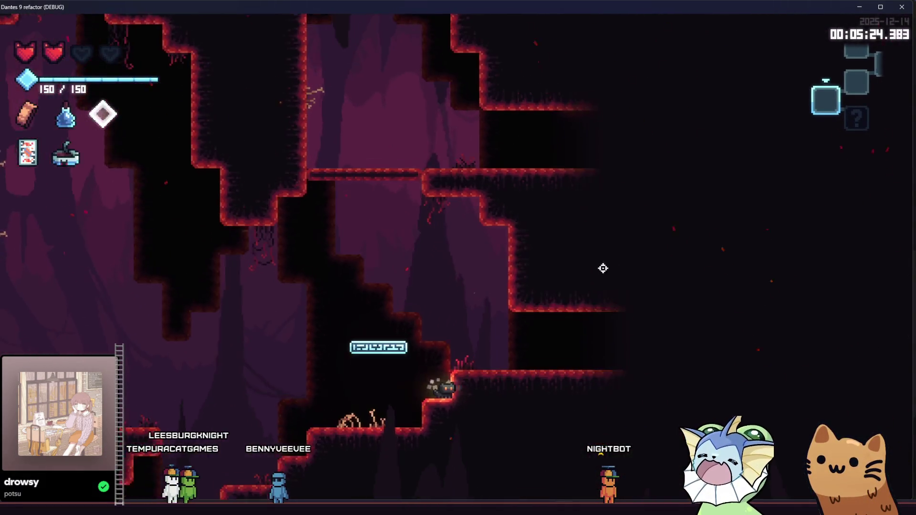
key("space")
left_click(539, 275)
key("d")
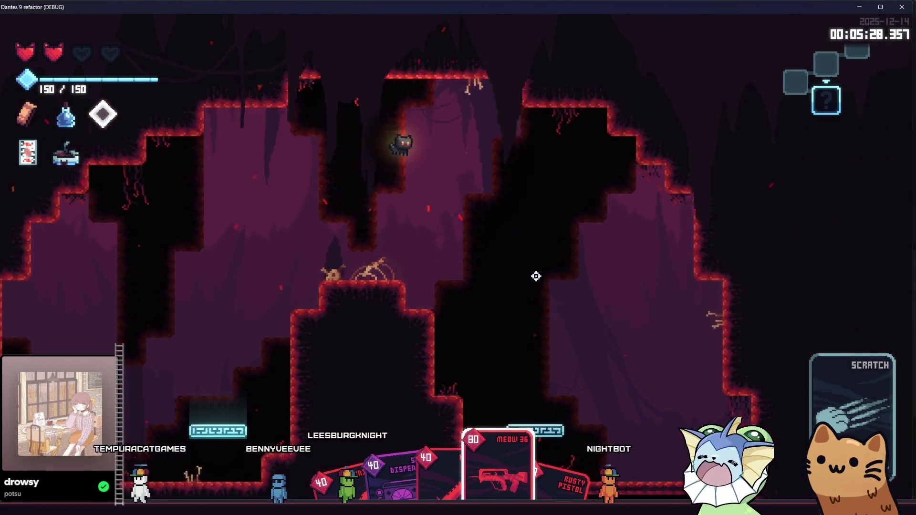
scroll(531, 273, "down", 1)
left_click(529, 273)
- Shoot the cave enemies on the left while repositioning the cat
key("a")
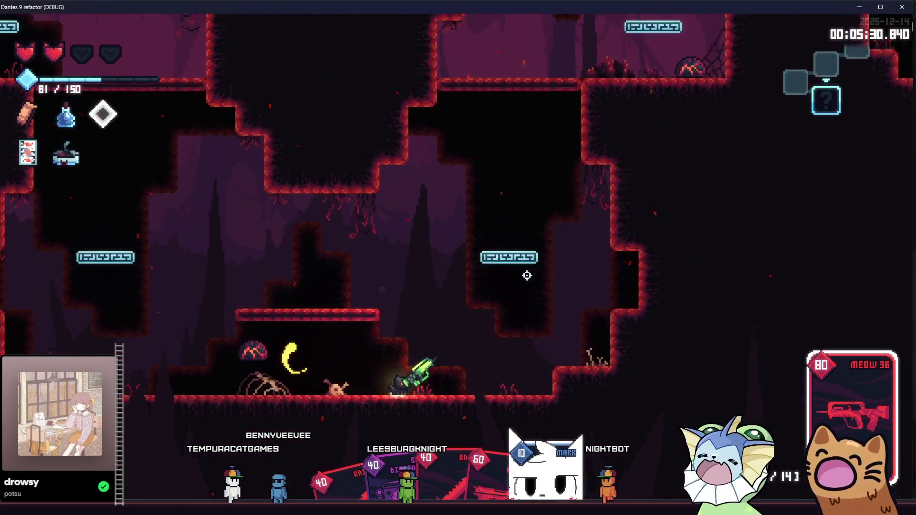
left_click(338, 282)
key("d")
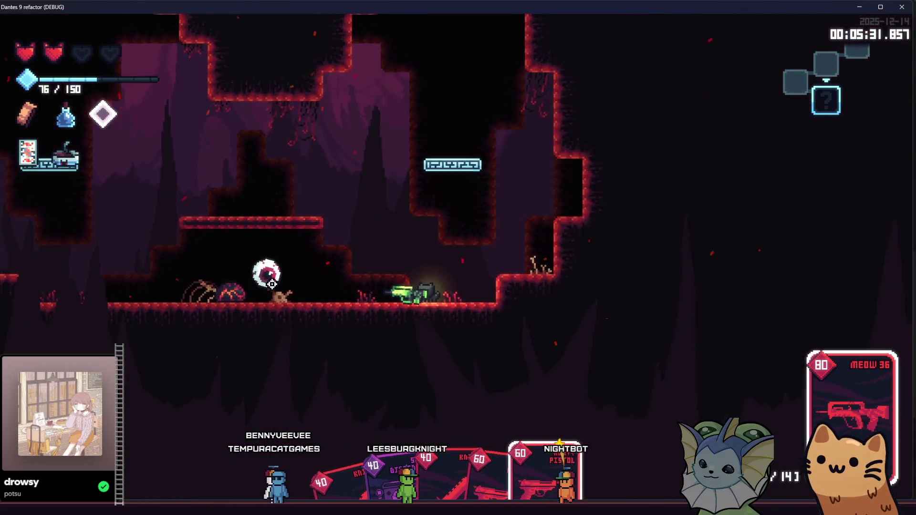
left_click(315, 233)
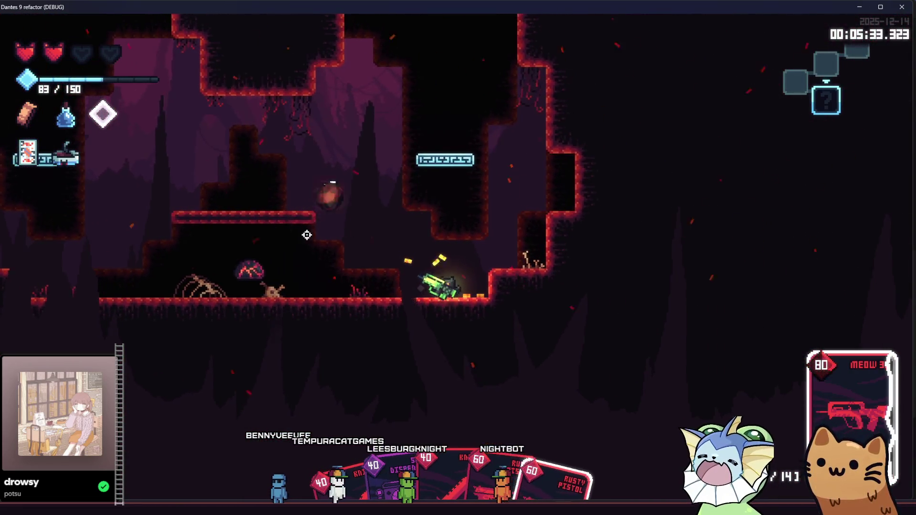
left_click(249, 273)
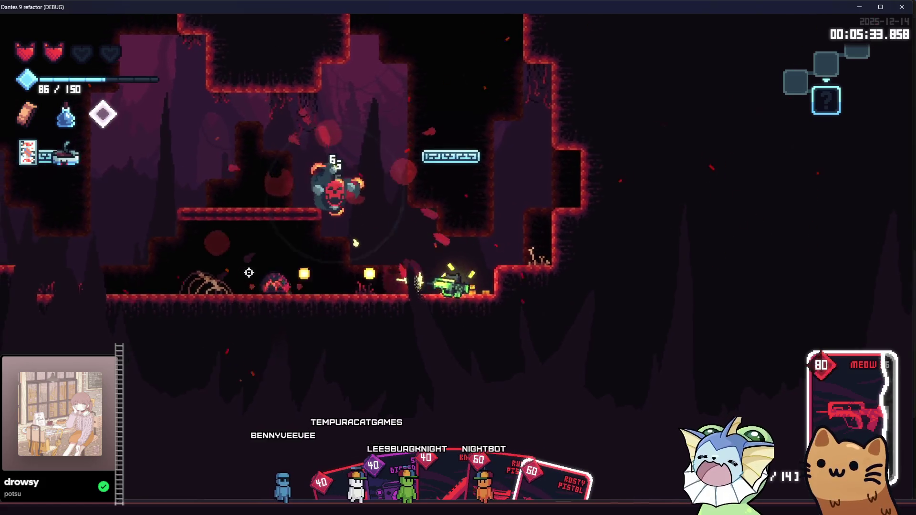
key("a")
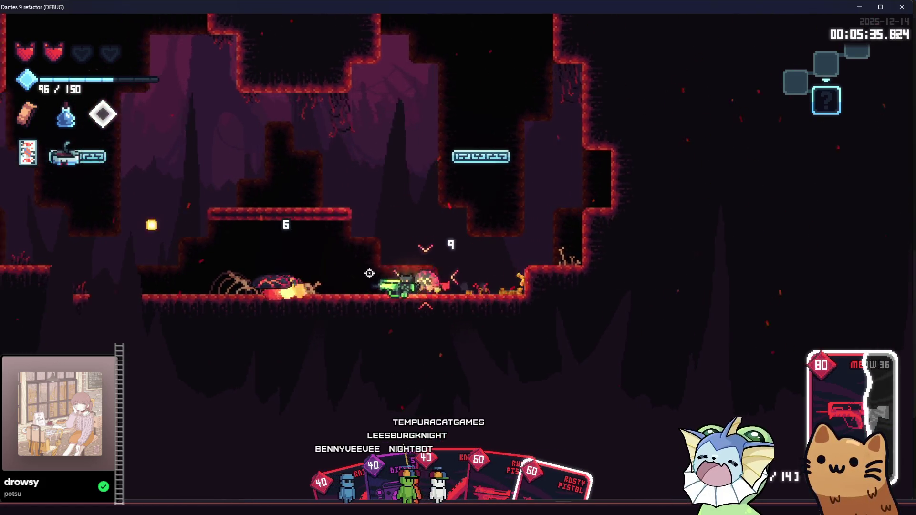
key("d")
left_click(273, 266)
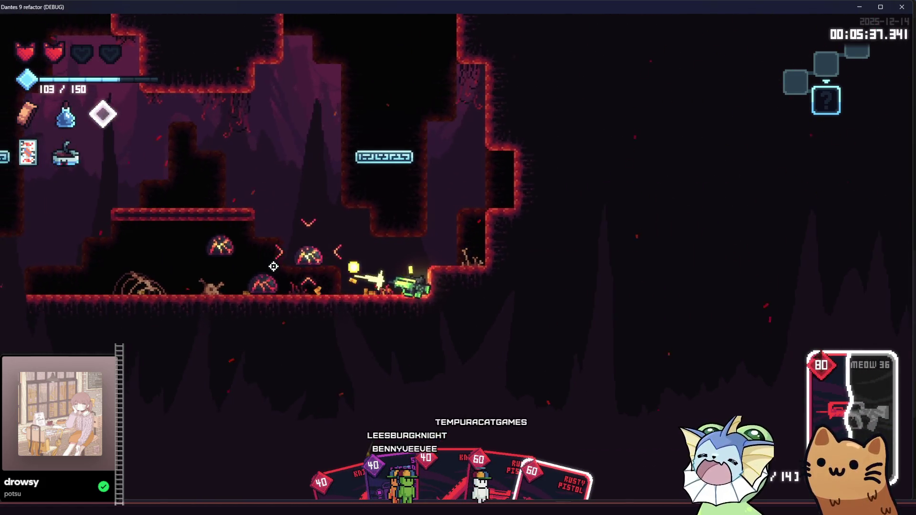
left_click(273, 266)
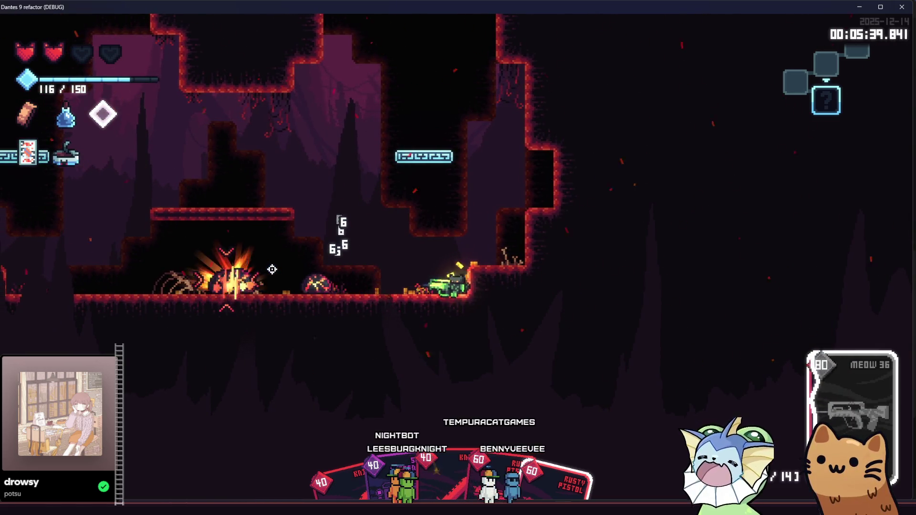
key("d")
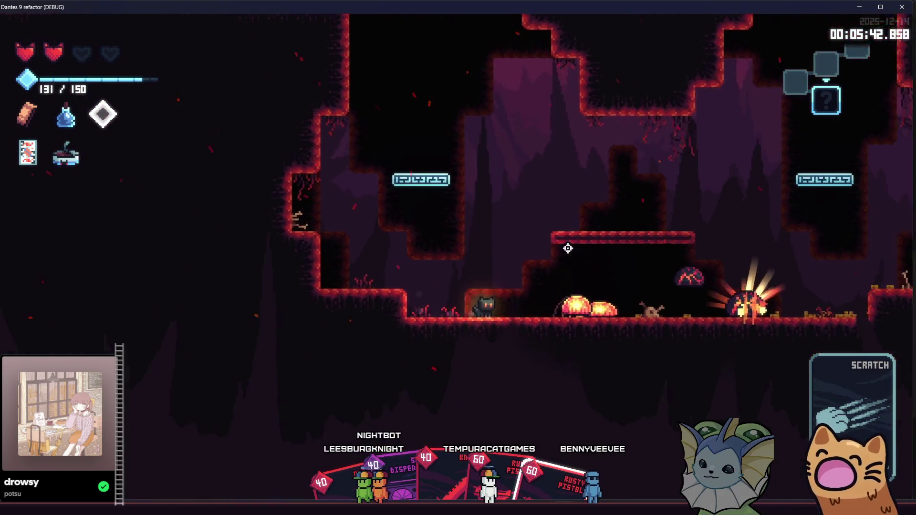
- Finish the remaining enemies with the Scratch card, Rusty Pistol and knife
right_click(620, 267)
left_click(683, 259)
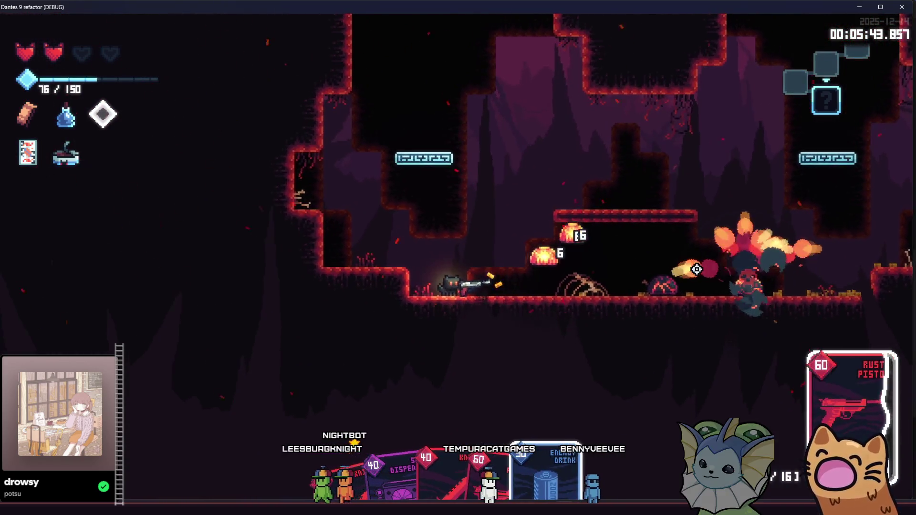
left_click(661, 273)
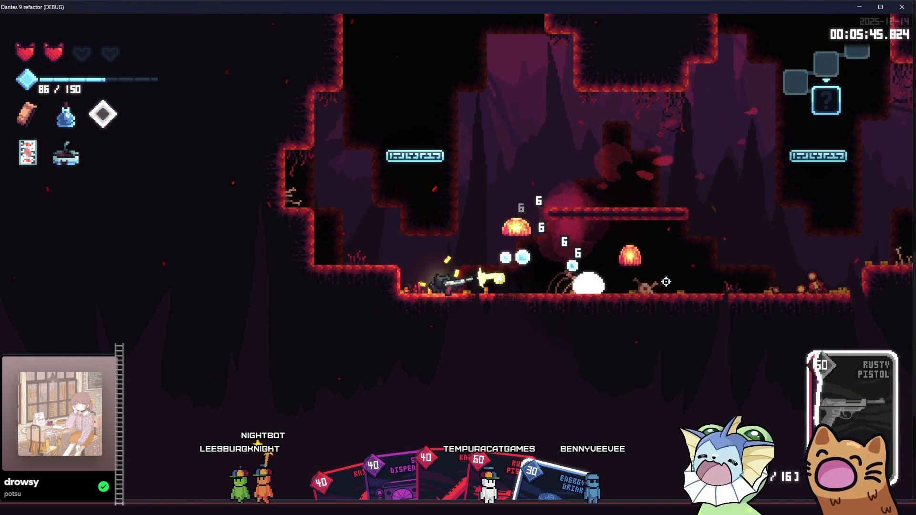
key("a")
right_click(647, 277)
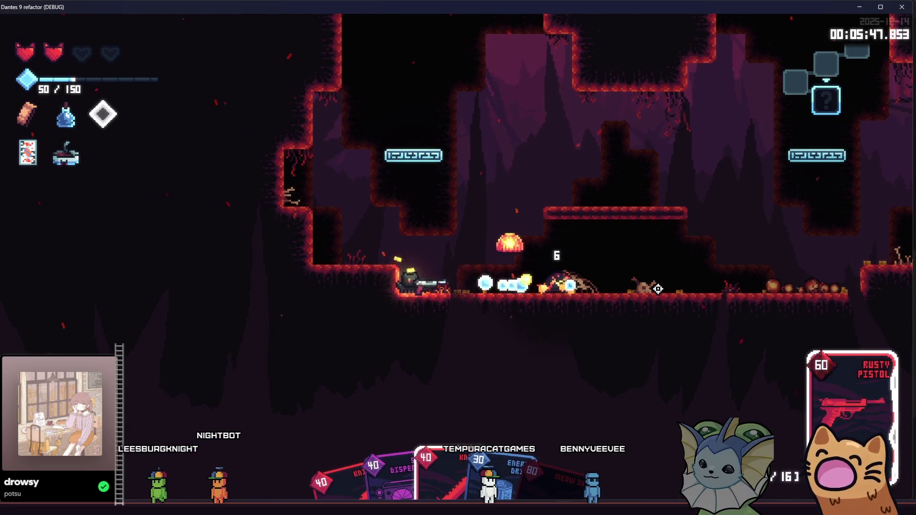
left_click_drag(646, 277, 617, 241)
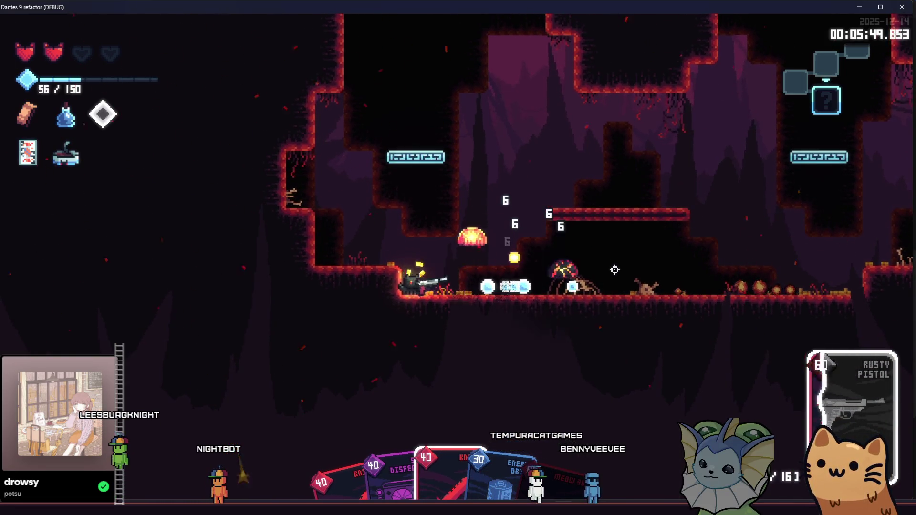
right_click(458, 287)
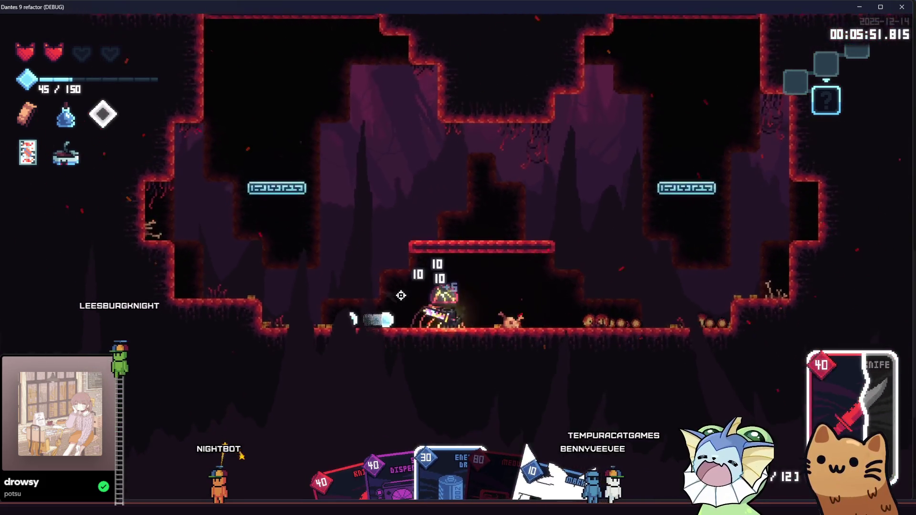
left_click(401, 295)
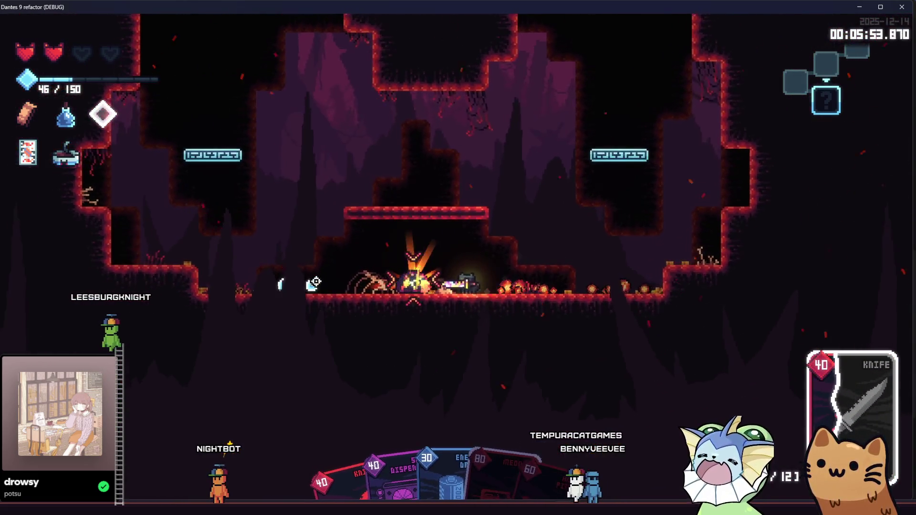
left_click(316, 282)
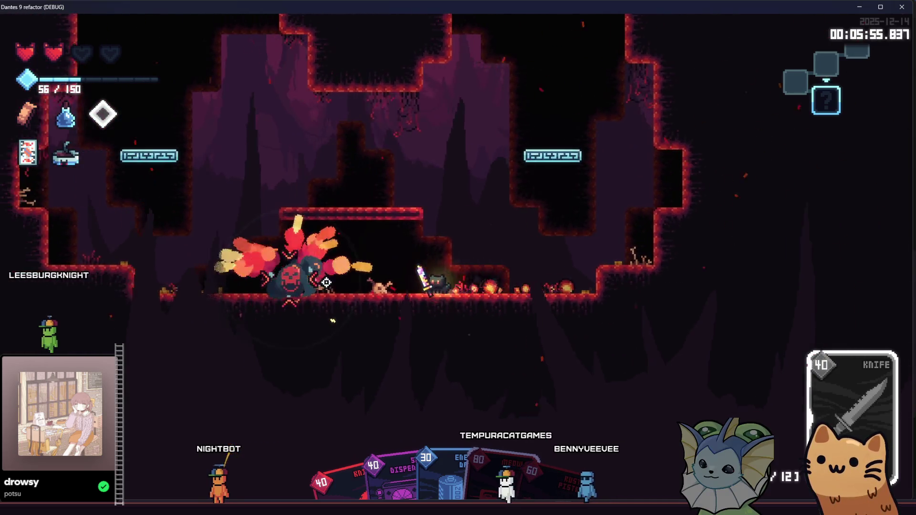
left_click(326, 283)
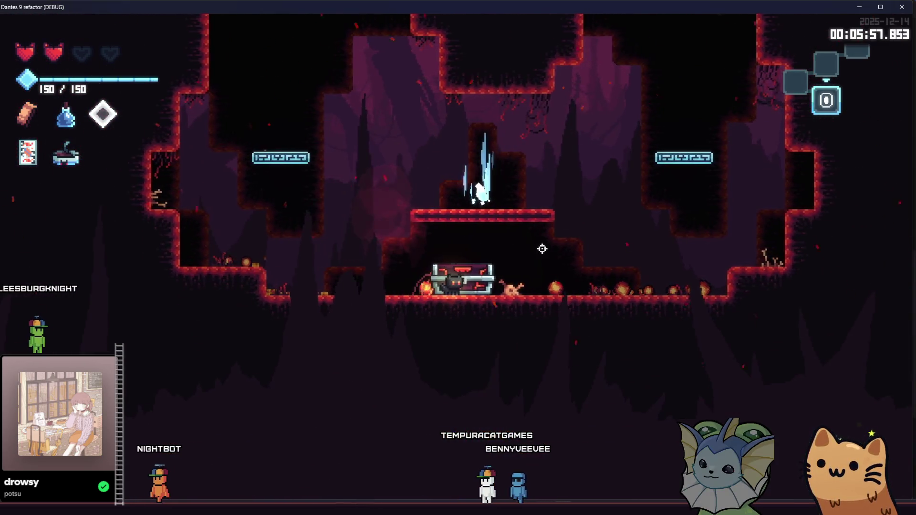
- Collect the Soul Lantern crystal and climb to the higher ledges
key("space")
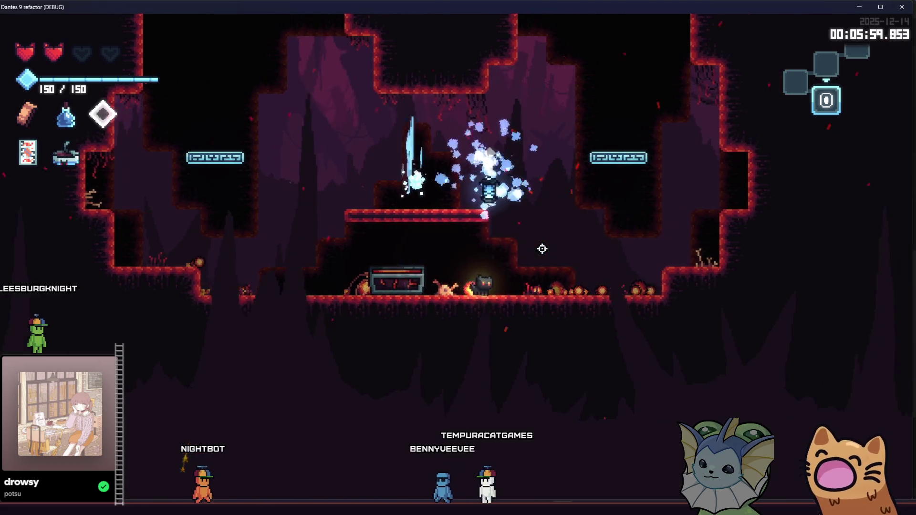
key("d")
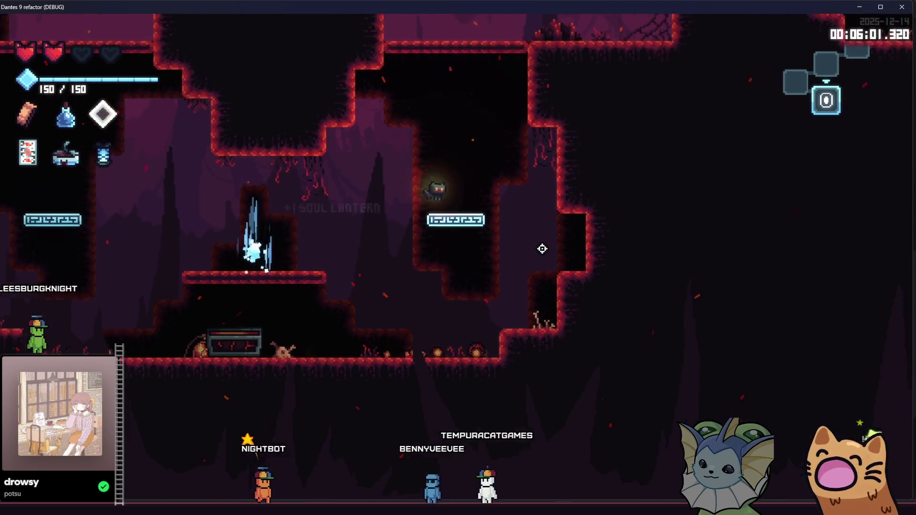
key("space")
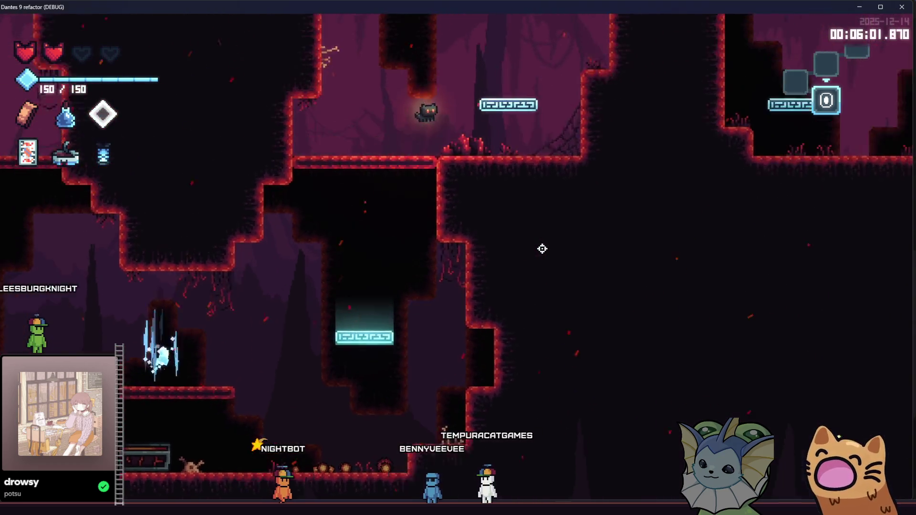
key("space")
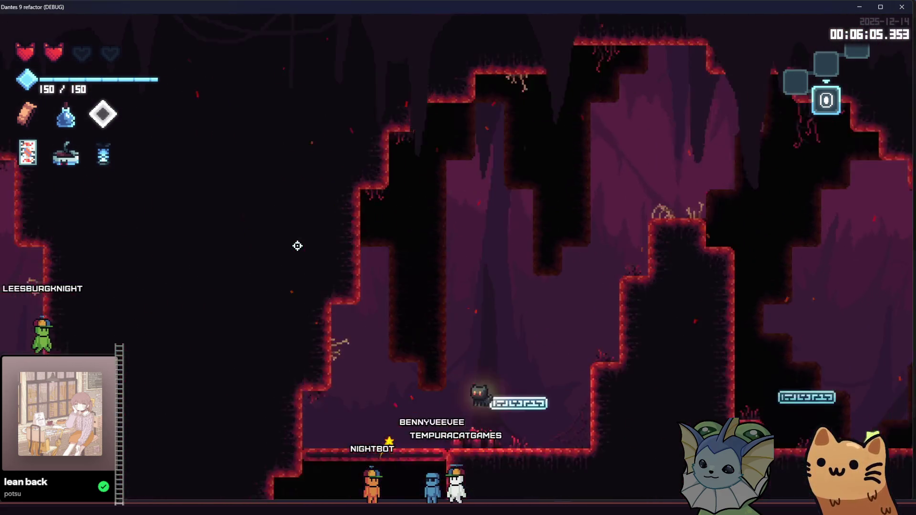
key("space")
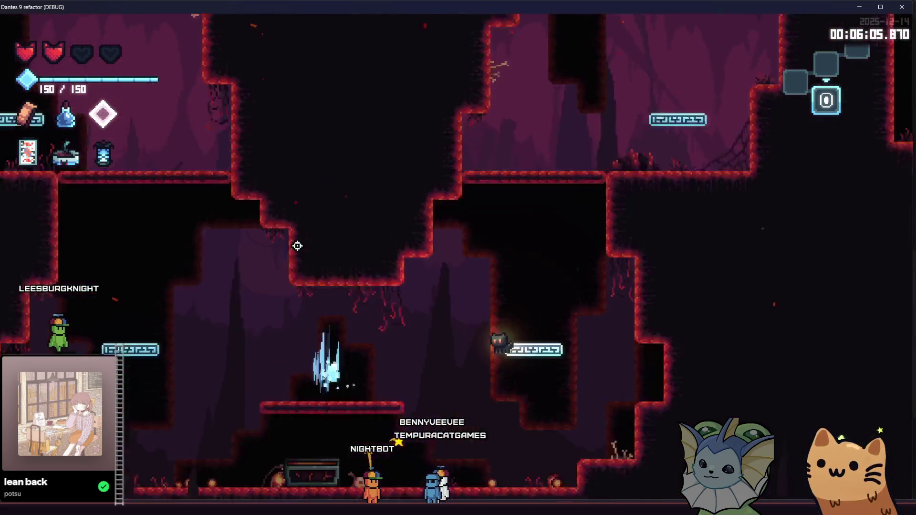
key("a")
key("space")
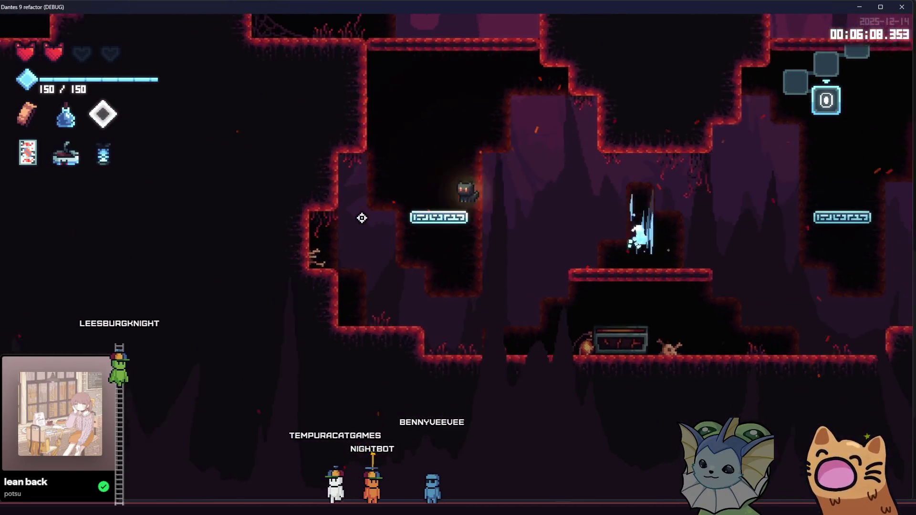
- Teleport across to the crystal room, then stop the running game with F8
key("d")
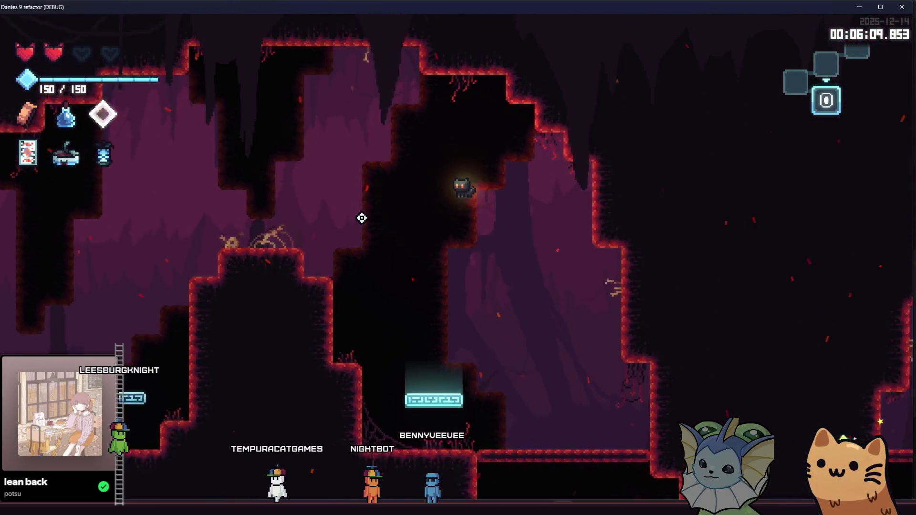
key("space")
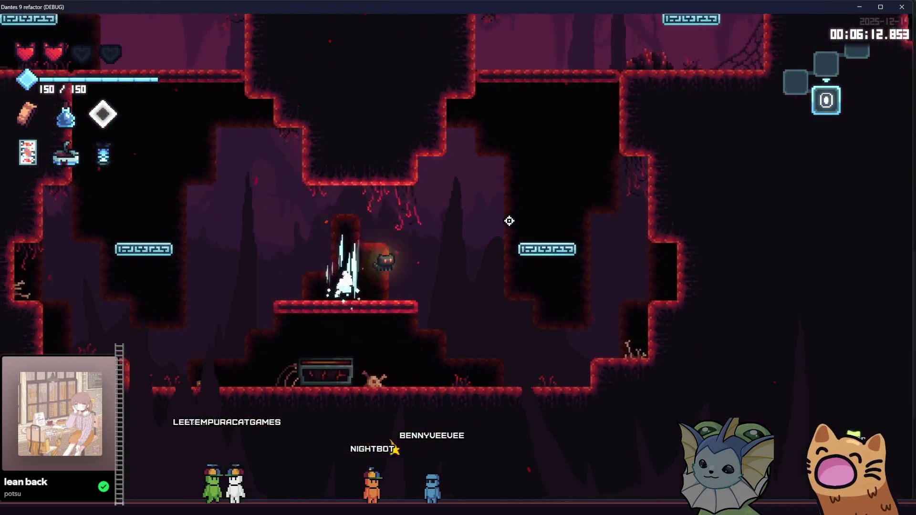
key("a")
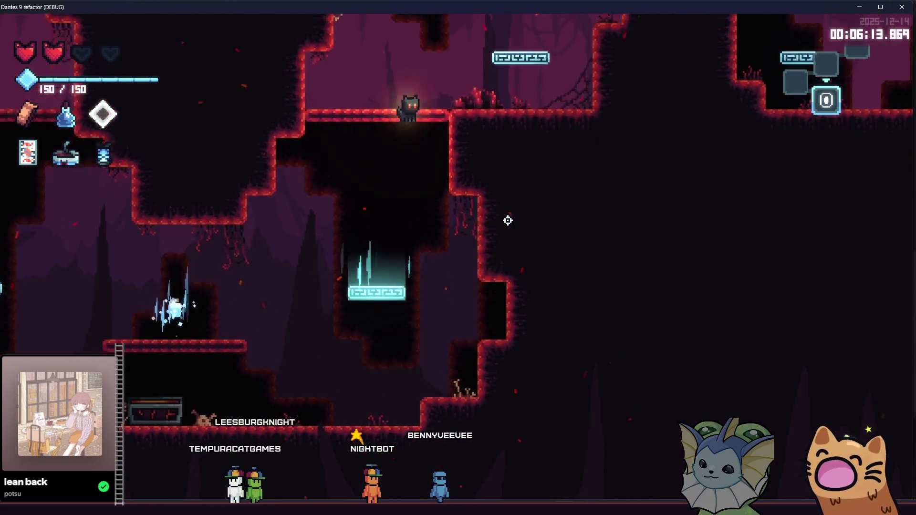
key("w")
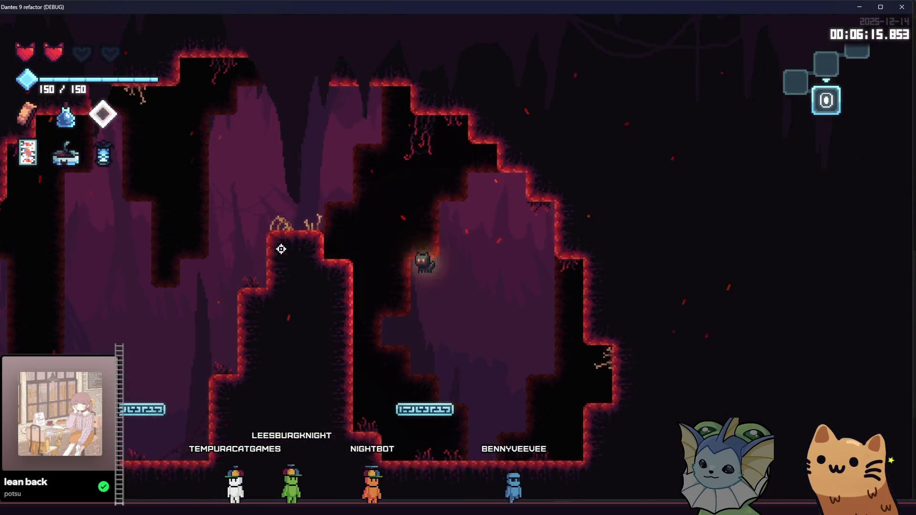
key("d")
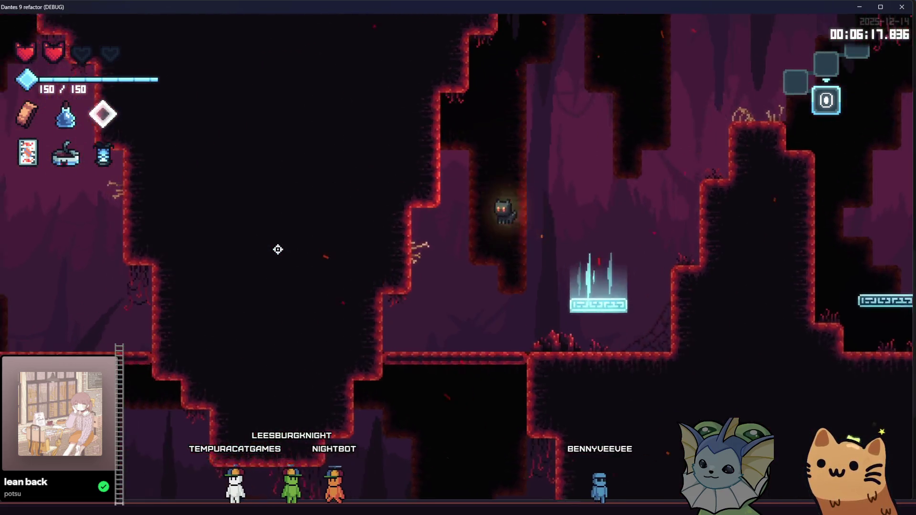
key("s")
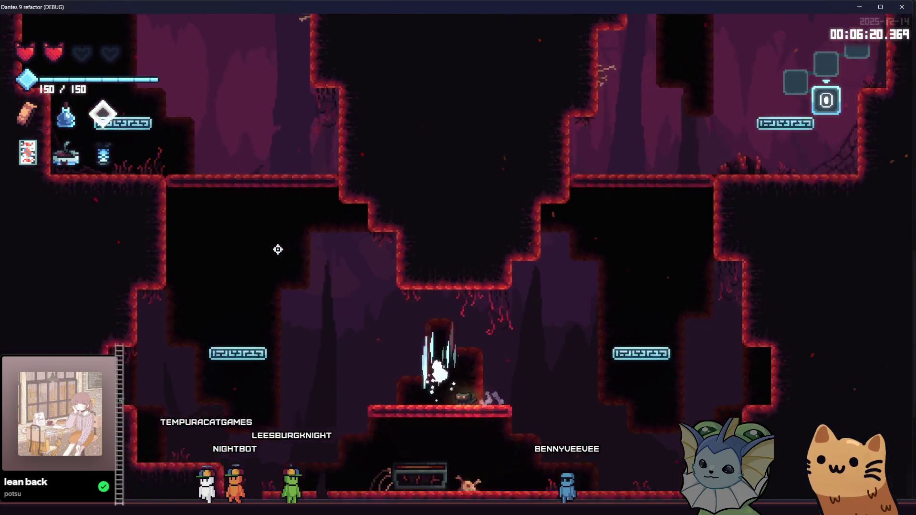
key("space")
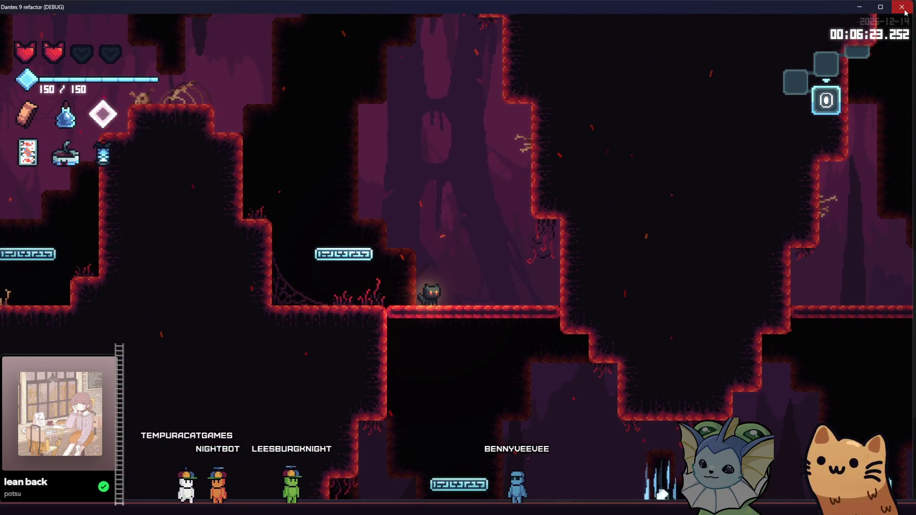
key("F8")
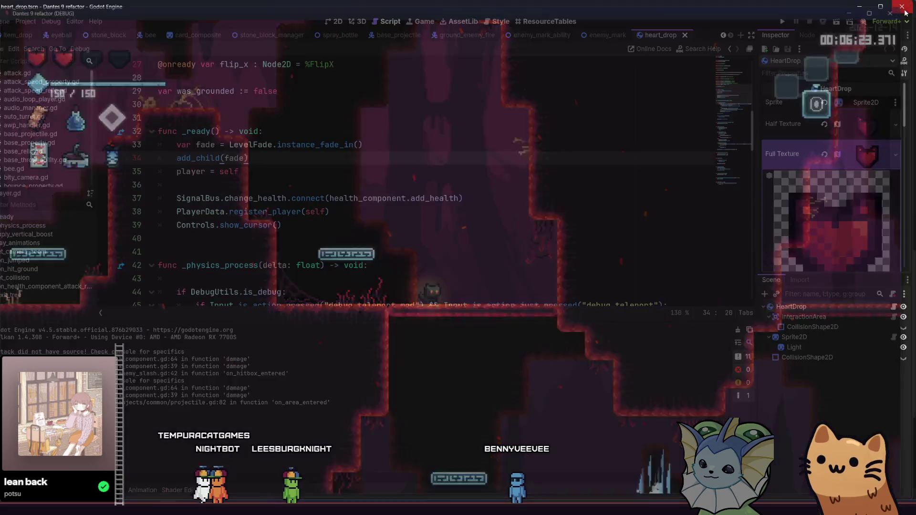
scroll(557, 148, "up", 6)
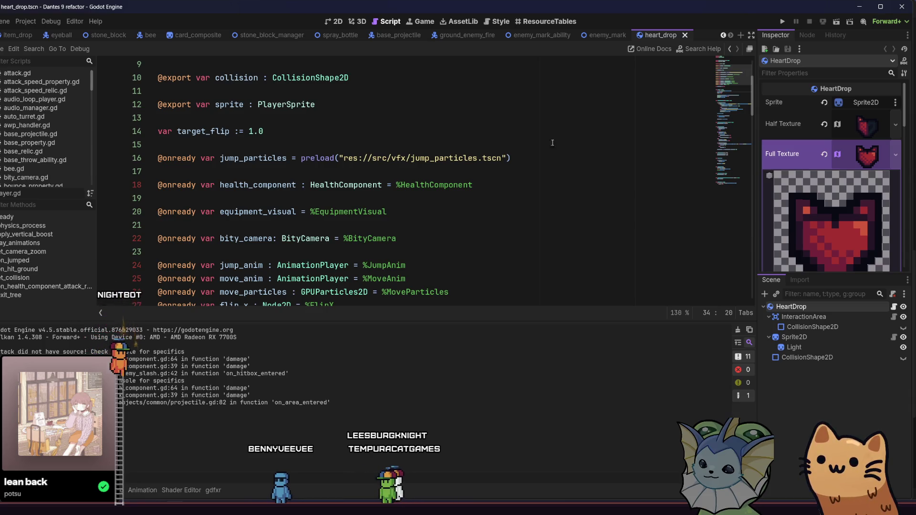
scroll(448, 224, "up", 3)
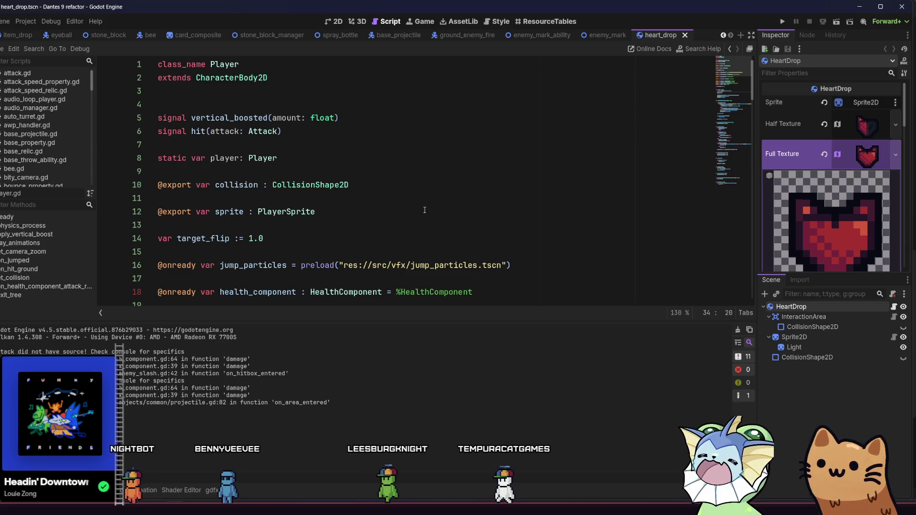
- Switch from the Godot editor to the Obsidian Relics notes with Alt+Tab
key("alt+Tab")
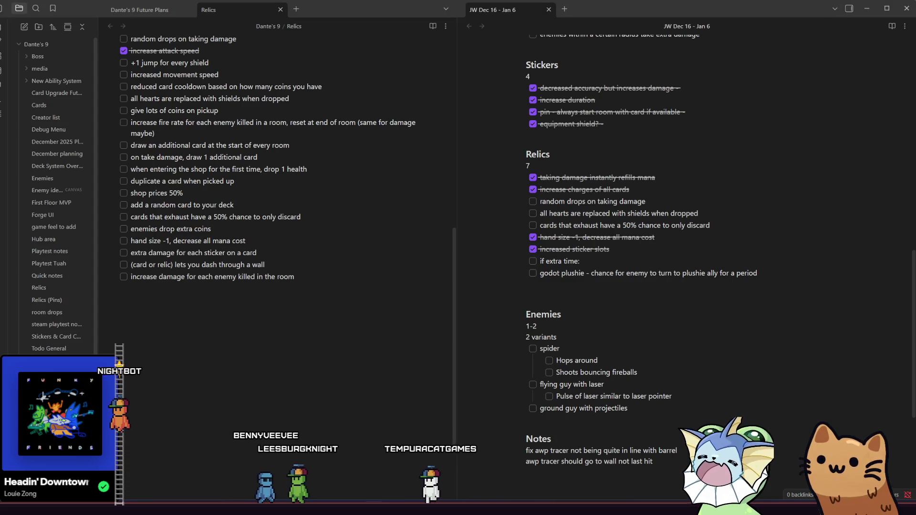
key("alt+Tab")
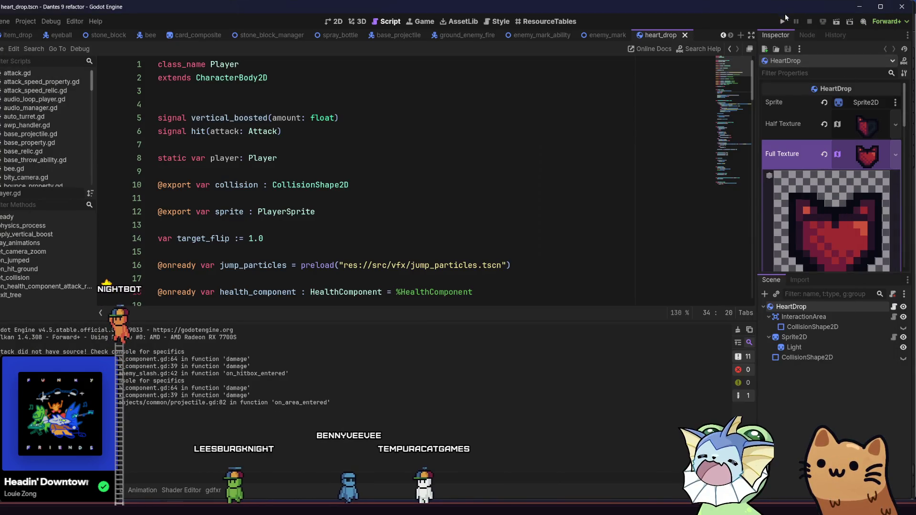
key("alt+Tab")
mouse_move(294, 507)
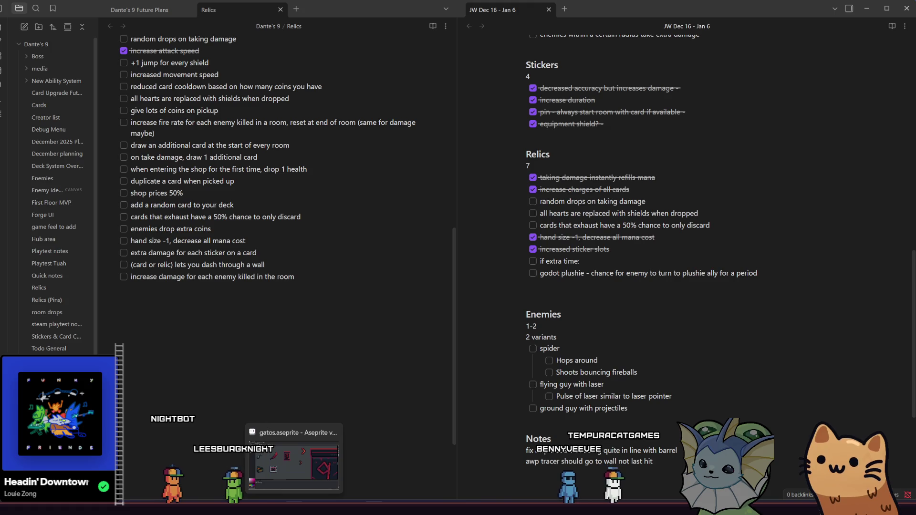
- Look over the relic sprites in gatos.aseprite, then return to the Godot editor
left_click(293, 465)
mouse_move(292, 279)
left_mouse_down()
mouse_move(341, 251)
mouse_move(324, 258)
left_mouse_up()
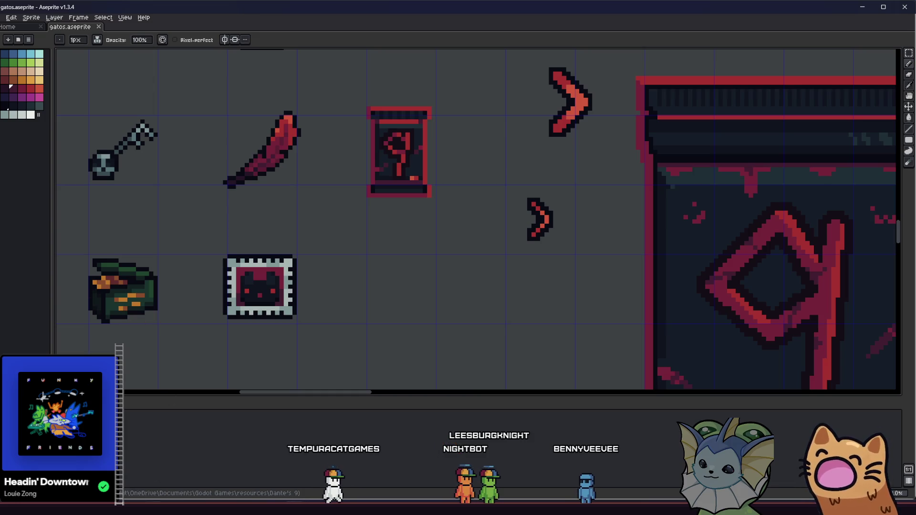
key("alt+Tab")
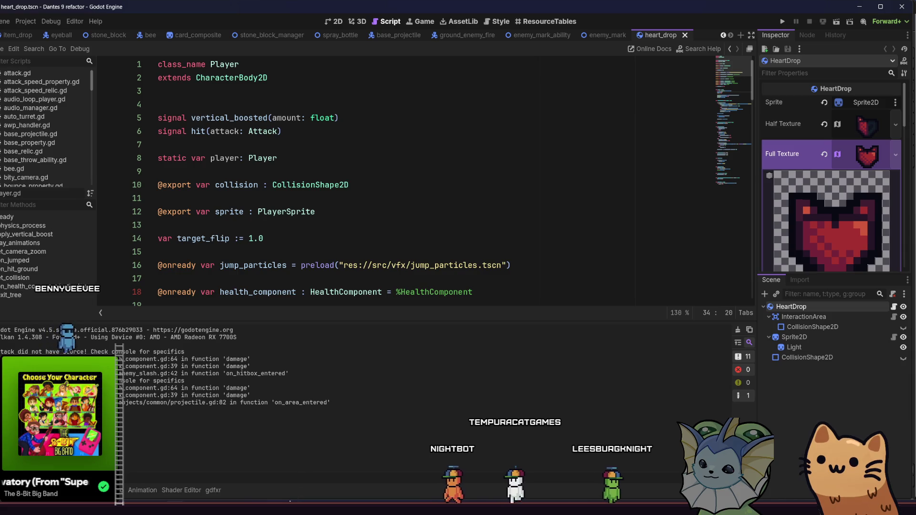
- Briefly view and shift the Aseprite sprite sheet, then return to the Obsidian Relics notes
mouse_move(293, 508)
left_click(294, 465)
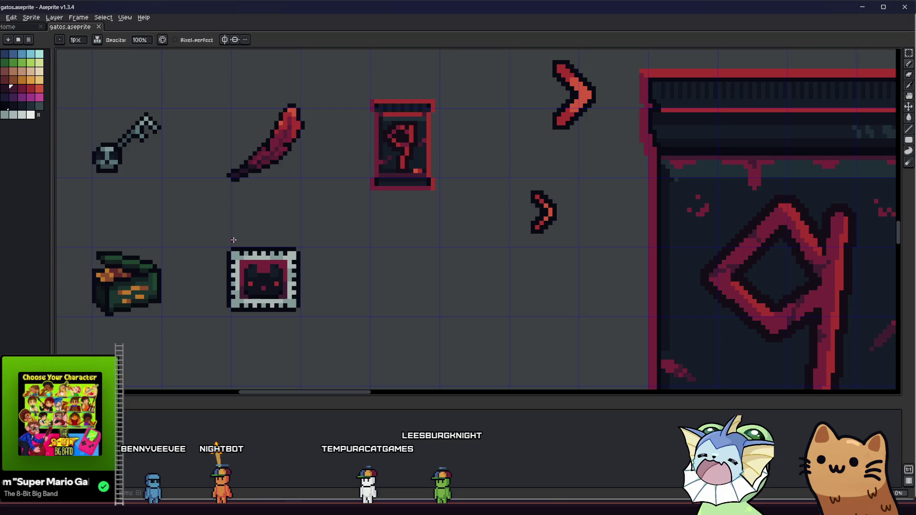
mouse_move(273, 196)
left_mouse_down()
mouse_move(293, 204)
mouse_move(308, 225)
left_mouse_up()
scroll(294, 203, "down", 1)
key("alt+Tab")
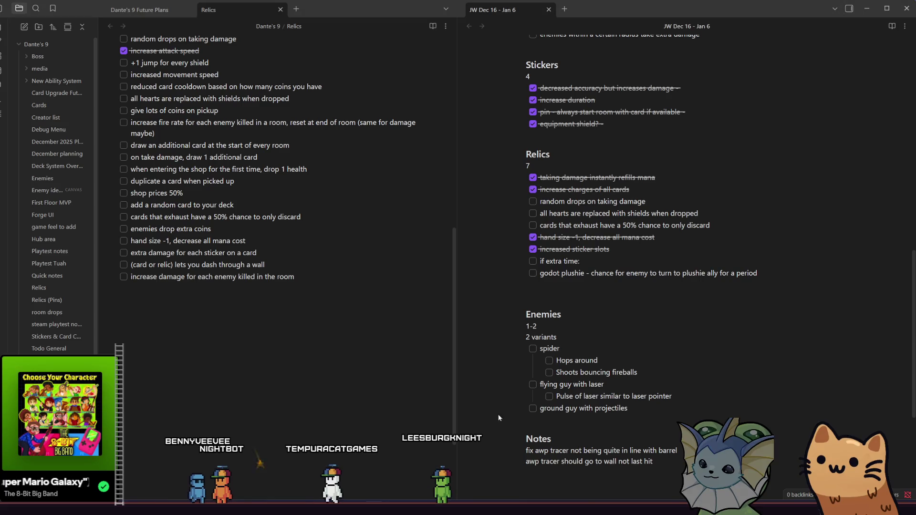
- Select and deselect the 'hand size -1, decrease all mana cost' relic line, then go to Aseprite
left_click_drag(655, 237, 544, 241)
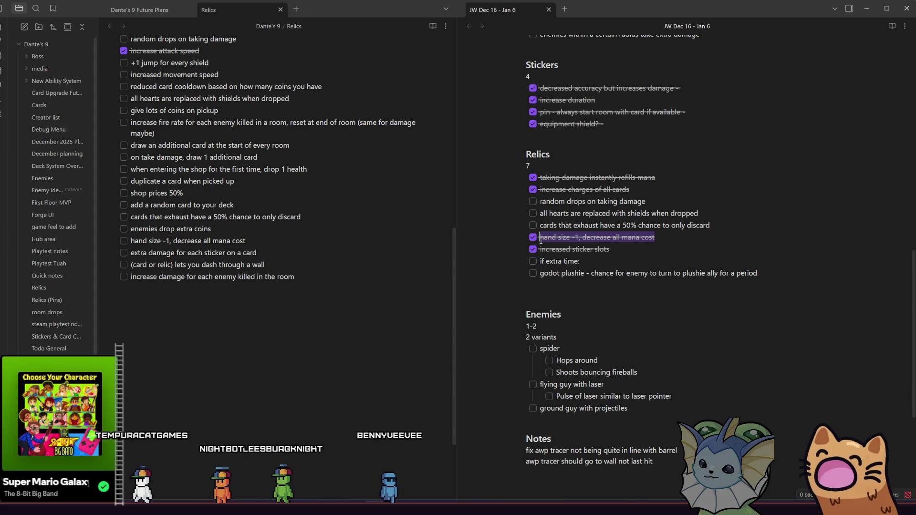
left_click(686, 241)
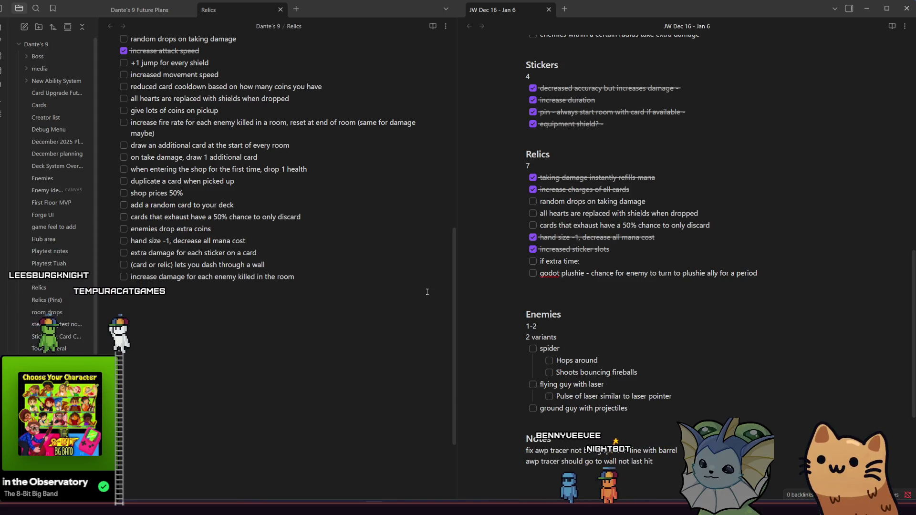
mouse_move(177, 505)
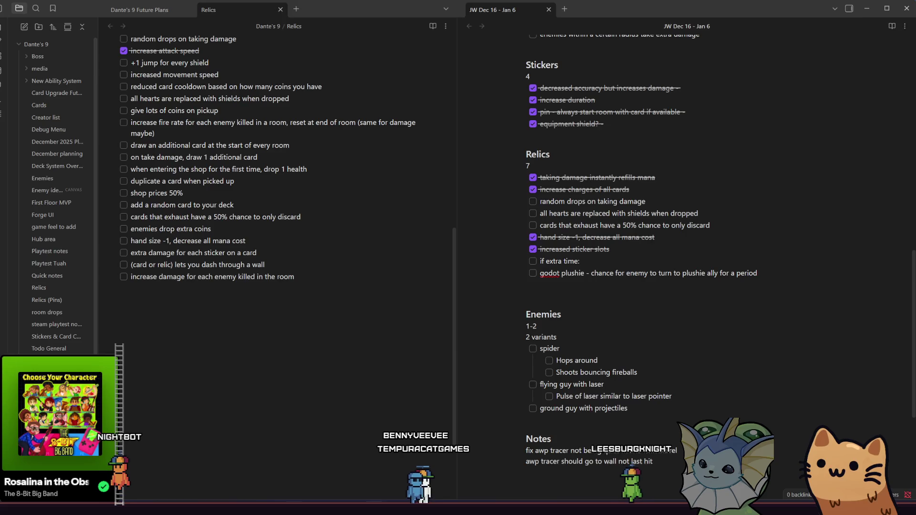
key("alt+Tab")
scroll(329, 301, "up", 1)
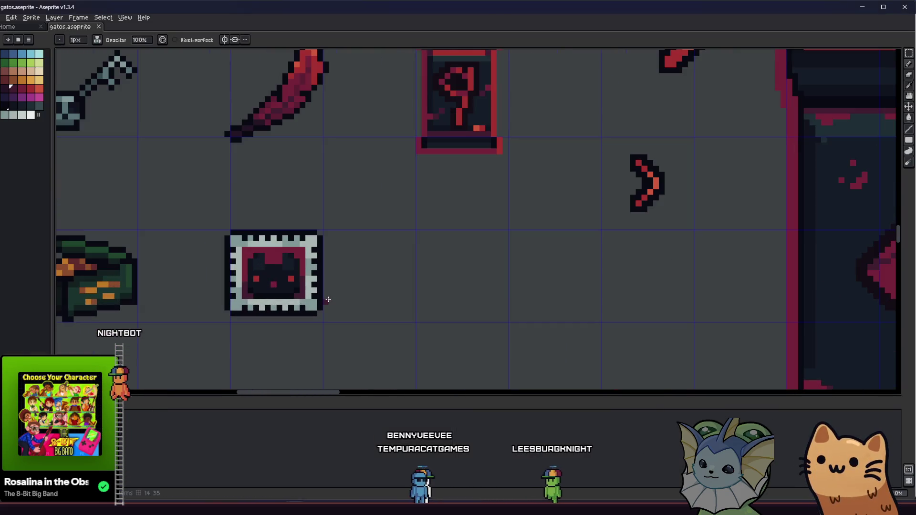
- Zoom and pan to the relic sprites beside the 9 card, then return to Obsidian
scroll(321, 286, "up", 1)
left_click_drag(321, 286, 253, 298)
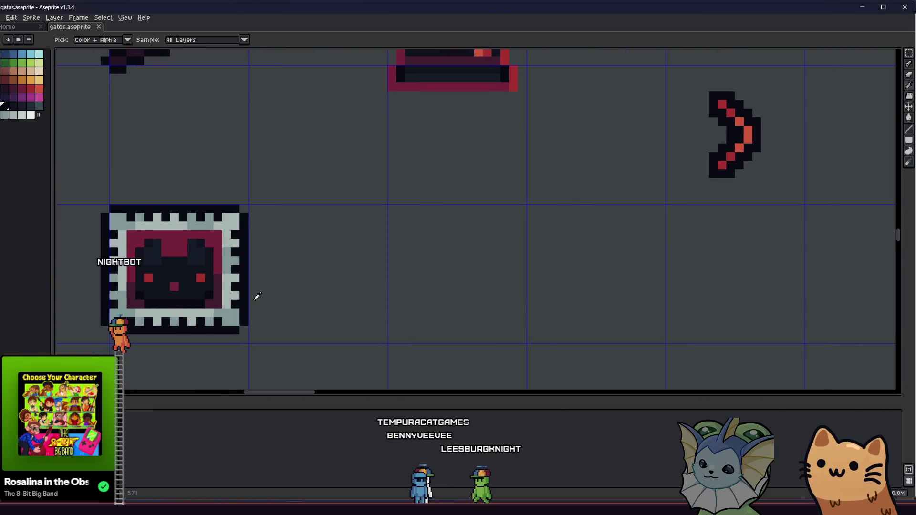
scroll(254, 299, "down", 2)
scroll(259, 302, "down", 1)
scroll(288, 288, "down", 1)
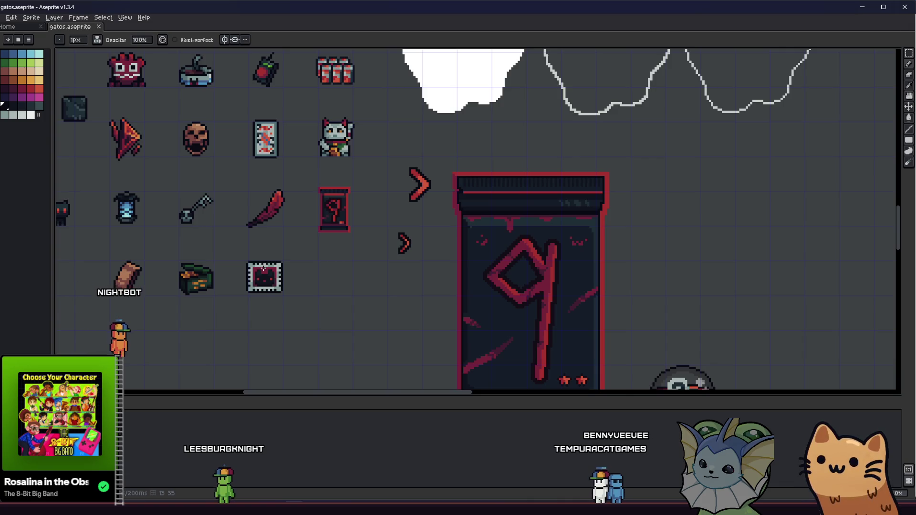
scroll(288, 278, "up", 1)
mouse_move(301, 280)
left_mouse_down()
mouse_move(328, 277)
mouse_move(319, 289)
mouse_move(330, 278)
mouse_move(313, 276)
left_mouse_up()
scroll(344, 284, "up", 1)
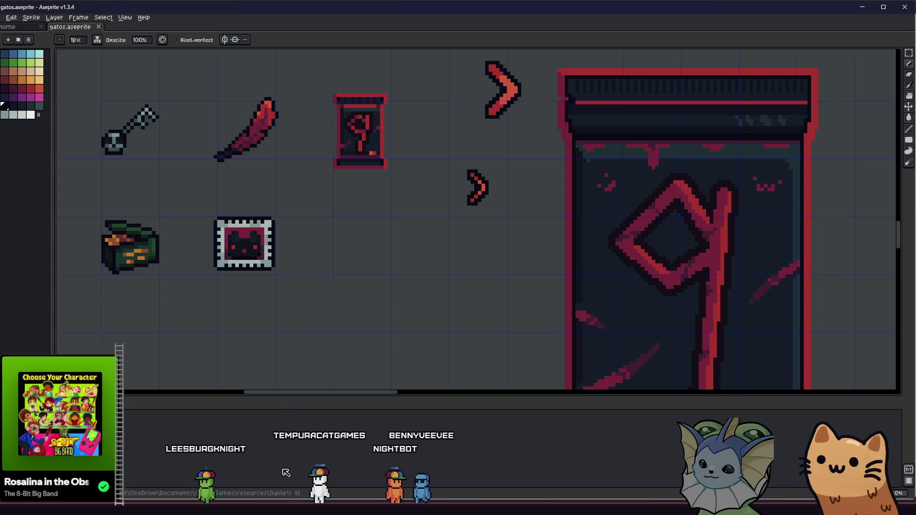
key("alt+Tab")
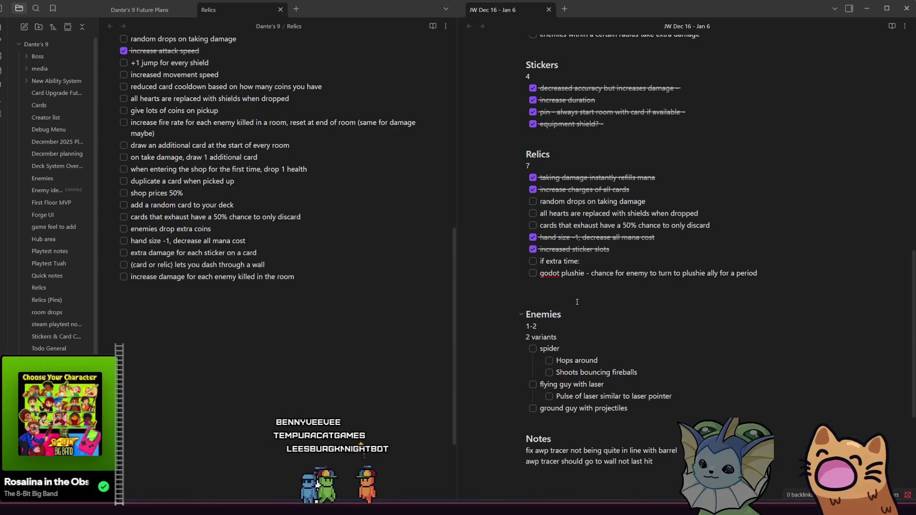
- Scroll up the planning note, then pass through Godot to the Aseprite sprite sheet
scroll(586, 280, "up", 1)
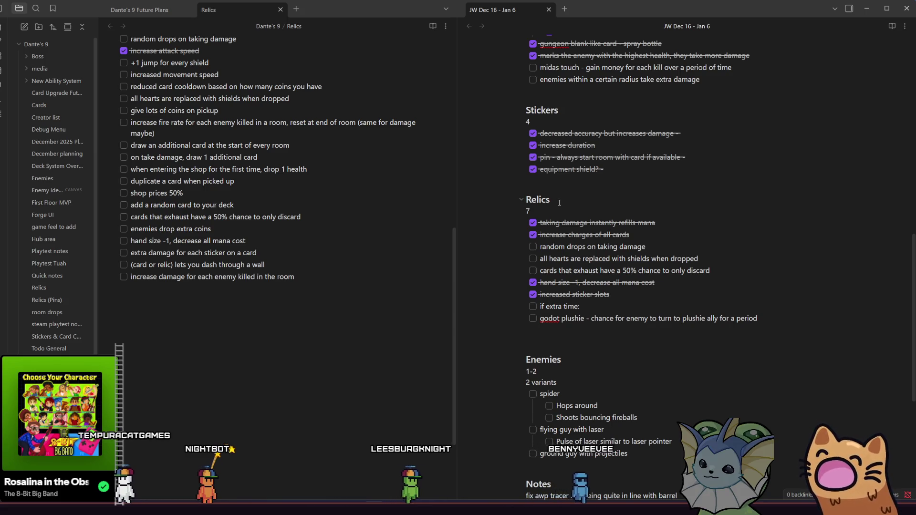
scroll(559, 203, "up", 2)
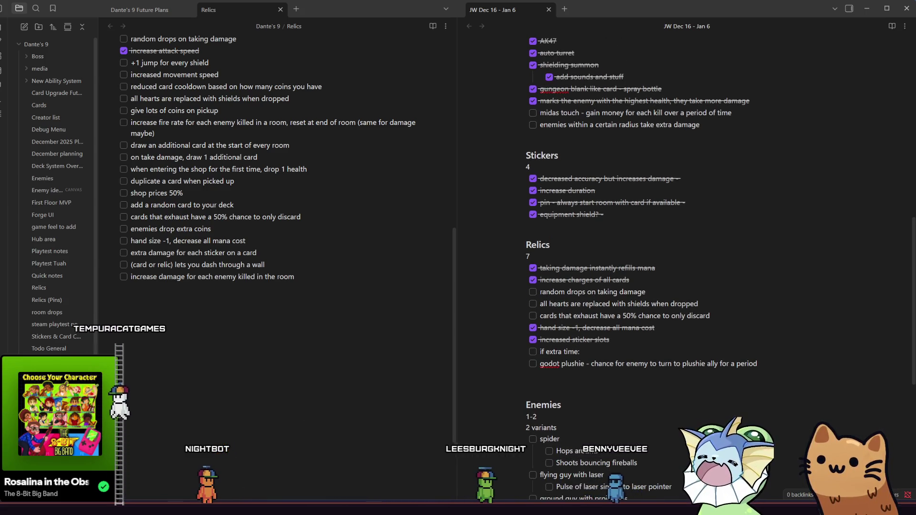
mouse_move(175, 508)
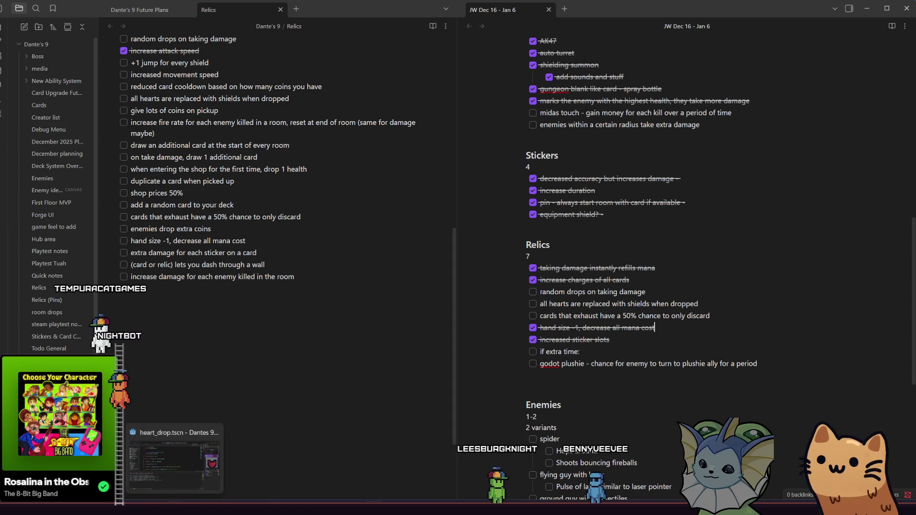
left_click(174, 458)
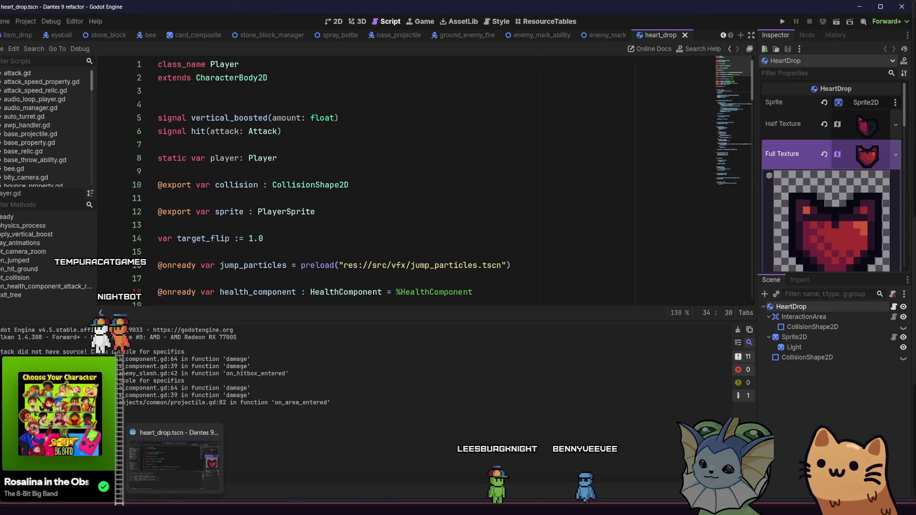
left_click(238, 381)
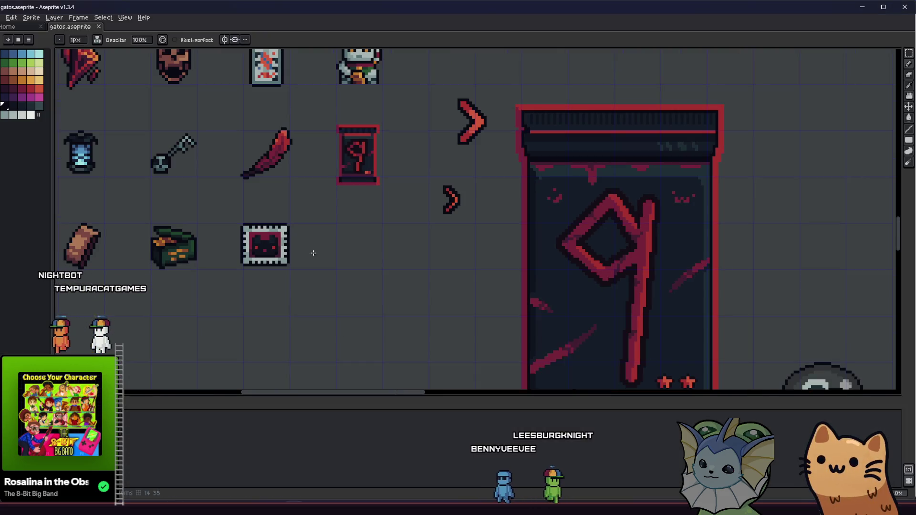
- Switch to the colour picker and pan the sheet to the gems, planets and health bars
key("i")
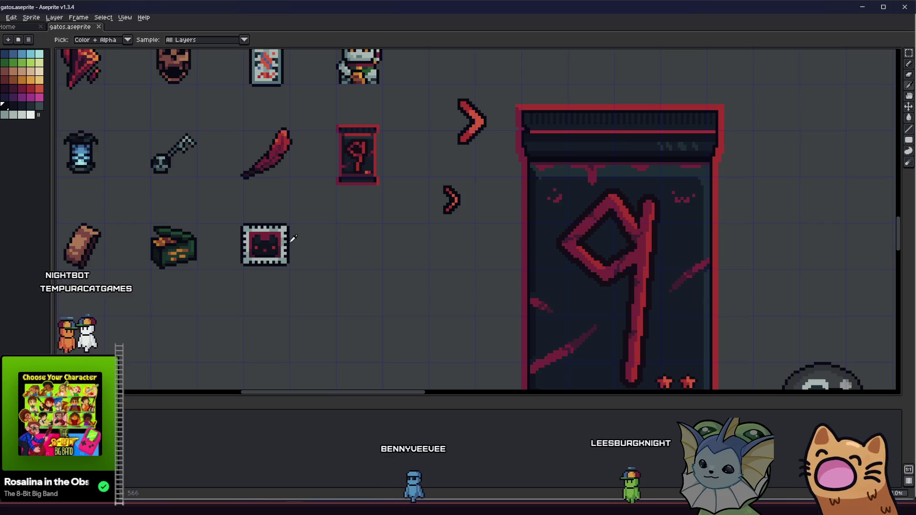
scroll(286, 288, "down", 3)
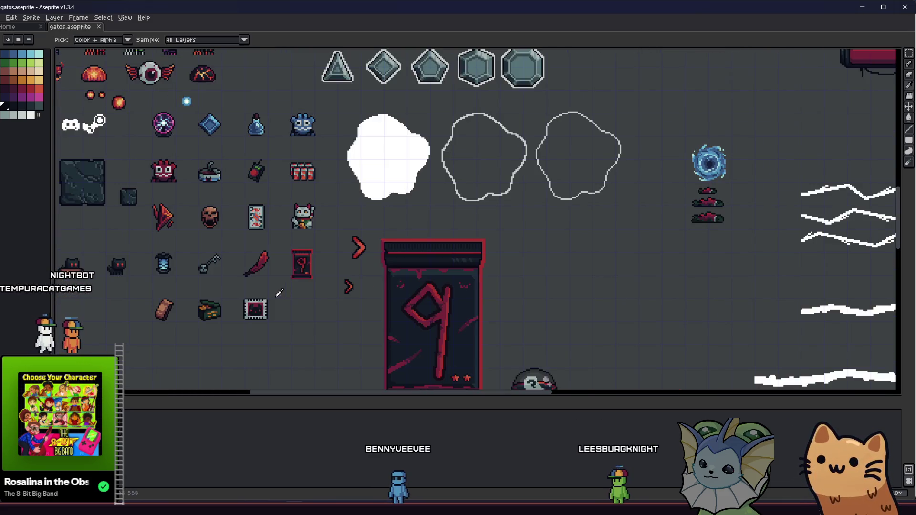
left_click_drag(274, 285, 209, 272)
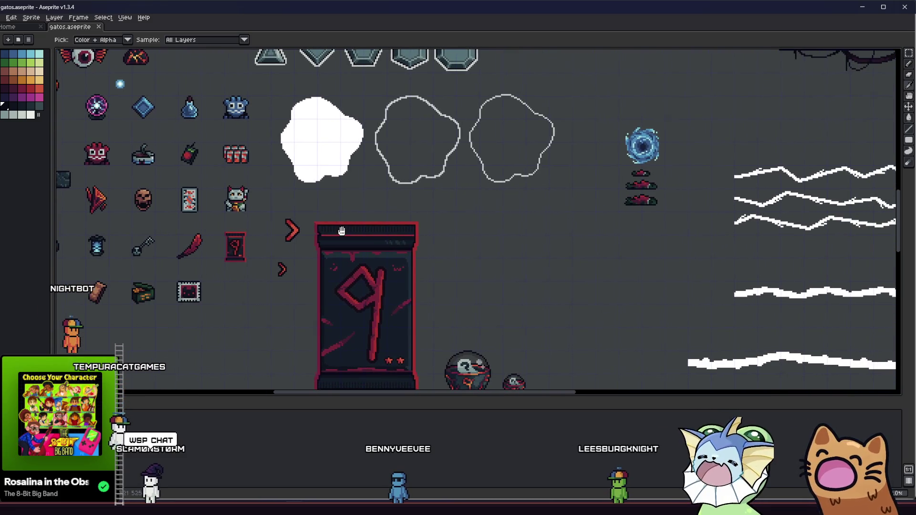
left_click_drag(345, 230, 245, 226)
scroll(249, 223, "down", 2)
mouse_move(314, 110)
left_mouse_down()
mouse_move(297, 202)
mouse_move(251, 237)
mouse_move(265, 283)
left_mouse_up()
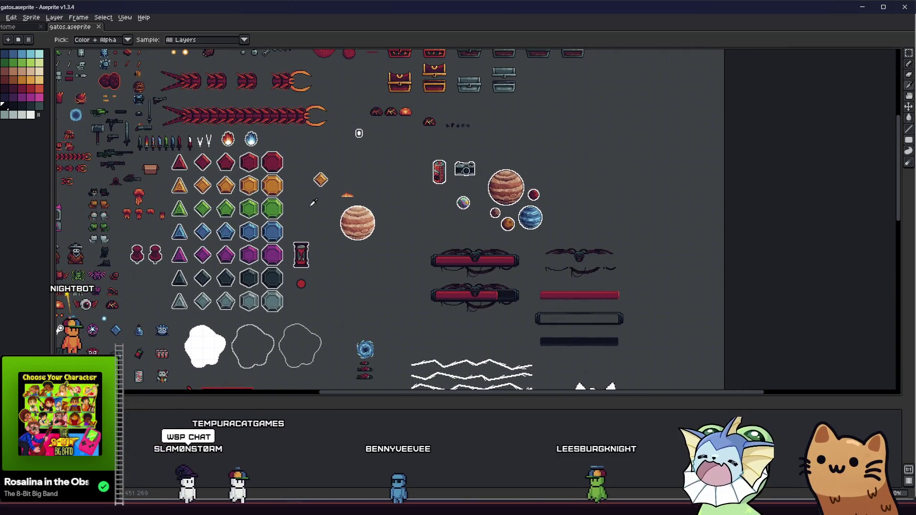
scroll(305, 202, "up", 1)
scroll(306, 203, "up", 1)
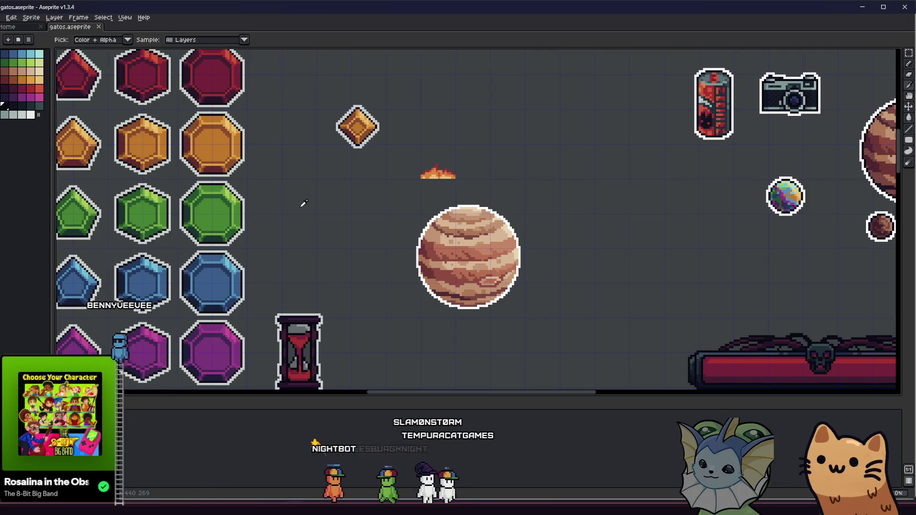
- Centre the view on the planet and camera sprites near the coin and lava rock
mouse_move(303, 202)
left_mouse_down()
mouse_move(261, 251)
mouse_move(200, 288)
mouse_move(168, 358)
left_mouse_up()
mouse_move(252, 198)
left_mouse_down()
mouse_move(242, 257)
mouse_move(217, 264)
left_mouse_up()
scroll(301, 228, "up", 2)
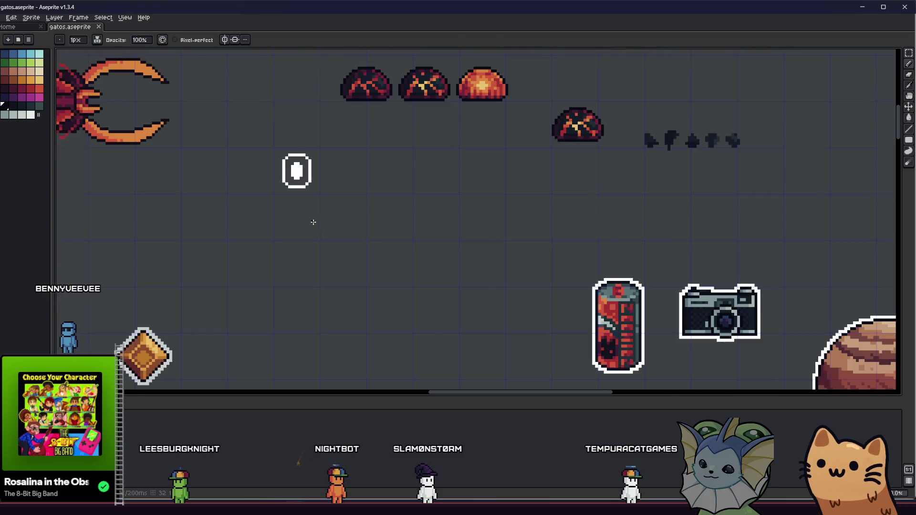
mouse_move(319, 207)
left_mouse_down()
mouse_move(220, 262)
mouse_move(124, 262)
mouse_move(144, 258)
left_mouse_up()
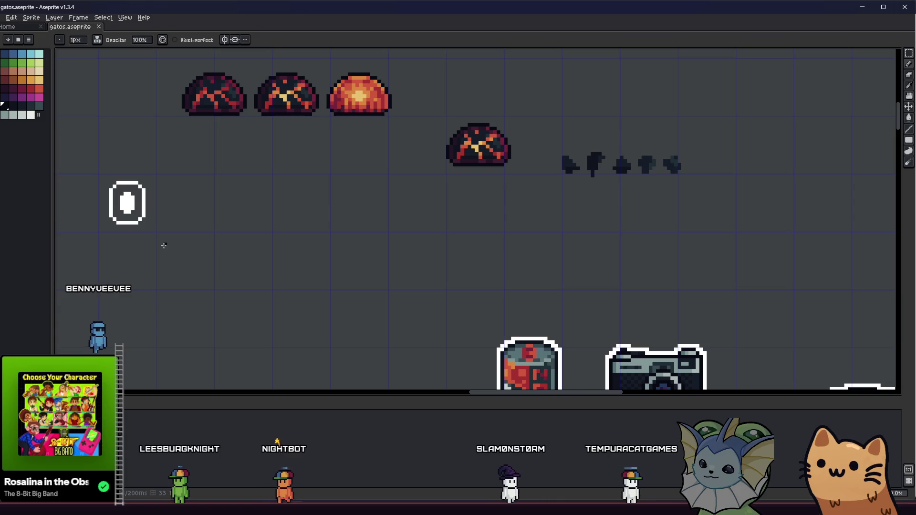
left_click_drag(194, 222, 253, 212)
scroll(252, 211, "down", 2)
left_click_drag(294, 276, 280, 163)
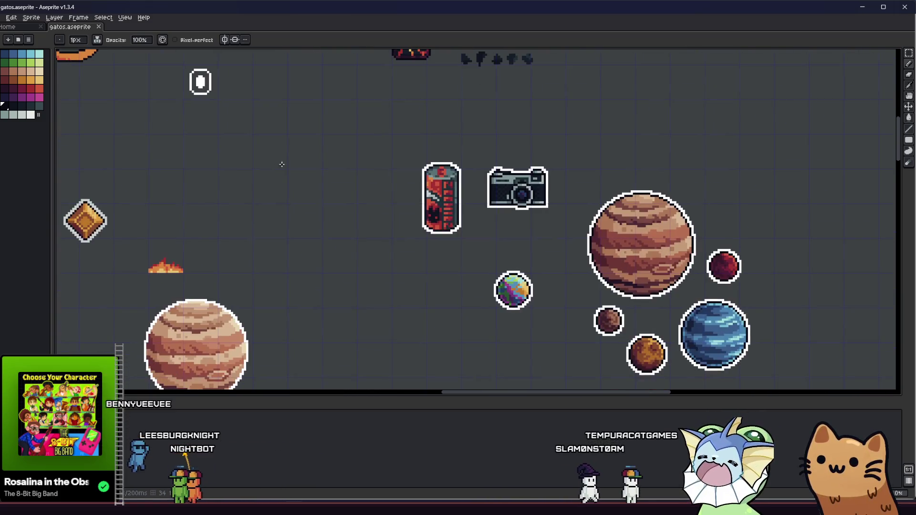
left_click_drag(386, 279, 364, 251)
scroll(365, 251, "up", 4)
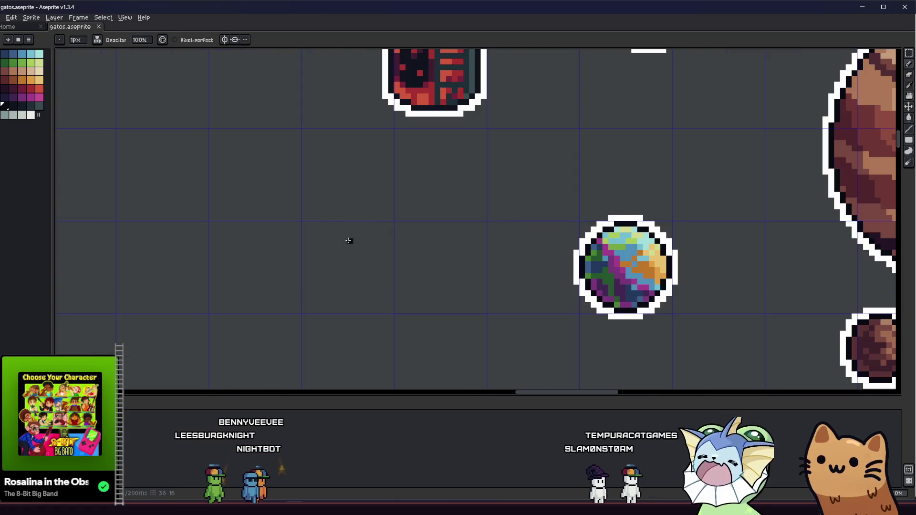
- With Pixel-perfect enabled, draw a short dark stroke left of the planet, undoing earlier attempts
mouse_move(349, 241)
left_mouse_down()
mouse_move(307, 223)
mouse_move(314, 264)
left_mouse_up()
key("ctrl+z")
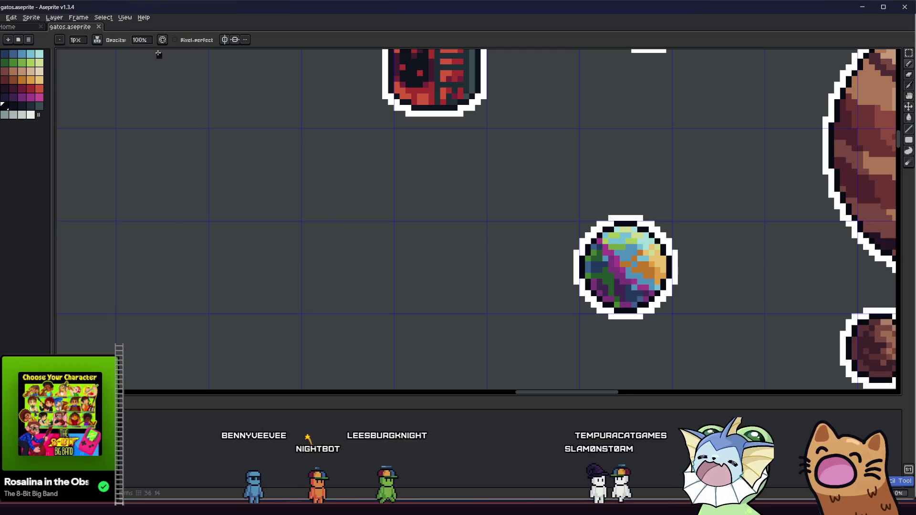
left_click(175, 41)
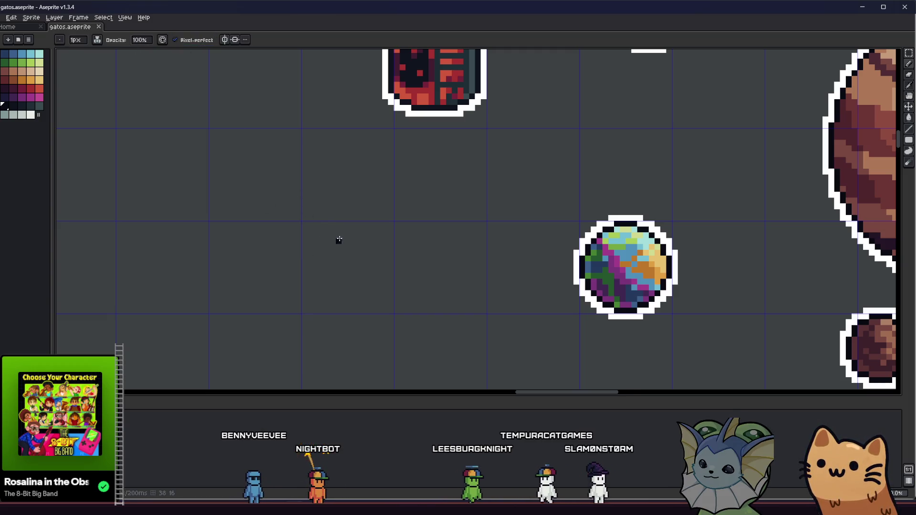
mouse_move(329, 228)
left_mouse_down()
mouse_move(308, 222)
mouse_move(297, 238)
mouse_move(335, 292)
left_mouse_up()
key("ctrl+z")
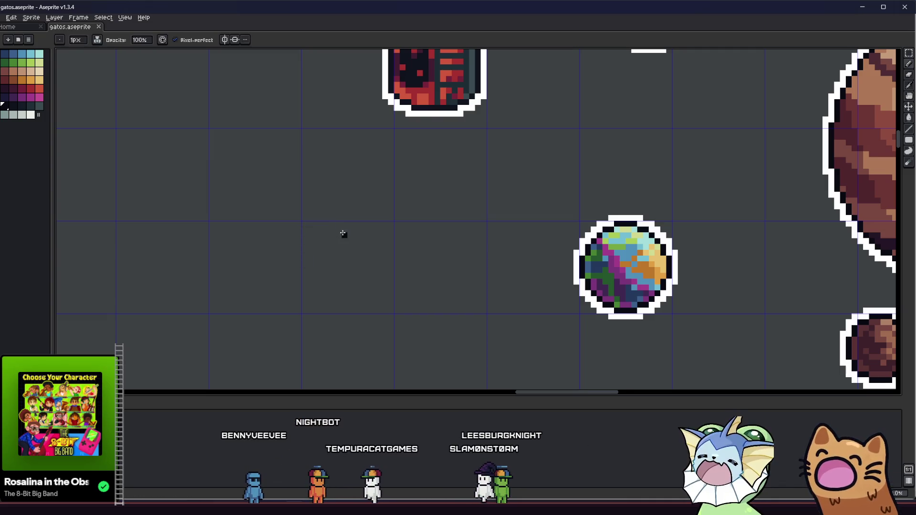
left_click_drag(345, 235, 309, 222)
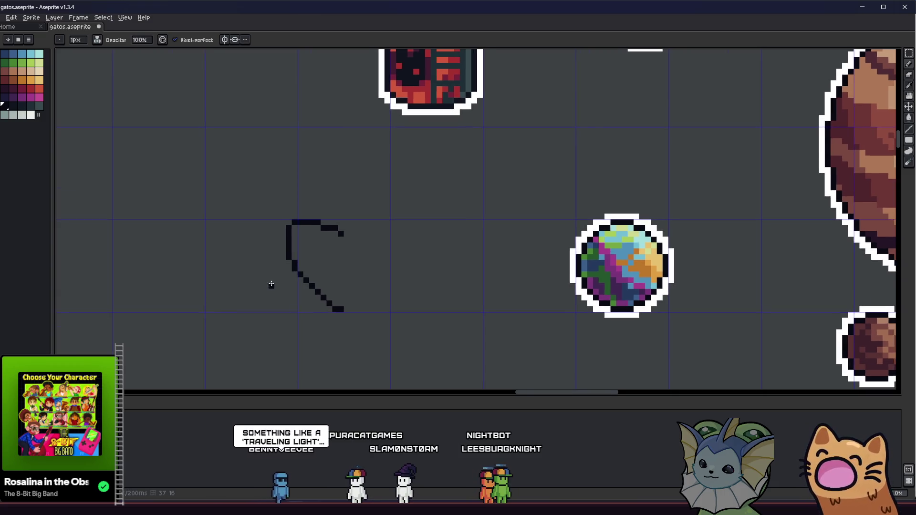
- Erase the stray pixel and extend the outline's diagonal downward with the Pencil
scroll(270, 284, "up", 3)
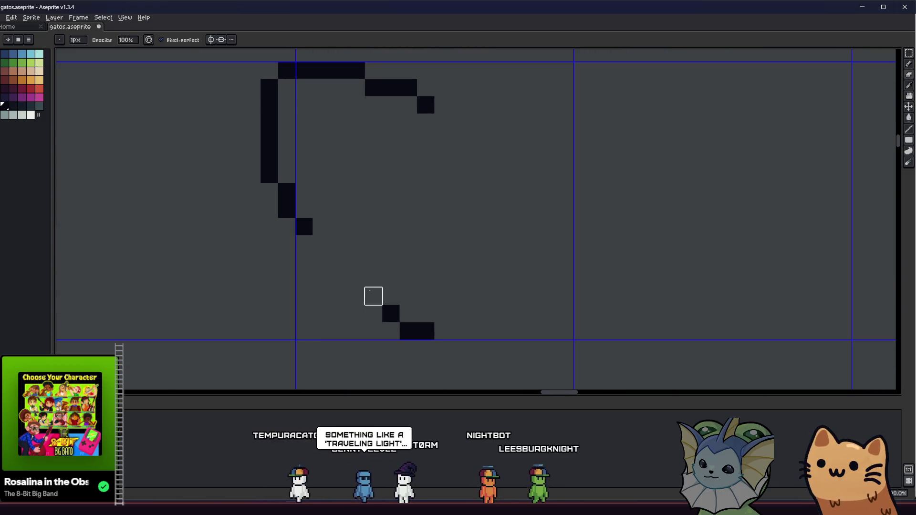
key("e")
left_click(372, 299)
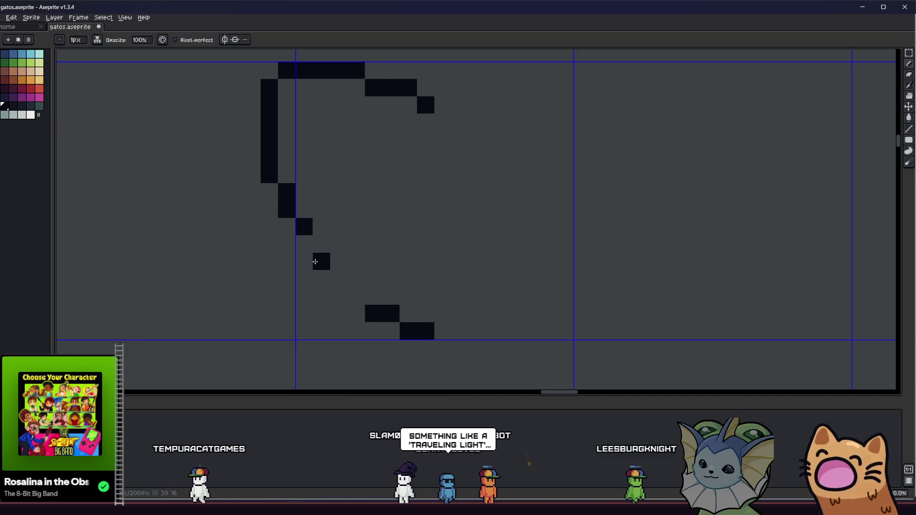
left_click(304, 243)
mouse_move(318, 265)
left_mouse_down()
mouse_move(334, 276)
mouse_move(198, 268)
left_mouse_up()
- Select the stroke's vertical segment and shift it one pixel right, then return to Godot
scroll(352, 293, "down", 1)
key("m")
mouse_move(193, 155)
left_mouse_down()
mouse_move(217, 249)
mouse_move(250, 282)
left_mouse_up()
key("Right")
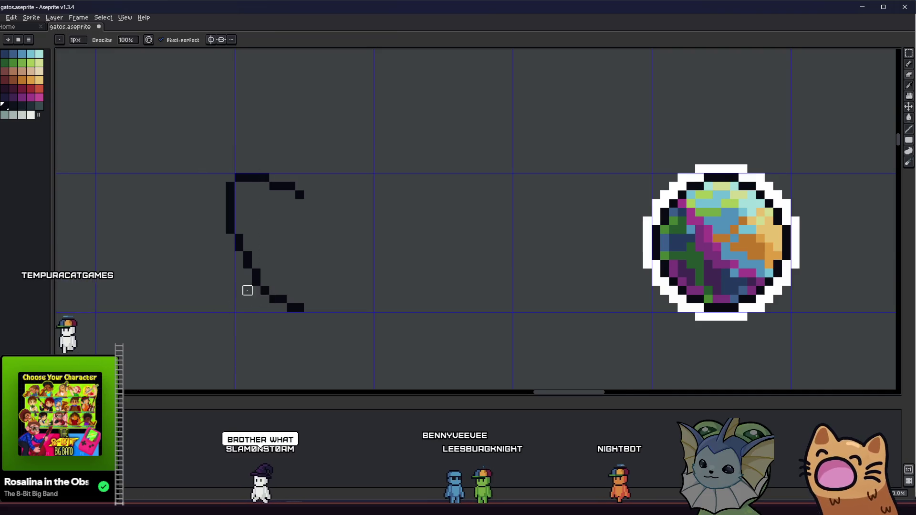
scroll(247, 290, "down", 3)
key("ctrl+d")
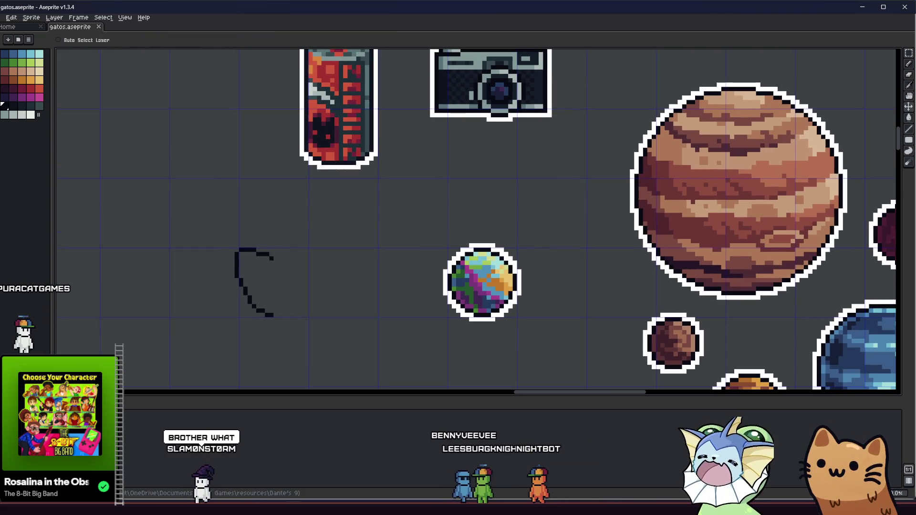
key("alt+Tab")
scroll(537, 159, "up", 5)
- Change charge_relic.gd's increase_multiplier default from 0.2 to 0.5 and save the script
left_click(461, 234)
scroll(419, 273, "down", 1)
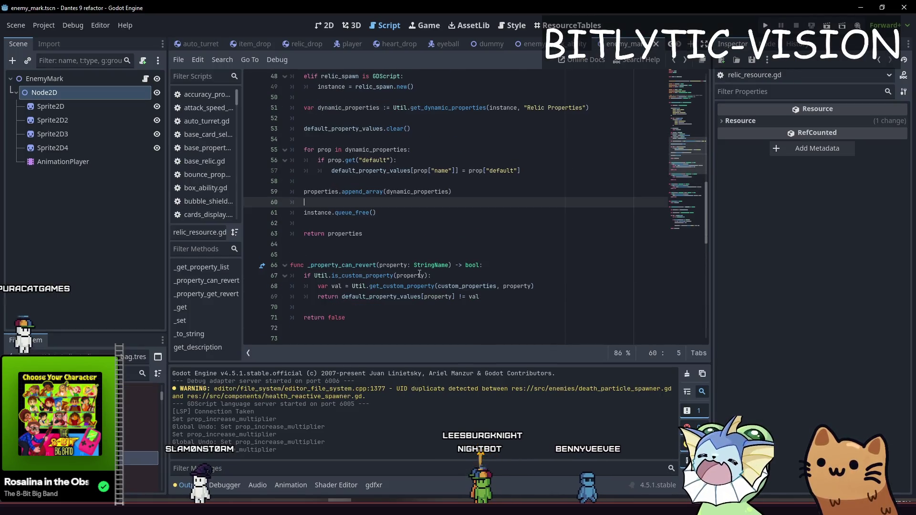
left_click(128, 458)
left_click(833, 123)
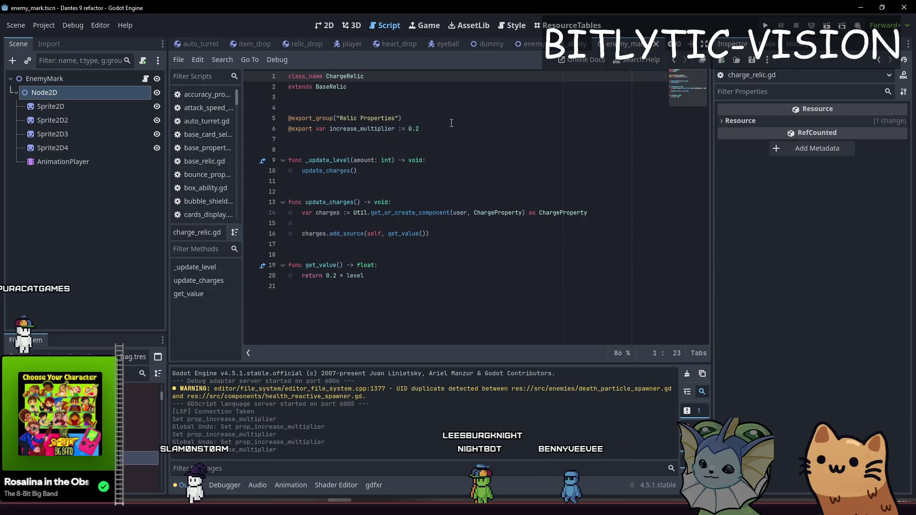
left_click(418, 129)
key("shift+Home")
key("shift+Up")
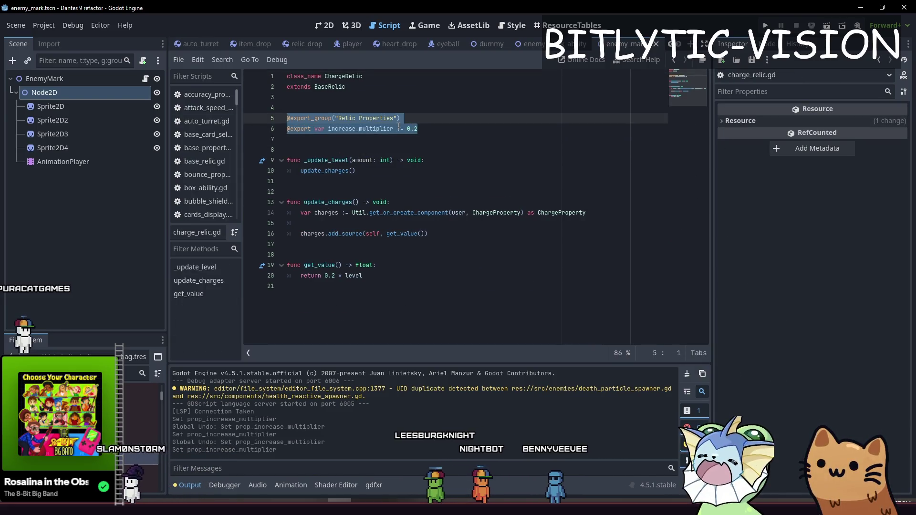
left_click(437, 128)
key("BackSpace")
key("BackSpace")
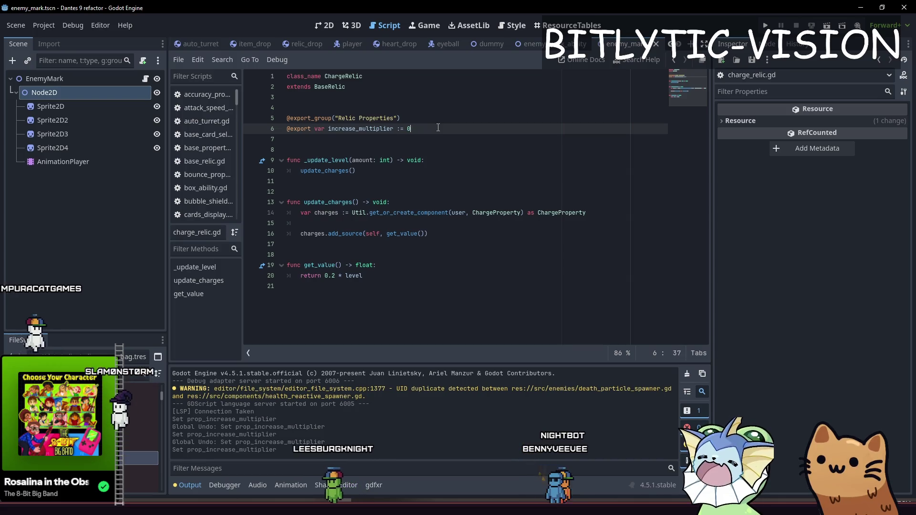
type(".5")
key("ctrl+s")
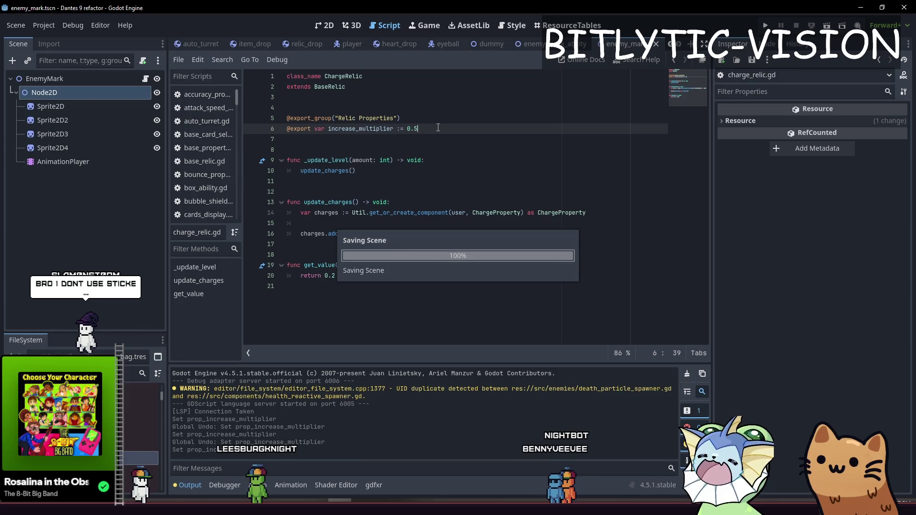
key("Down")
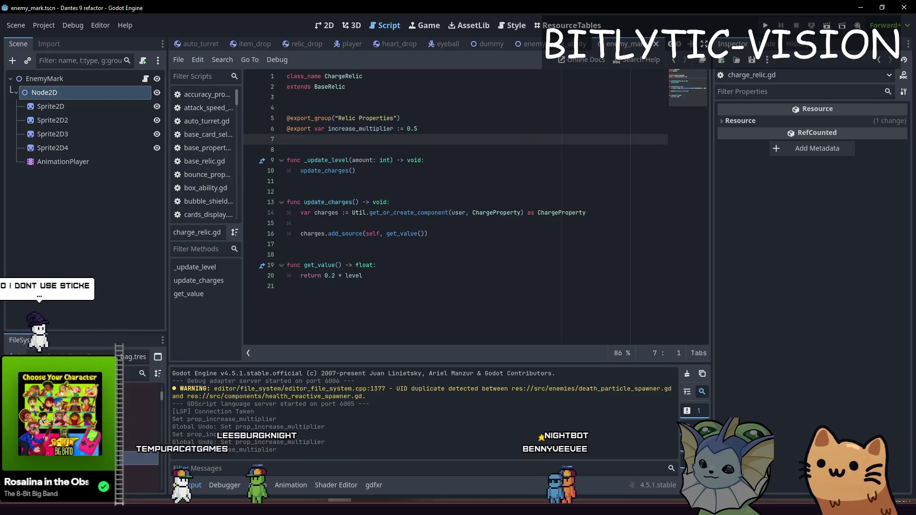
- Set the Ammo Bag relic's Increase Multiplier to 0.5 in the Inspector and save
left_click(878, 59)
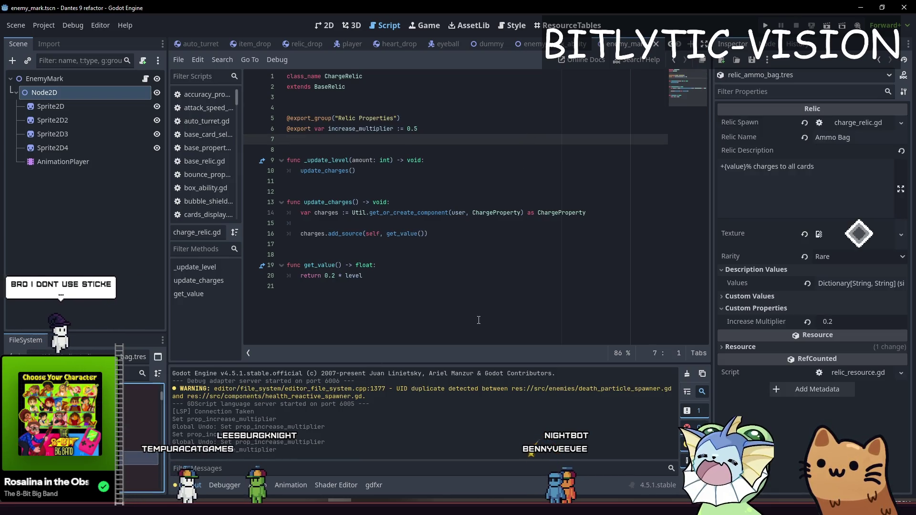
left_click(843, 322)
left_click(844, 322)
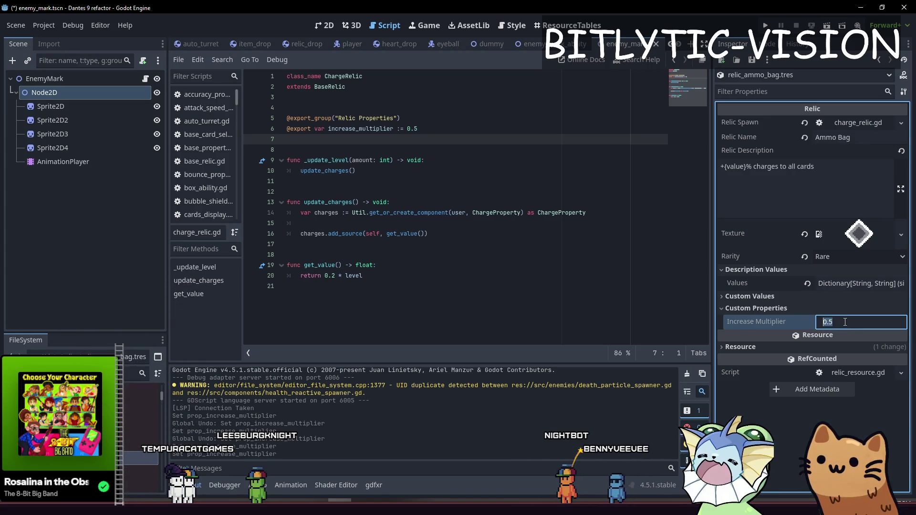
type("0.7")
key("Return")
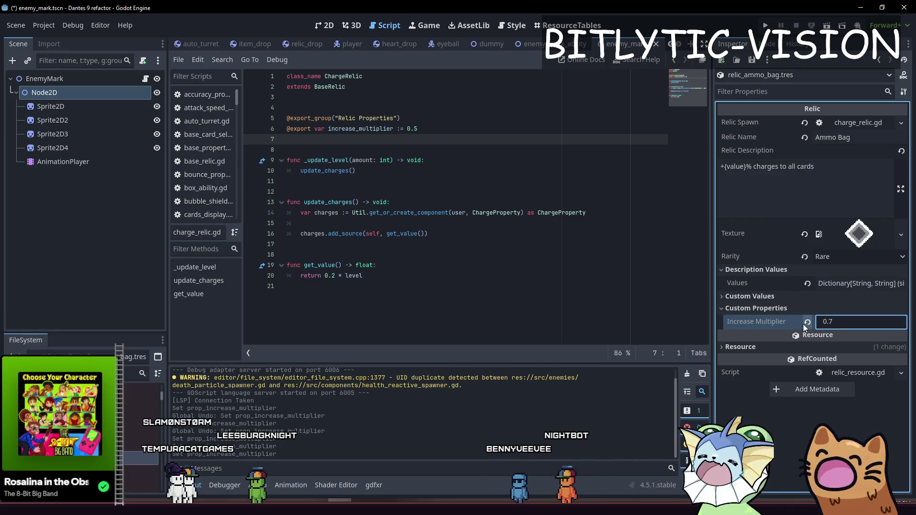
left_click(807, 322)
left_click(832, 322)
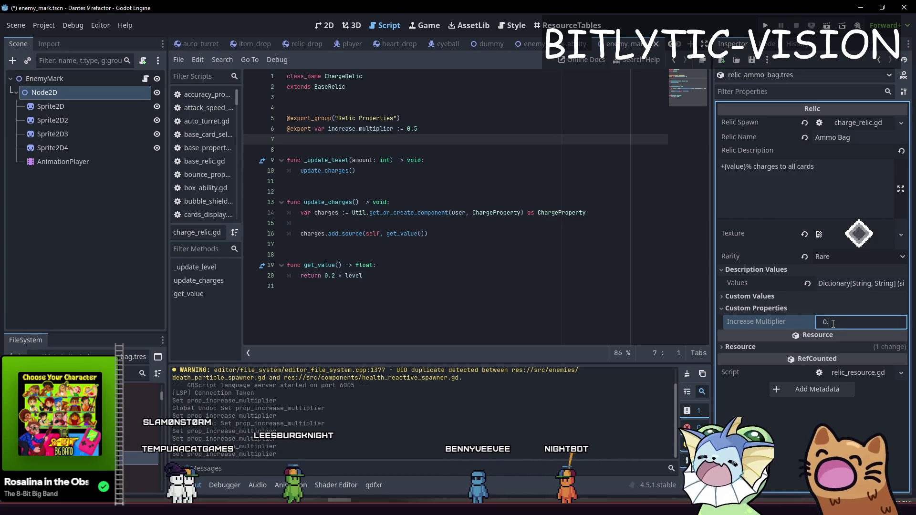
type("7")
left_click(517, 121)
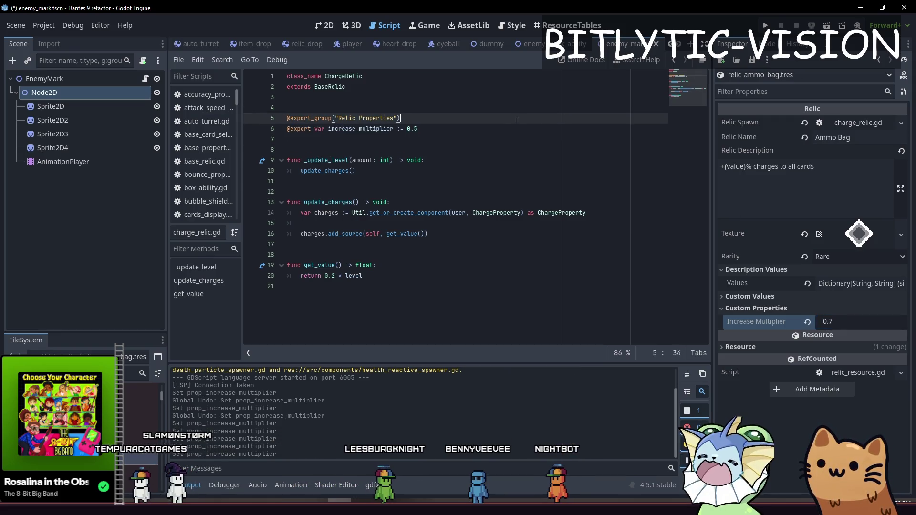
left_click(843, 320)
type("0.5")
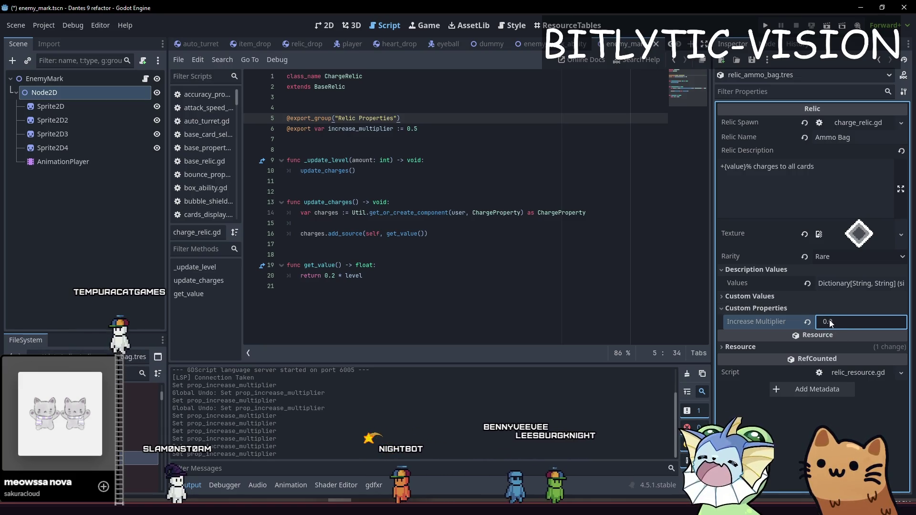
key("Return")
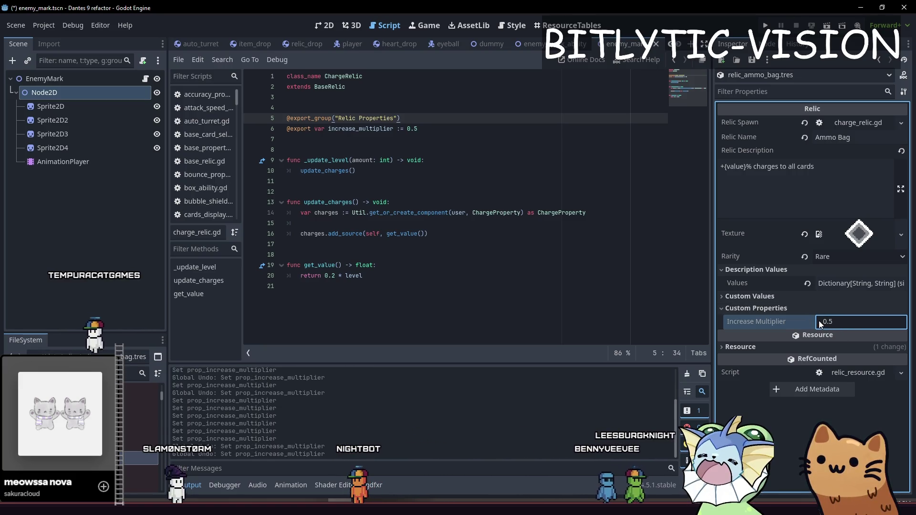
left_click(525, 234)
key("ctrl+s")
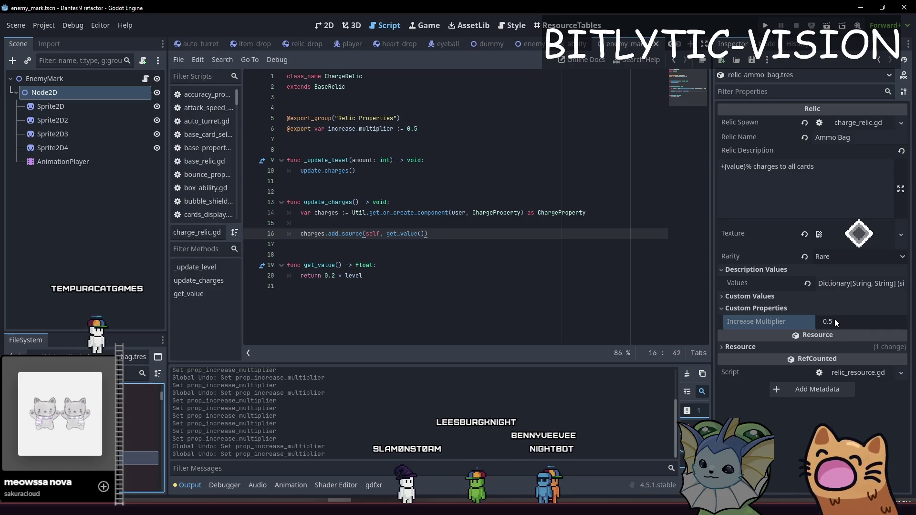
left_click(430, 128)
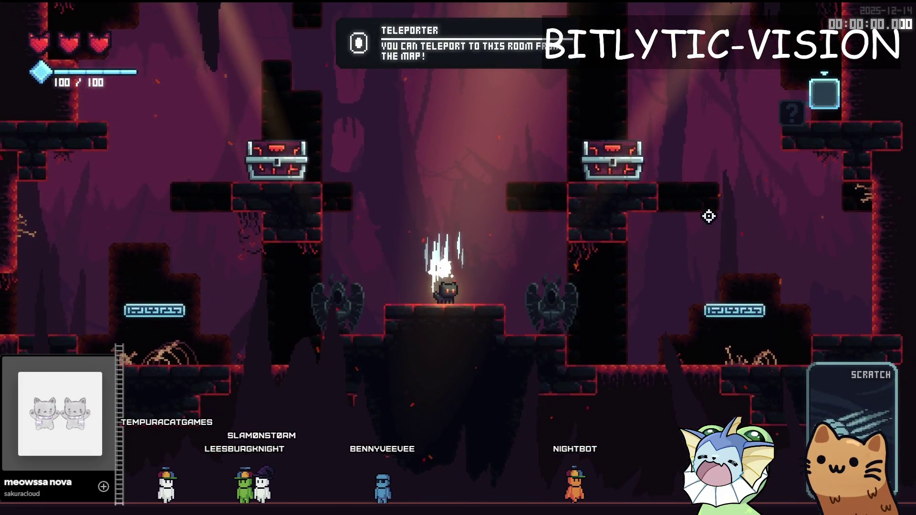
- Run and jump the cat off the teleporter and across the cave to the chest ledge
key("a")
key("space")
key("space")
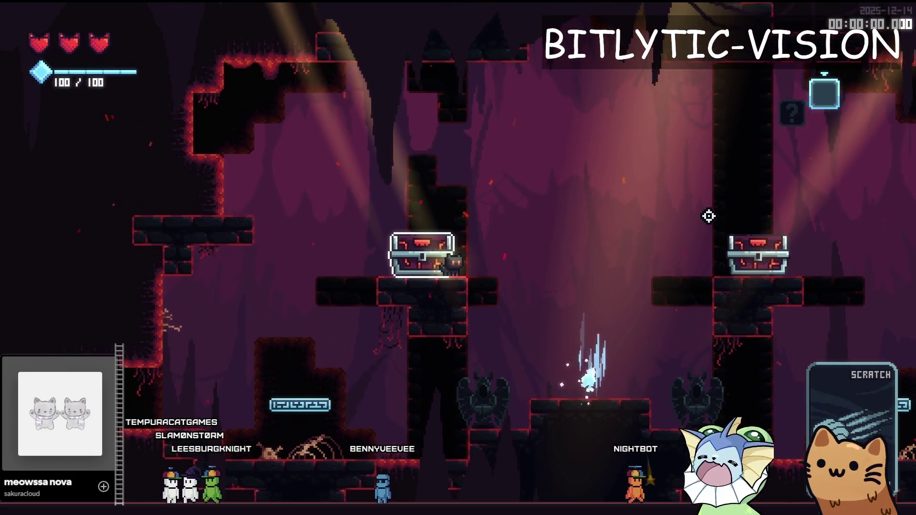
key("d")
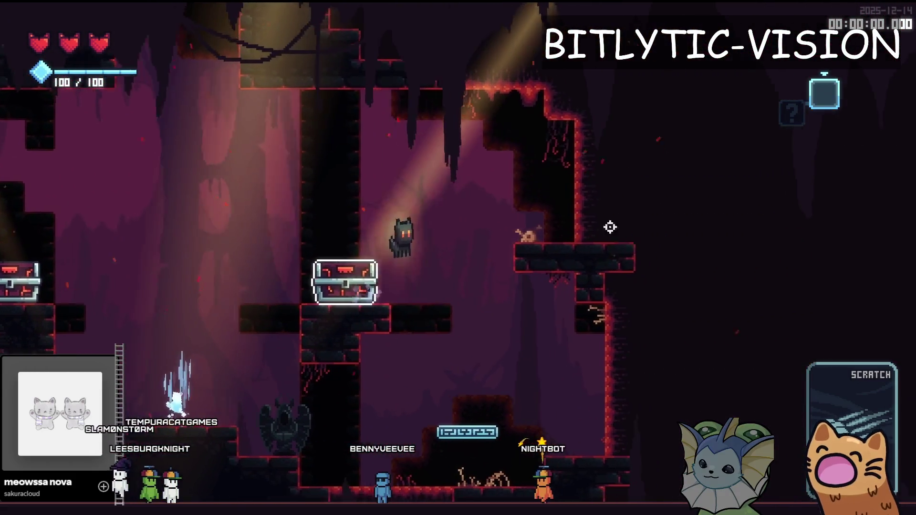
key("space")
key("a")
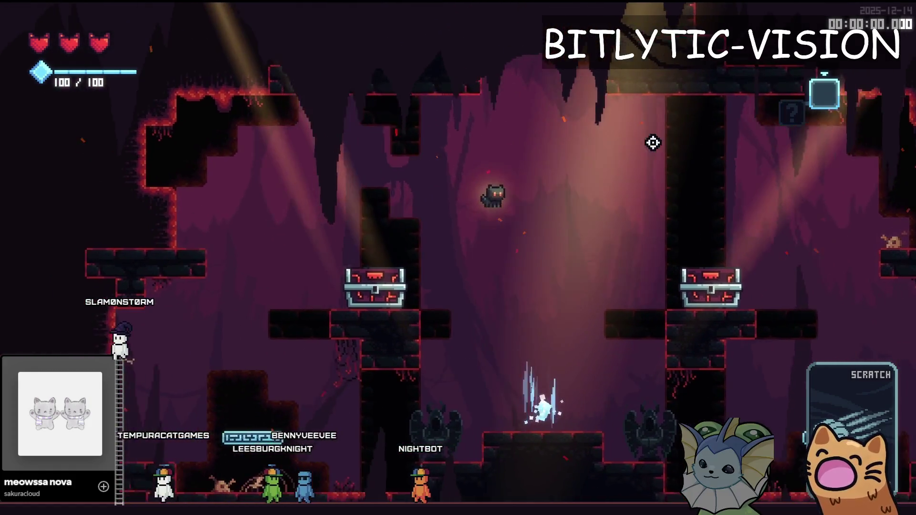
key("d")
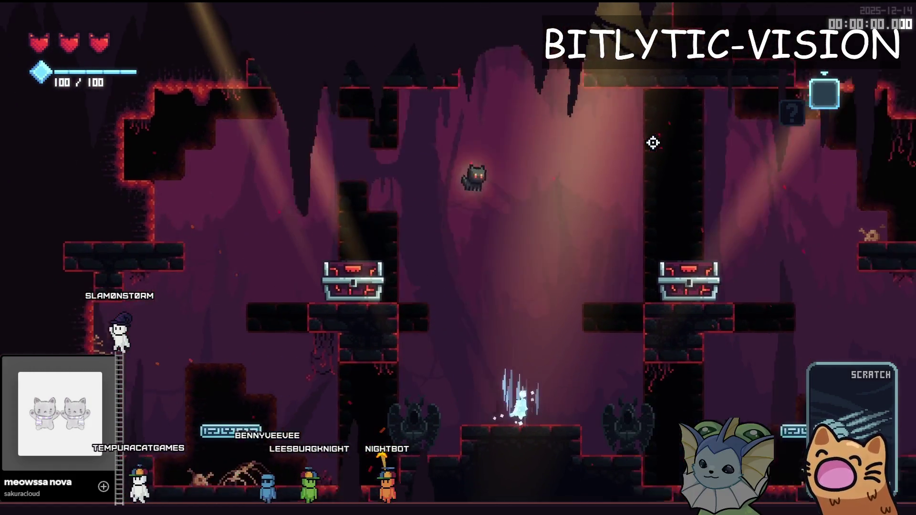
key("d")
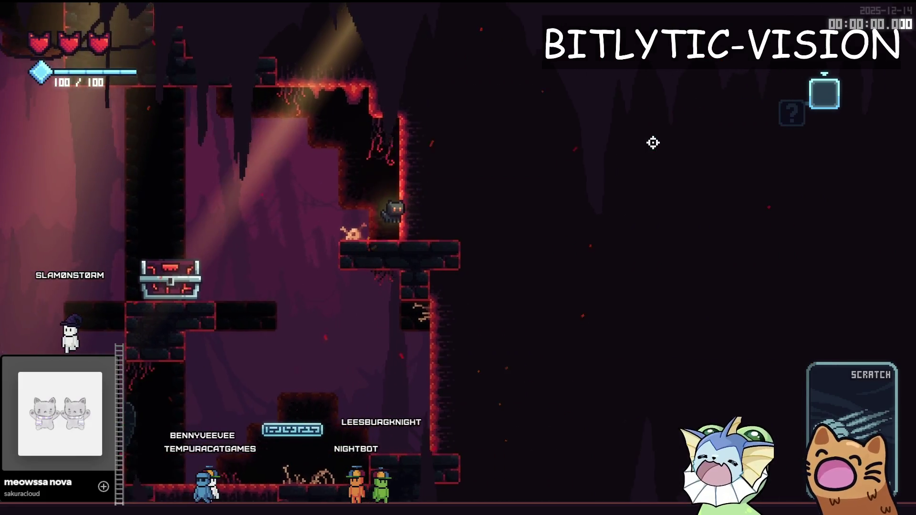
key("a")
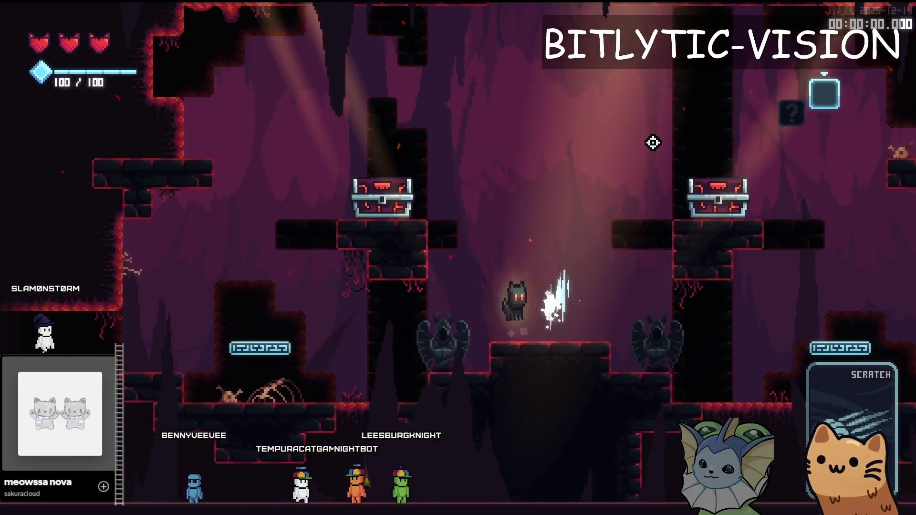
key("d")
key("a")
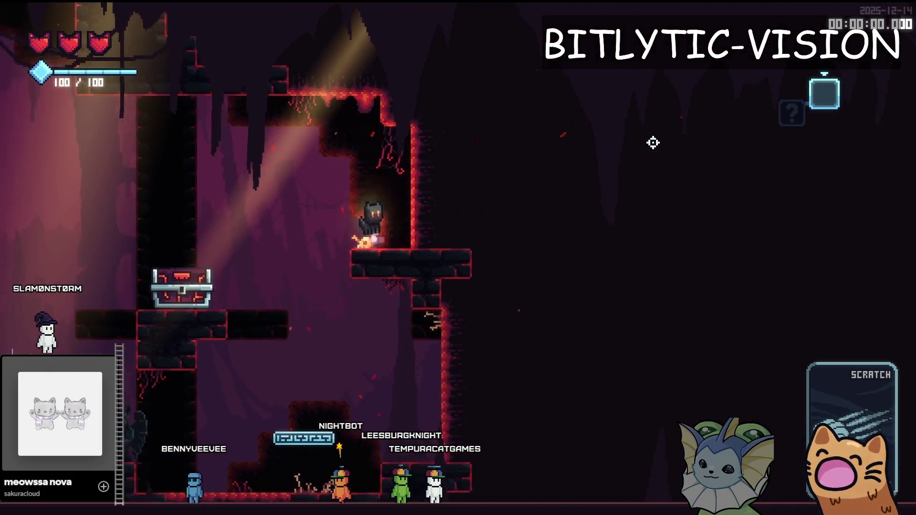
- Climb the cat onto the chests, hop between them, then stop the game with F8
key("space")
key("a")
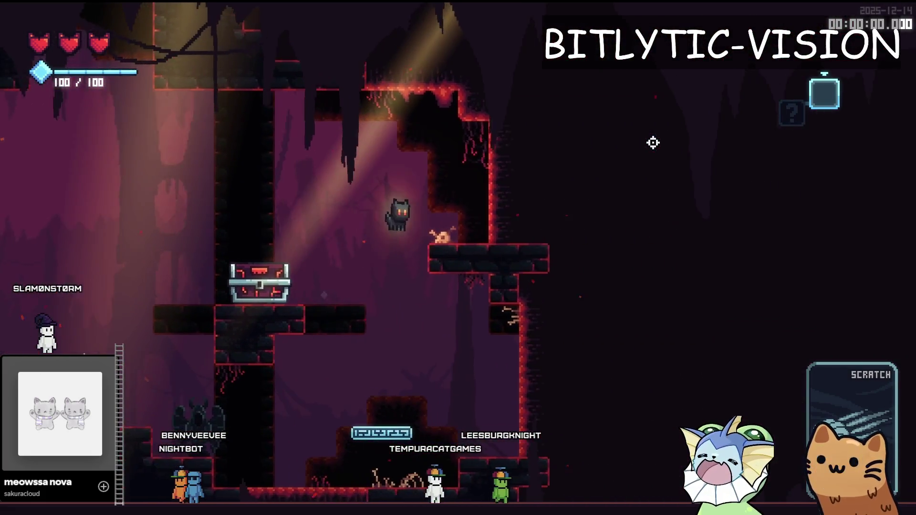
key("d")
key("space")
key("a")
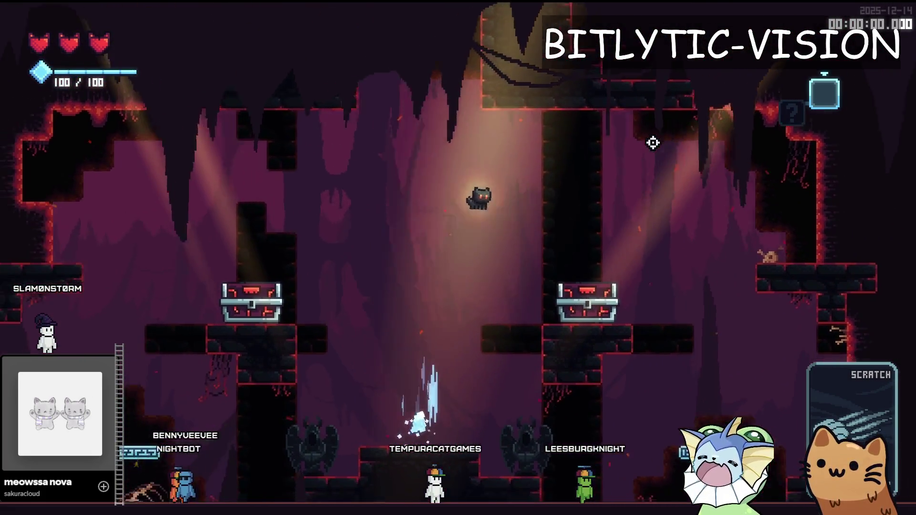
key("a")
key("d")
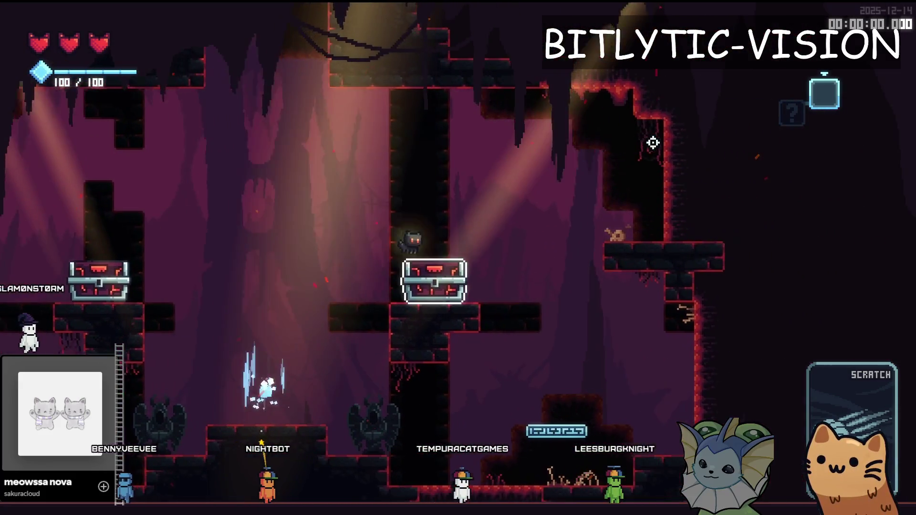
key("space")
key("d")
key("a")
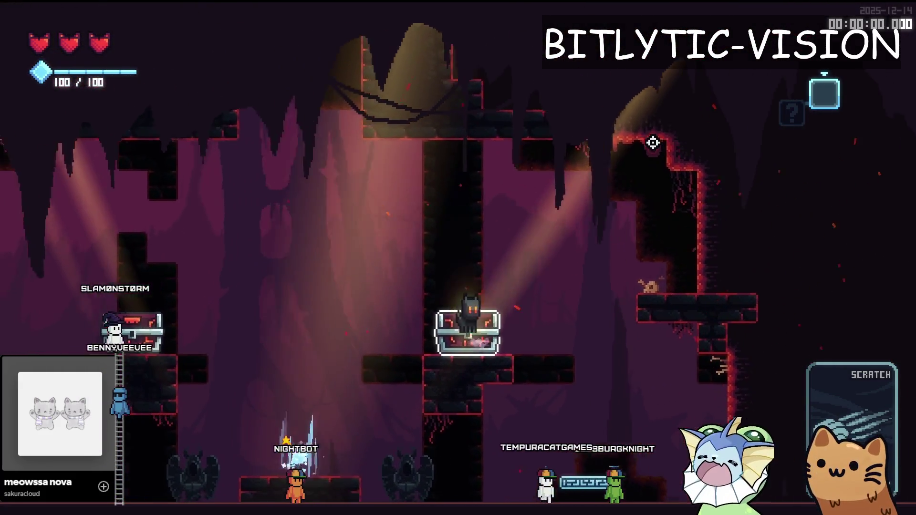
key("space")
key("a")
key("d")
key("space")
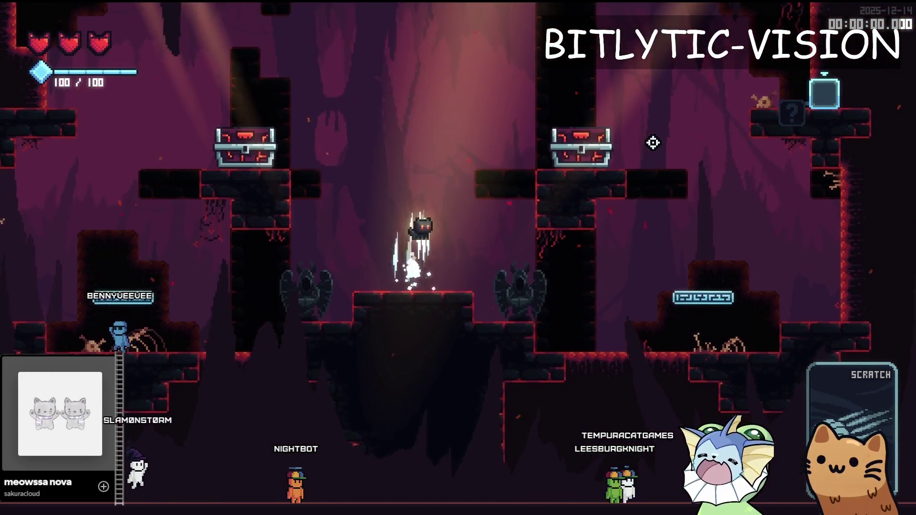
key("space")
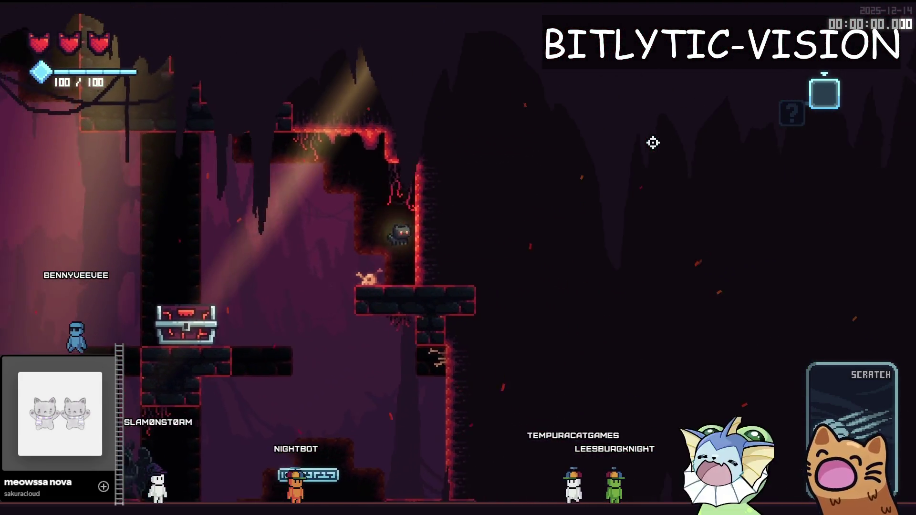
key("space")
key("a")
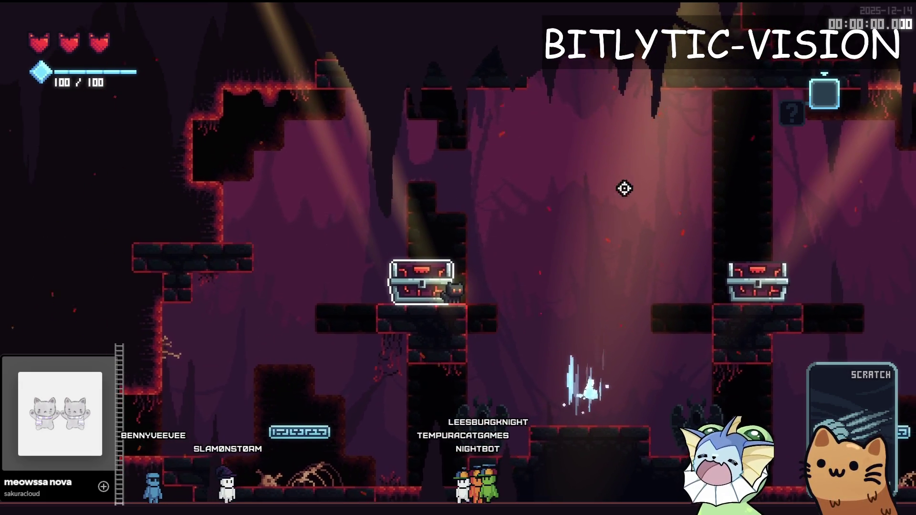
key("F8")
left_click(631, 213)
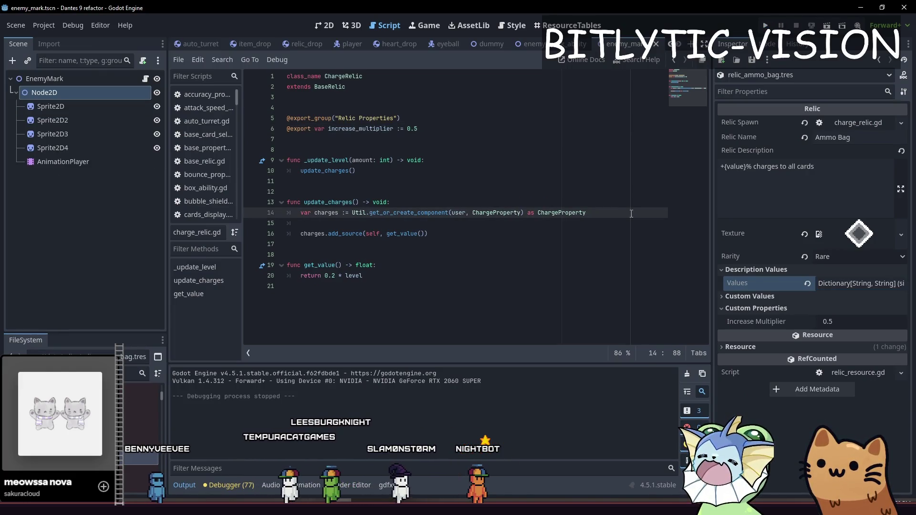
- Open the item_drop.tscn scene through the quick file search
key("shift+alt+o")
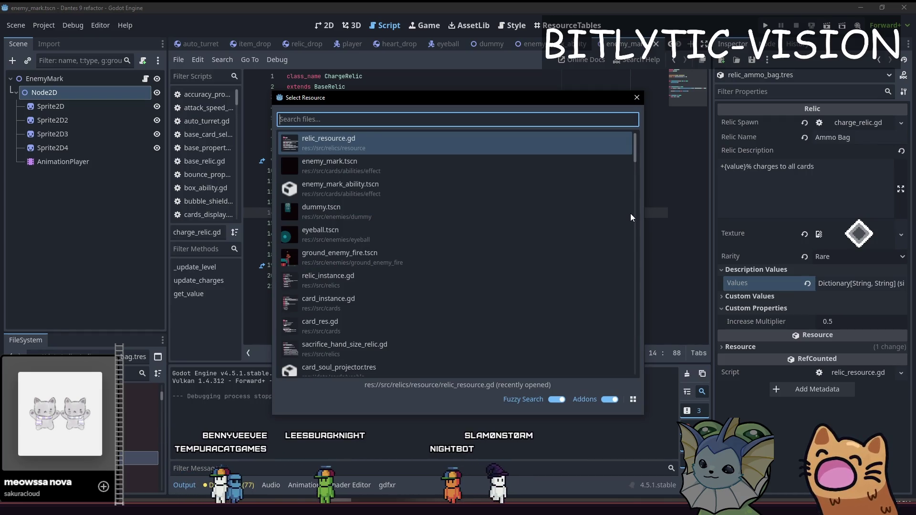
type("item_drop.g")
key("BackSpace")
type("tscn")
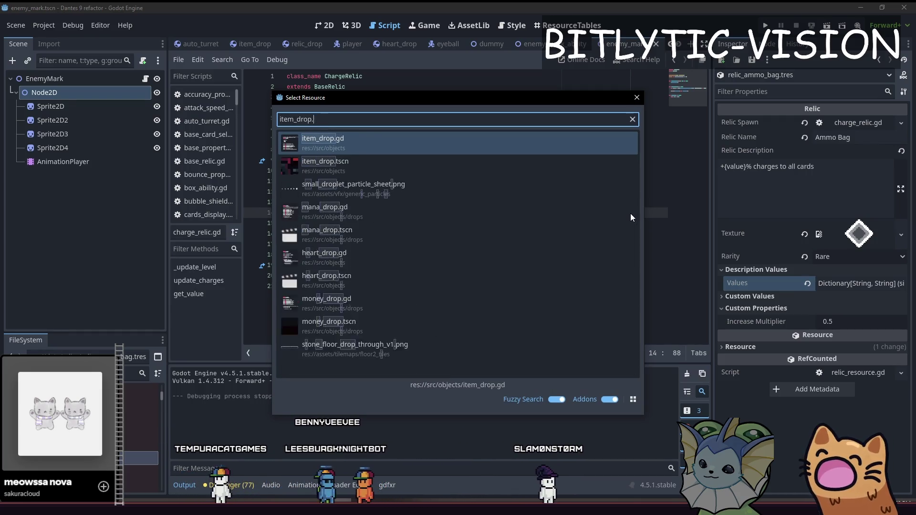
key("Return")
scroll(362, 213, "down", 8)
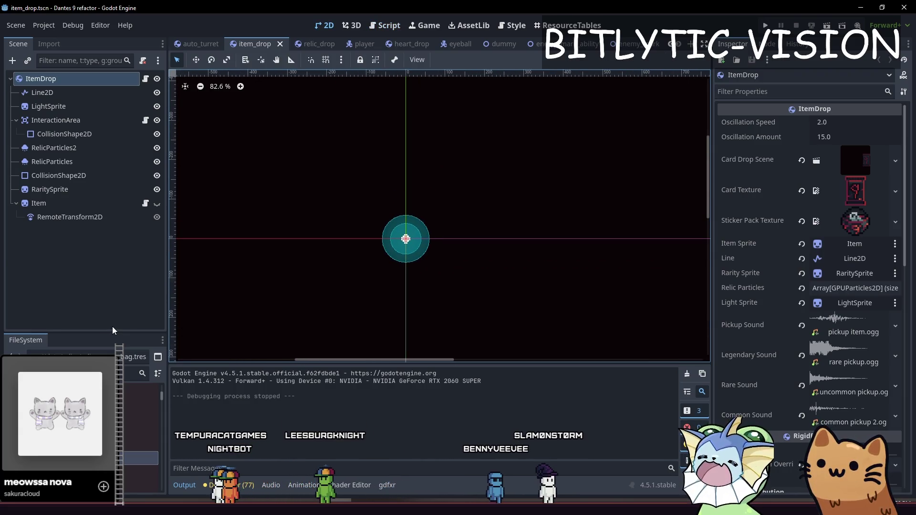
- Enlarge the FileSystem list, browse the data and util folders, and switch to relic_drop
left_click_drag(70, 333, 70, 261)
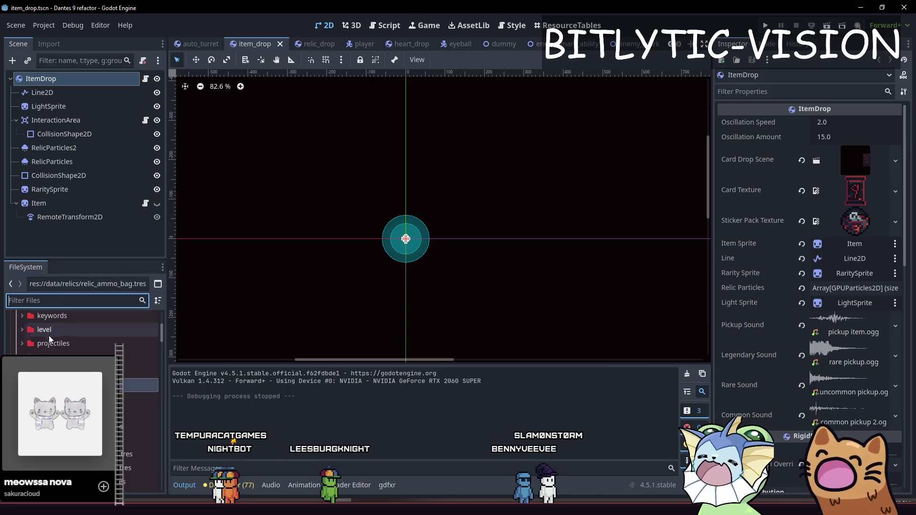
scroll(45, 336, "up", 5)
left_click(39, 346)
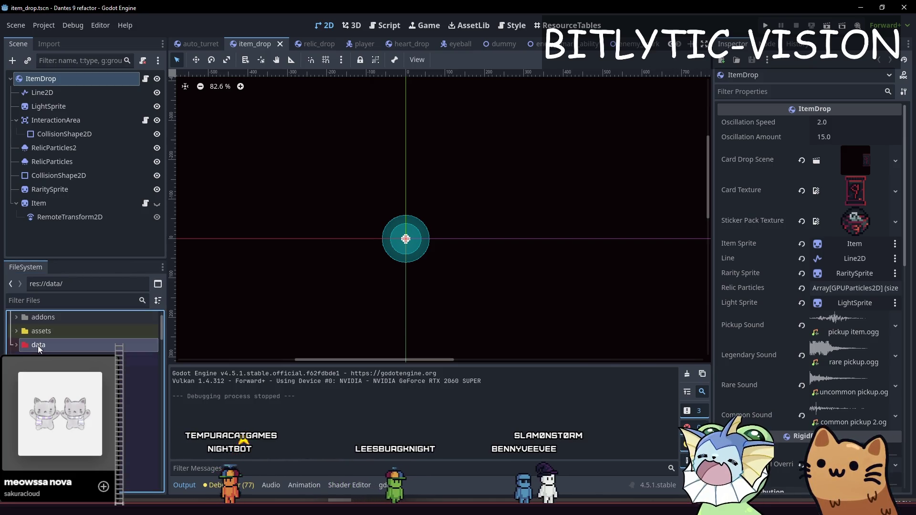
double_click(39, 345)
scroll(57, 372, "down", 3)
scroll(81, 333, "down", 10)
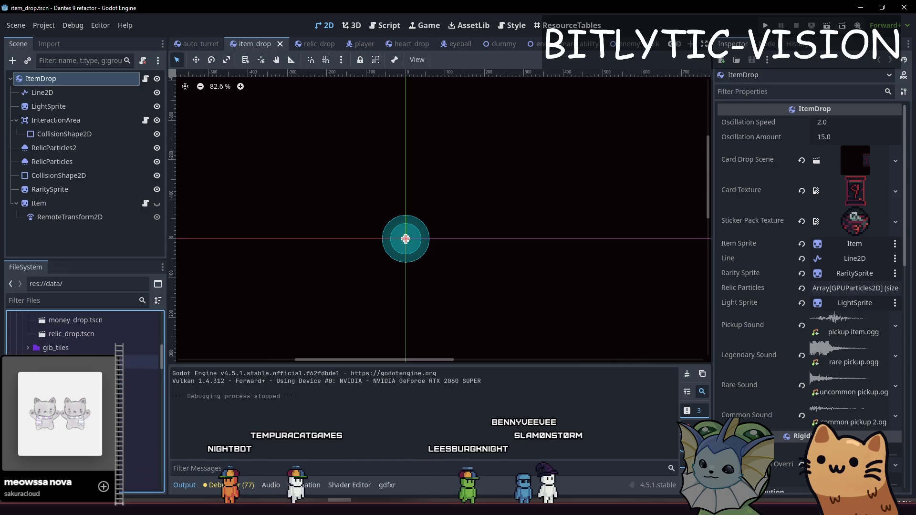
scroll(81, 334, "down", 5)
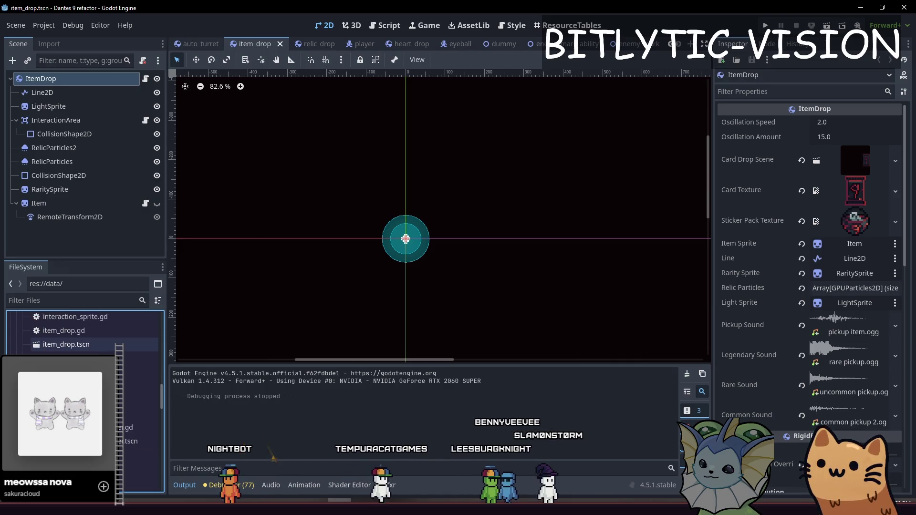
scroll(81, 334, "up", 3)
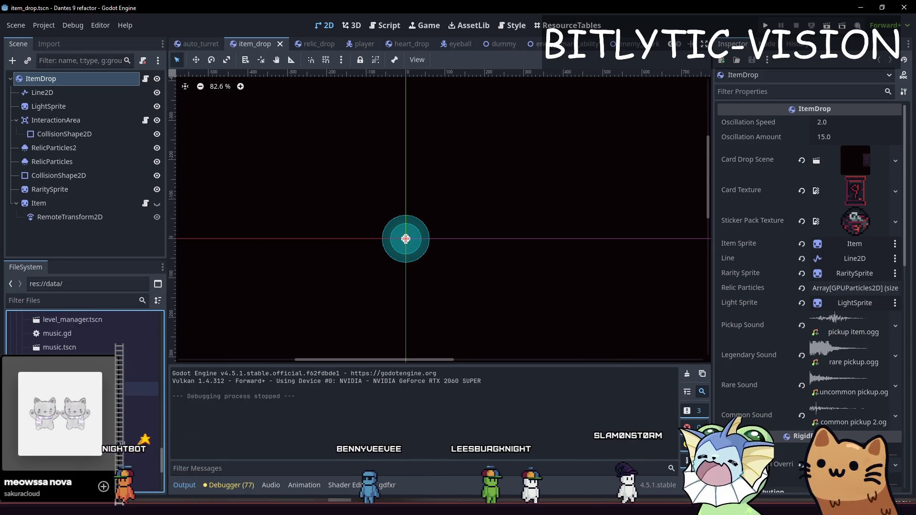
scroll(81, 334, "down", 10)
scroll(81, 334, "down", 5)
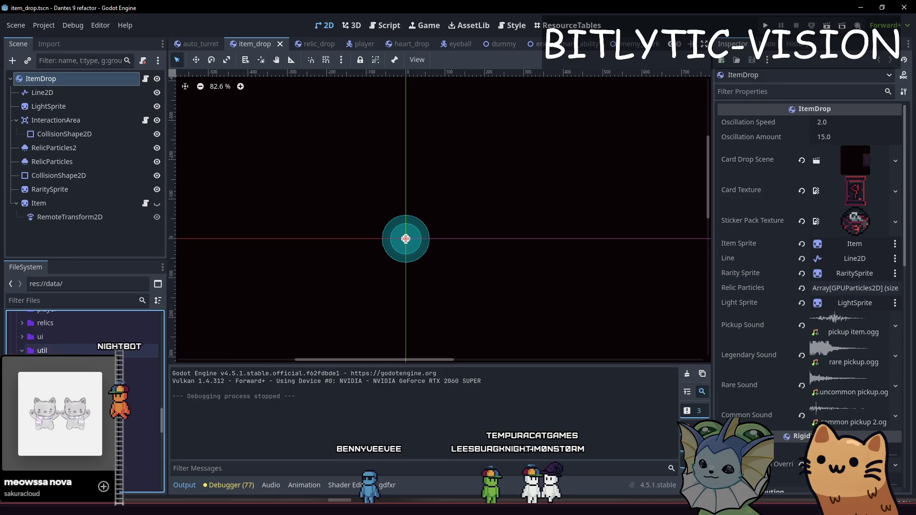
left_click(139, 405)
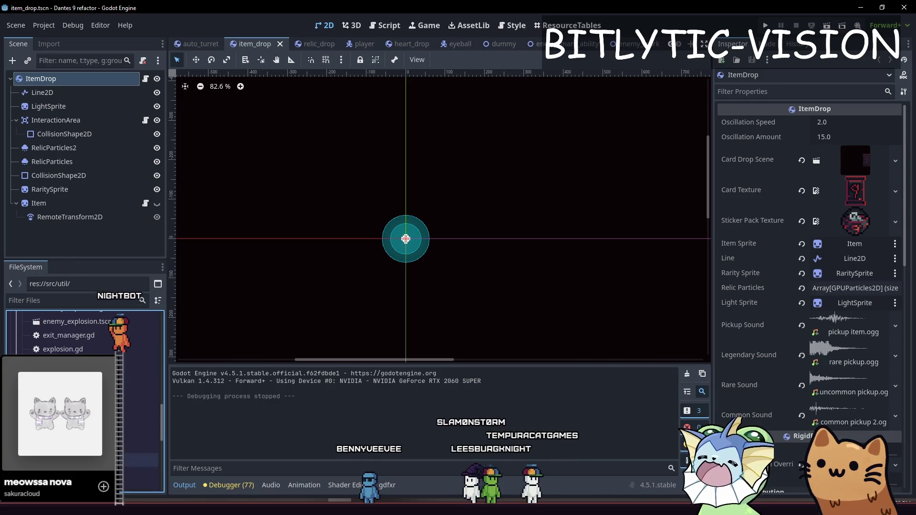
scroll(81, 382, "up", 3)
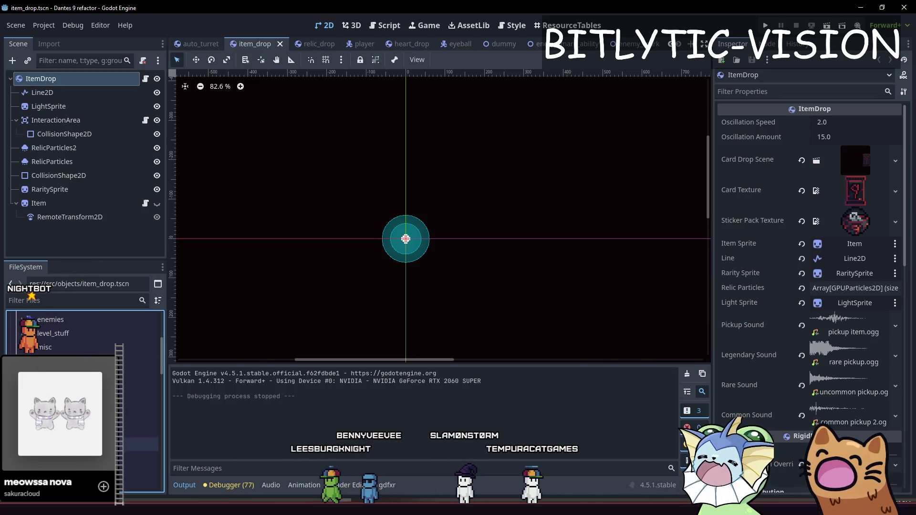
key("ctrl+Tab")
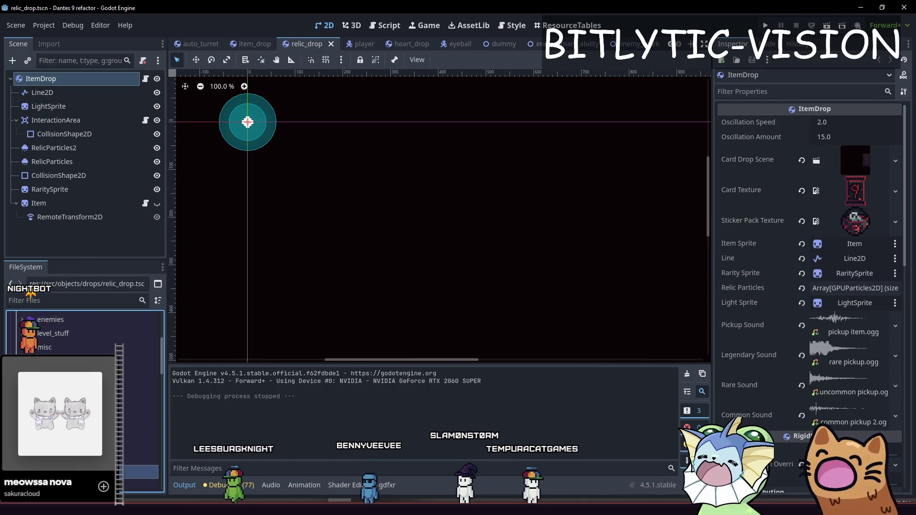
- Inspect the Item sprite, then open the ItemDrop node's attached item_drop.gd script
scroll(398, 242, "down", 2)
scroll(422, 247, "left", 3)
scroll(441, 213, "up", 1)
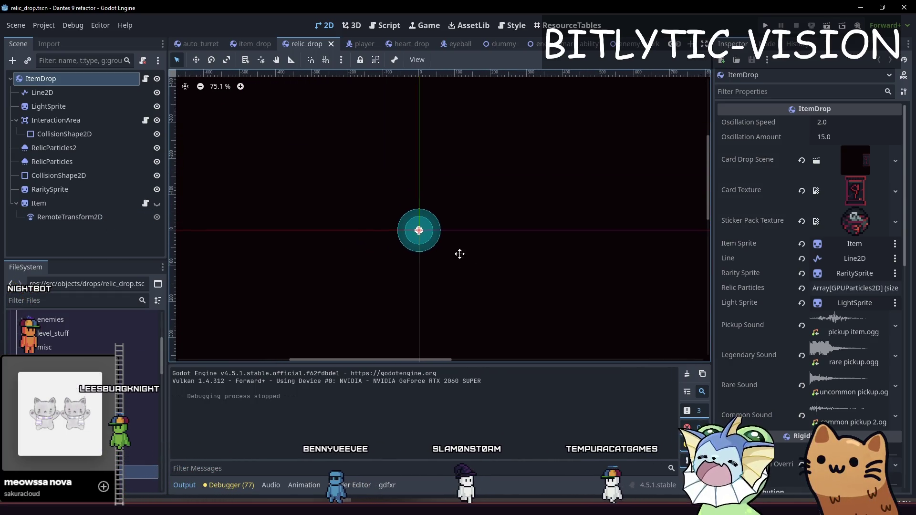
scroll(453, 223, "down", 1)
scroll(525, 253, "right", 1)
scroll(573, 257, "up", 1)
scroll(573, 257, "right", 1)
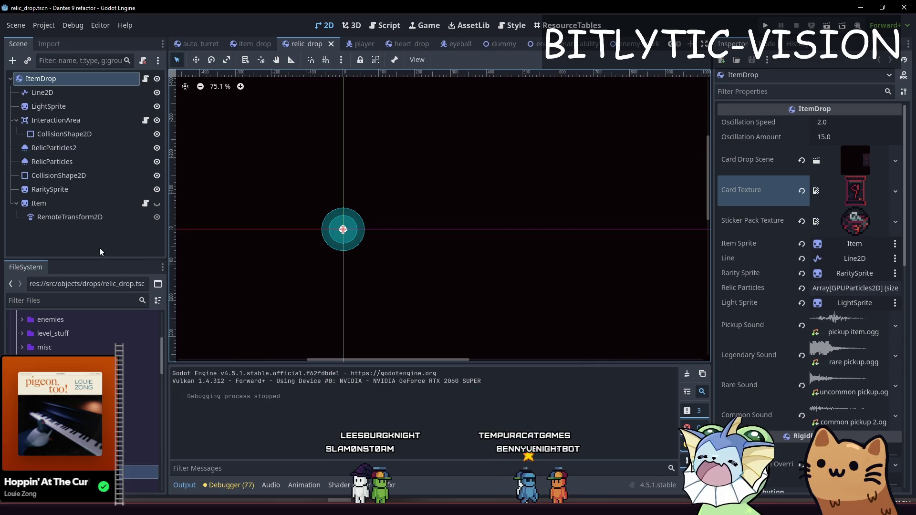
left_click(71, 209)
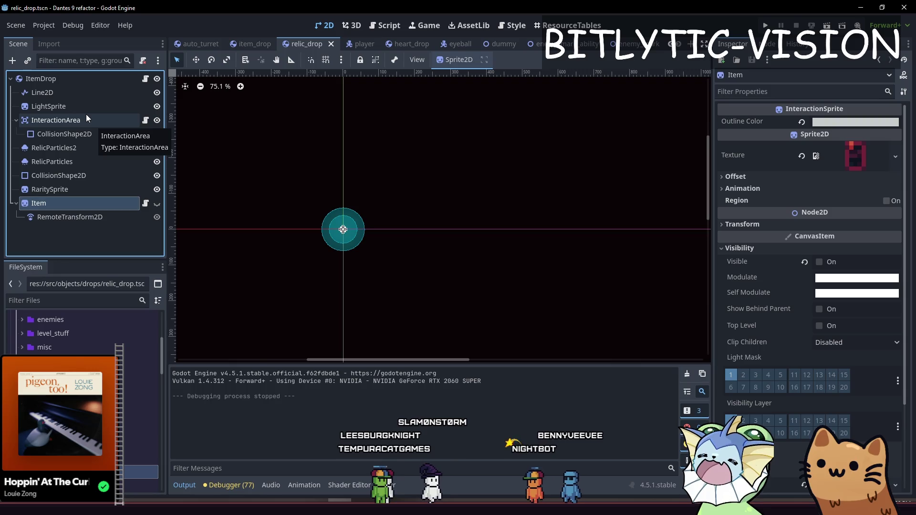
left_click(57, 79)
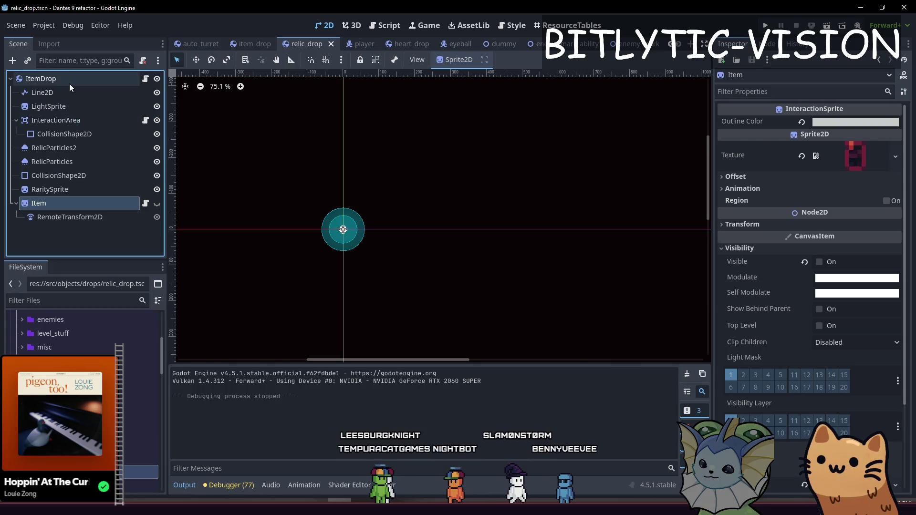
left_click(145, 79)
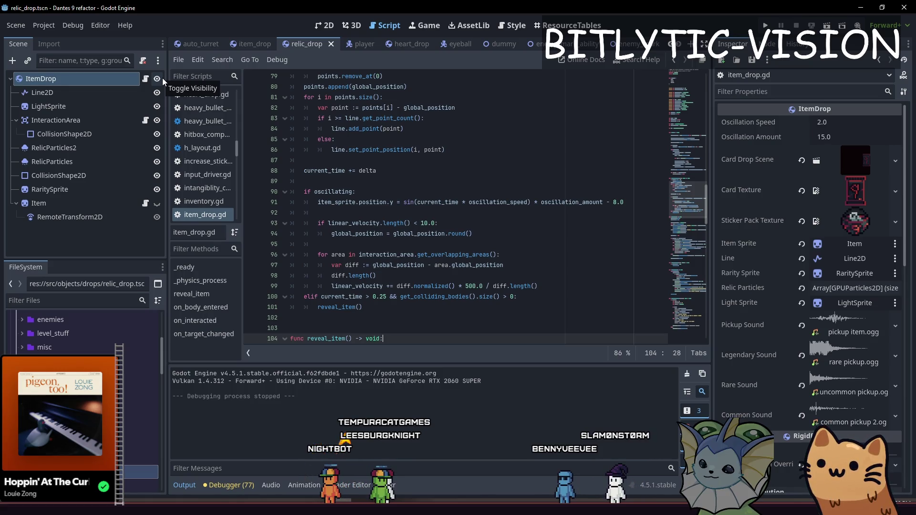
- Review item_drop.gd's oscillation code and inspect the RaritySprite and ItemDrop nodes
left_click(428, 213)
left_click(398, 318)
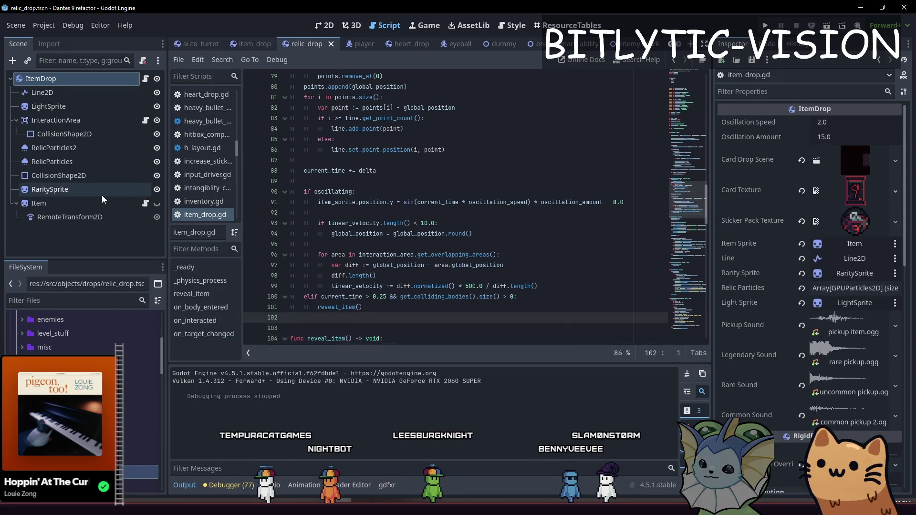
left_click(101, 191)
left_click(124, 81)
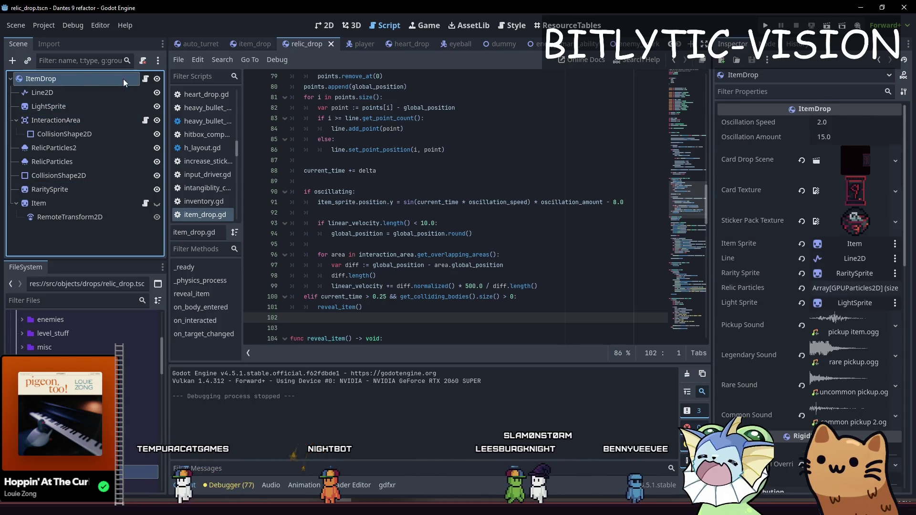
mouse_move(362, 328)
left_mouse_down()
mouse_move(354, 38)
mouse_move(327, 14)
mouse_move(381, 210)
left_mouse_up()
left_click(429, 222)
scroll(436, 148, "down", 7)
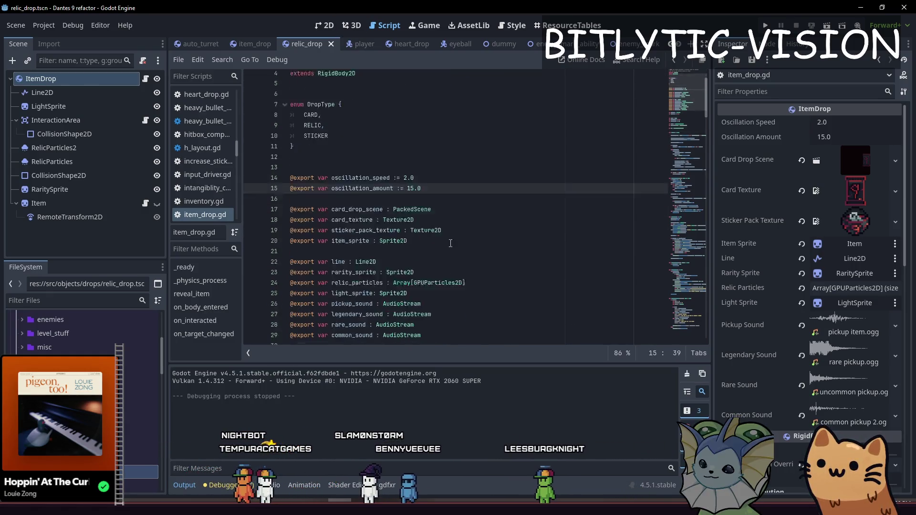
mouse_move(436, 148)
left_mouse_down()
mouse_move(349, 77)
mouse_move(343, 119)
mouse_move(414, 307)
mouse_move(305, 160)
mouse_move(414, 307)
left_mouse_up()
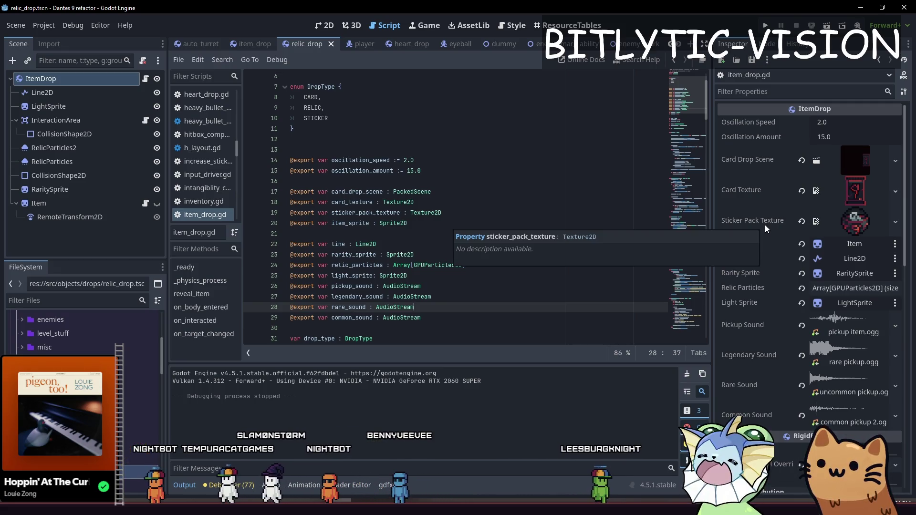
- In Obsidian, tick 'Potentially populate default values' and 'Relic dynamic properties' under Bugs
key("alt+Tab")
left_click(245, 425)
left_click(223, 392)
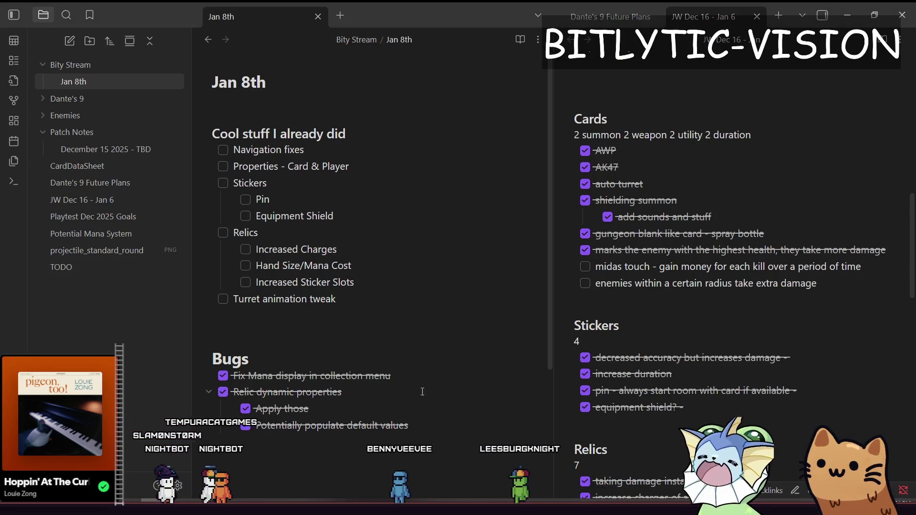
- Above Bugs, add an Item Drops heading with checkbox items Hearts, Shields, Relics, Sticker Packs, Card Packs
left_click(400, 354)
key("Return")
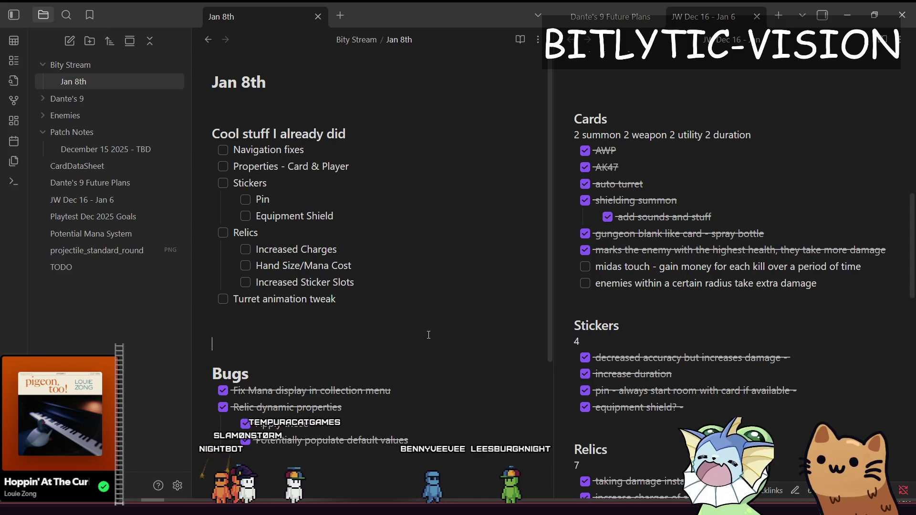
type("# Item Drops")
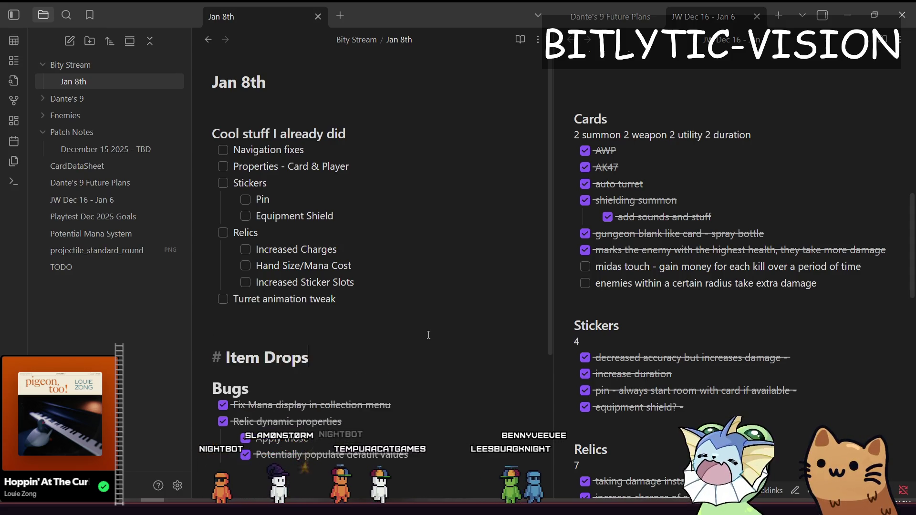
key("Return")
type("-")
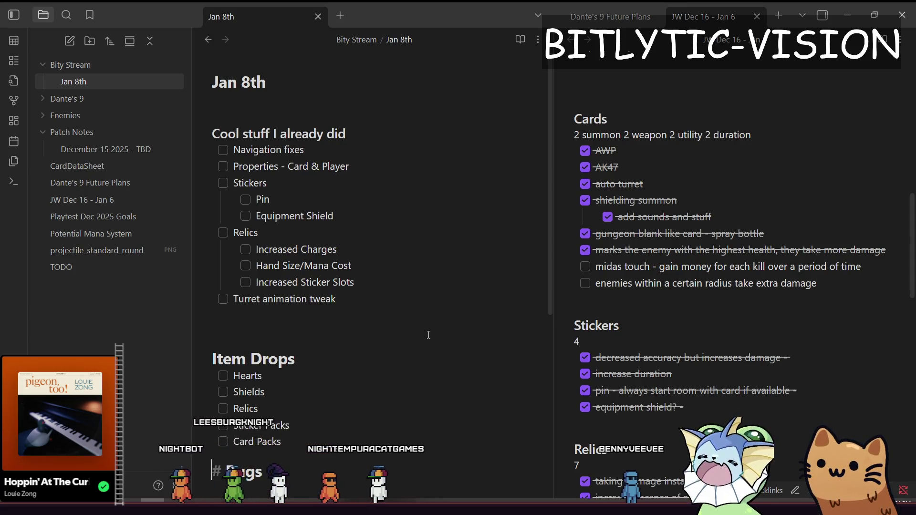
key("Return")
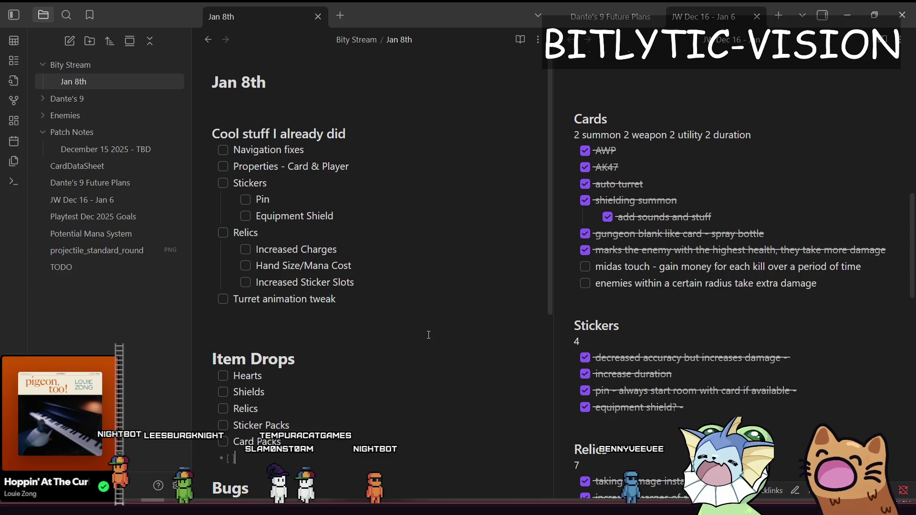
- Rename the heading to 'Interactable Item Drops' and add a 'Keys' checkbox item
key("Up")
key("Up")
key("Up")
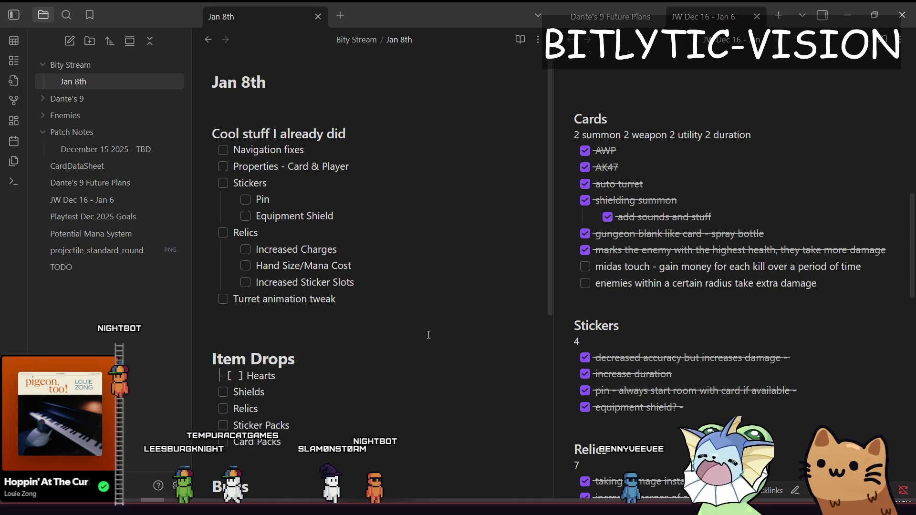
type("# Interact")
type("ible")
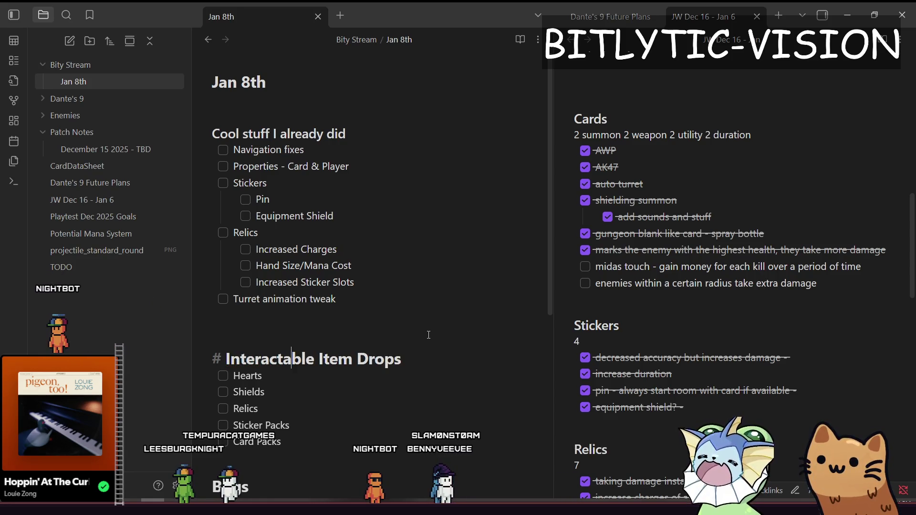
left_click(428, 334)
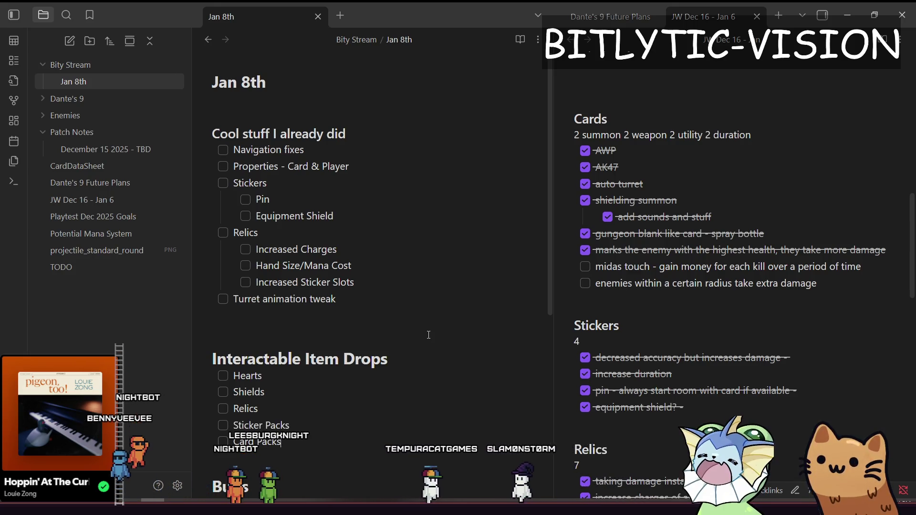
key("Return")
type("Keys")
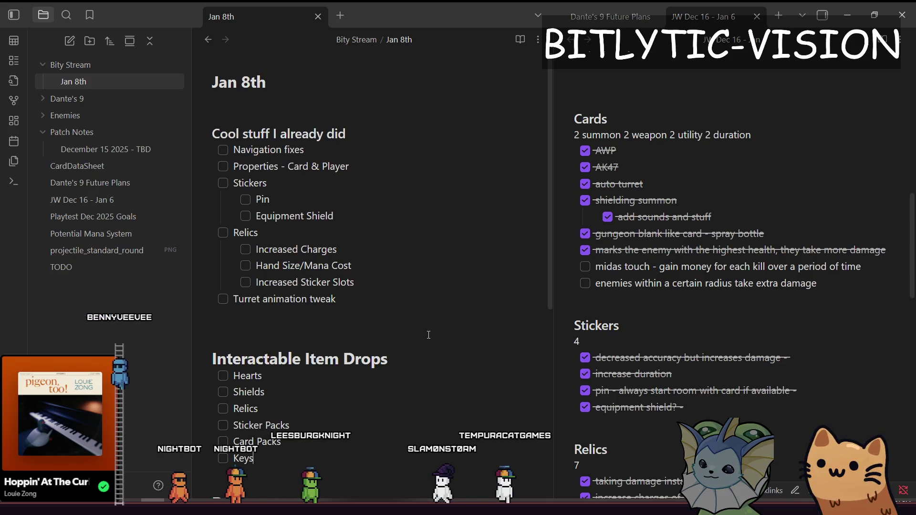
key("alt+Tab")
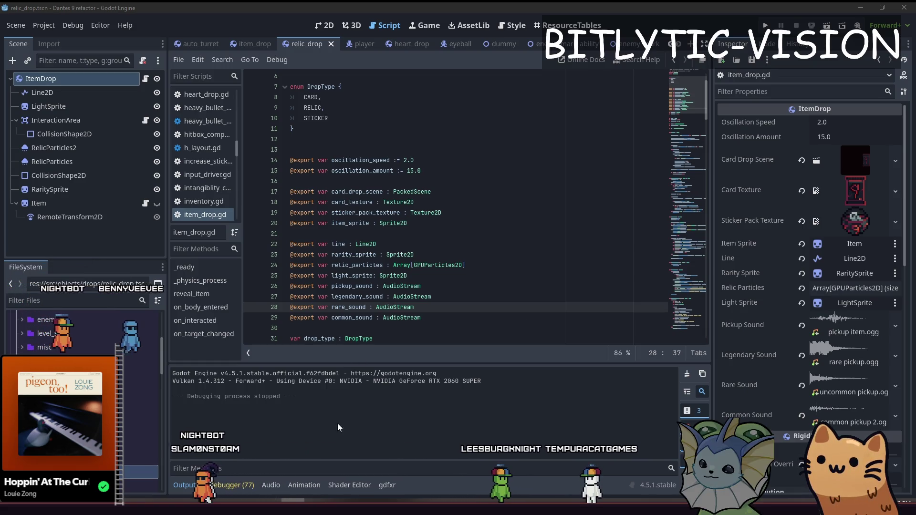
key("alt+Tab")
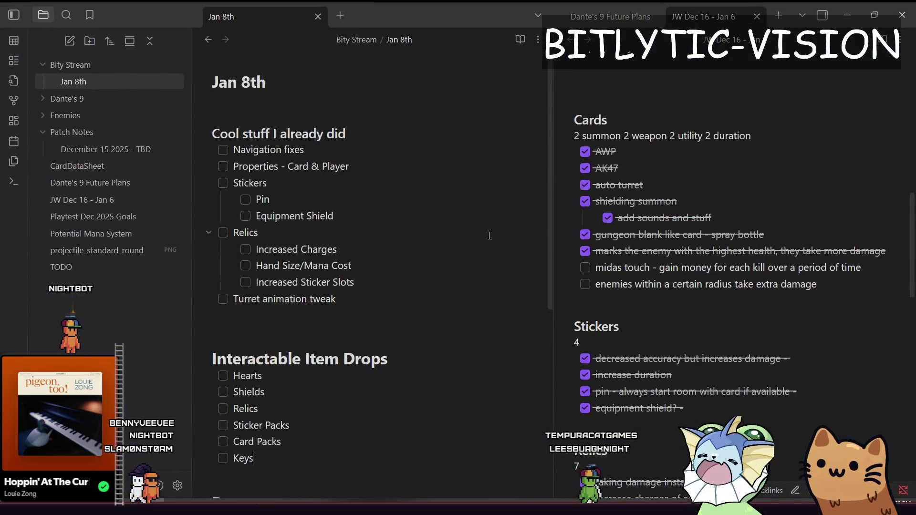
- Close the Dante's 9 Future Plans and JW Dec 16 - Jan 6 notes in the right pane
left_click(655, 16)
left_click(655, 16)
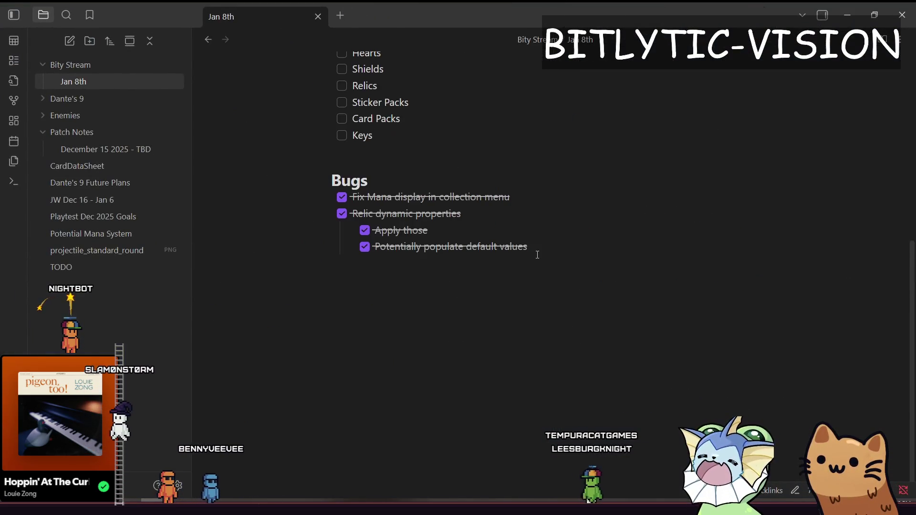
left_click_drag(463, 299, 317, 218)
left_click(432, 334)
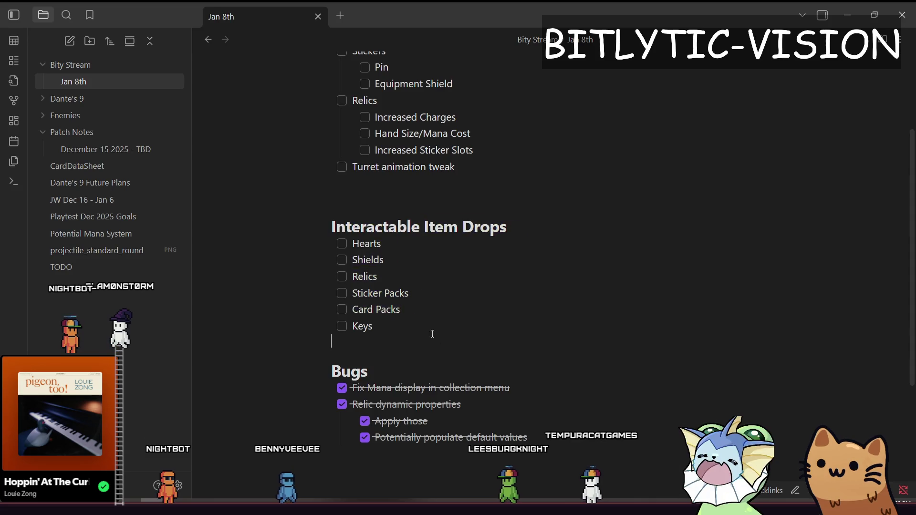
- Select the Interactable Item Drops checklist from Hearts through Keys, then go to Aseprite
left_click_drag(406, 324, 332, 258)
left_click(450, 295)
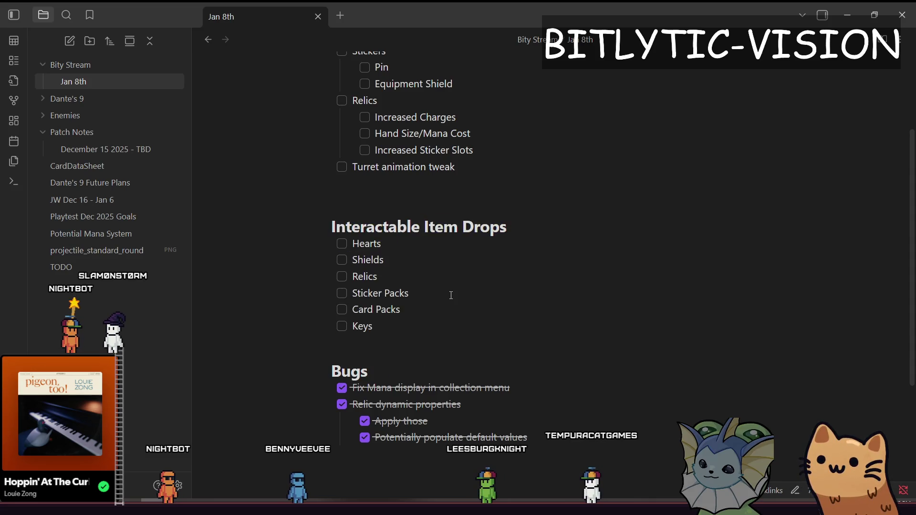
left_click_drag(412, 313, 344, 283)
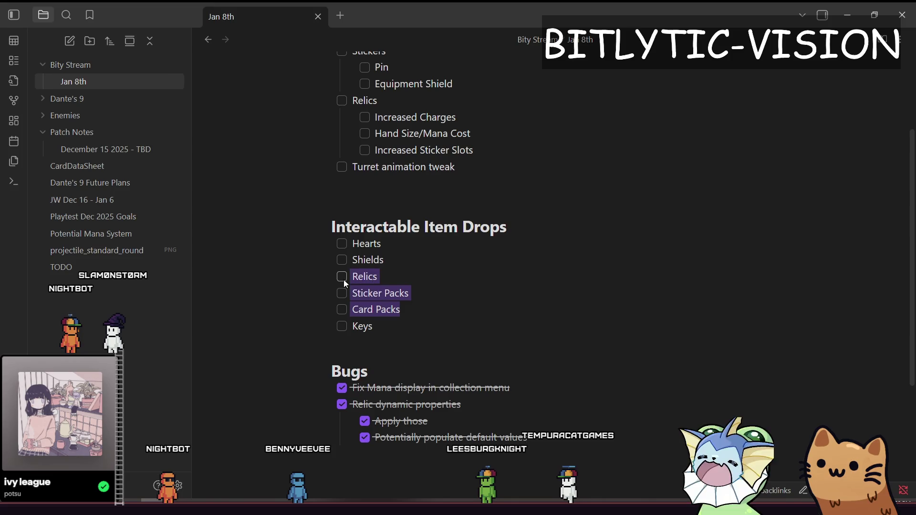
left_click(437, 309)
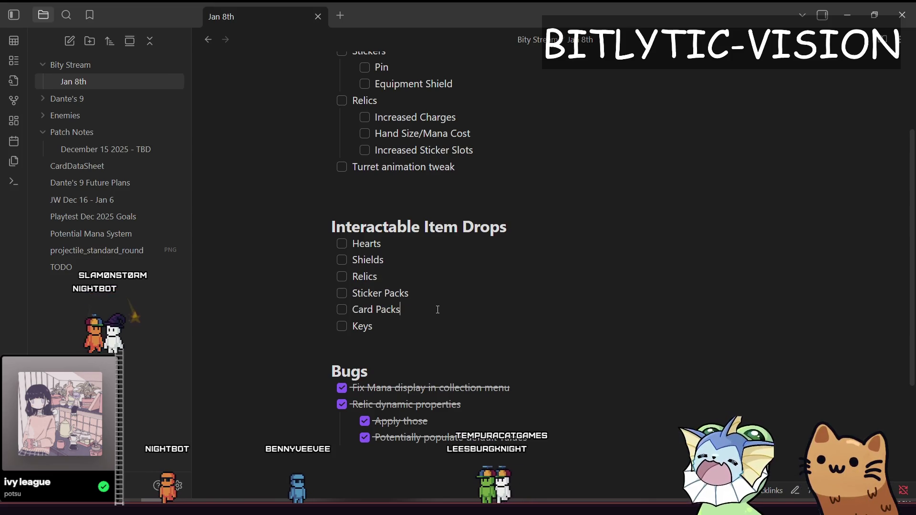
left_click_drag(437, 310, 282, 286)
left_click_drag(396, 244, 277, 245)
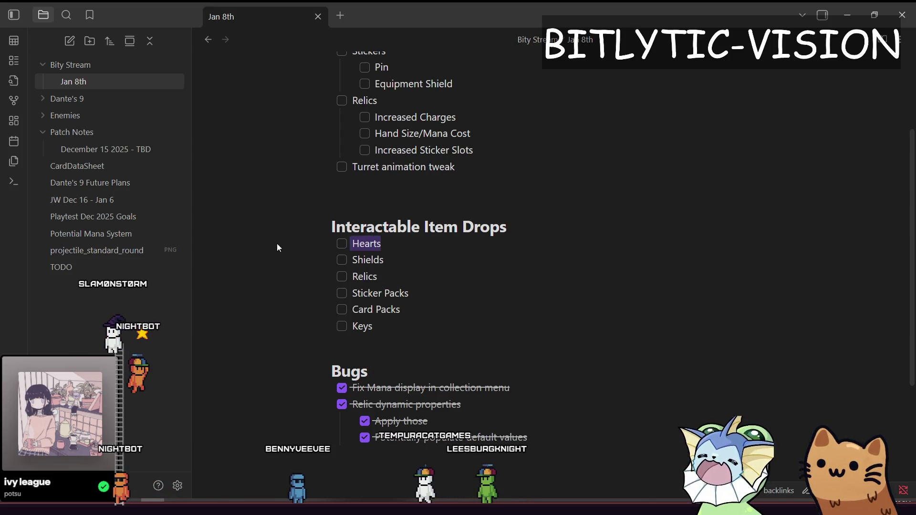
mouse_move(427, 317)
left_mouse_down()
mouse_move(317, 249)
mouse_move(334, 226)
left_mouse_up()
mouse_move(436, 332)
left_mouse_down()
mouse_move(331, 260)
mouse_move(280, 196)
mouse_move(425, 339)
mouse_move(301, 253)
mouse_move(313, 256)
left_mouse_up()
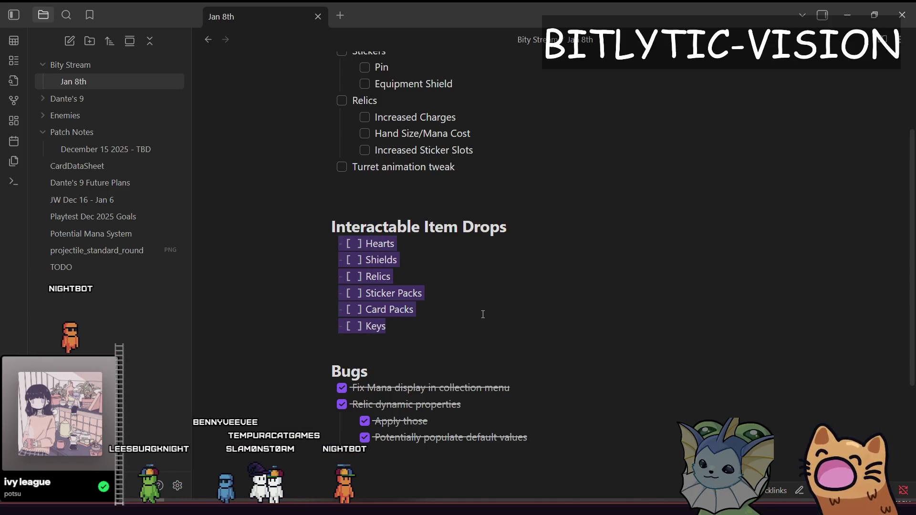
key("alt+Tab")
key("alt+Tab")
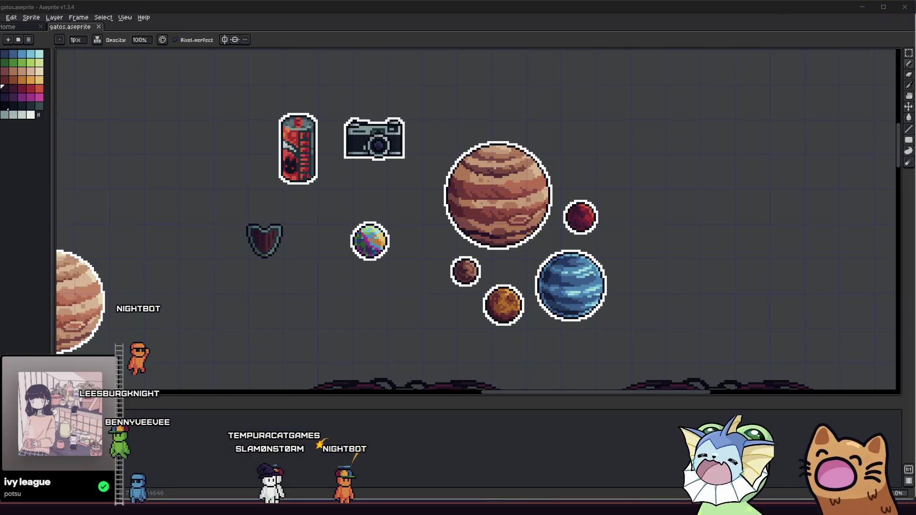
- Marquee-select the area around the dark shield sprite in Aseprite
left_click_drag(371, 283, 378, 271)
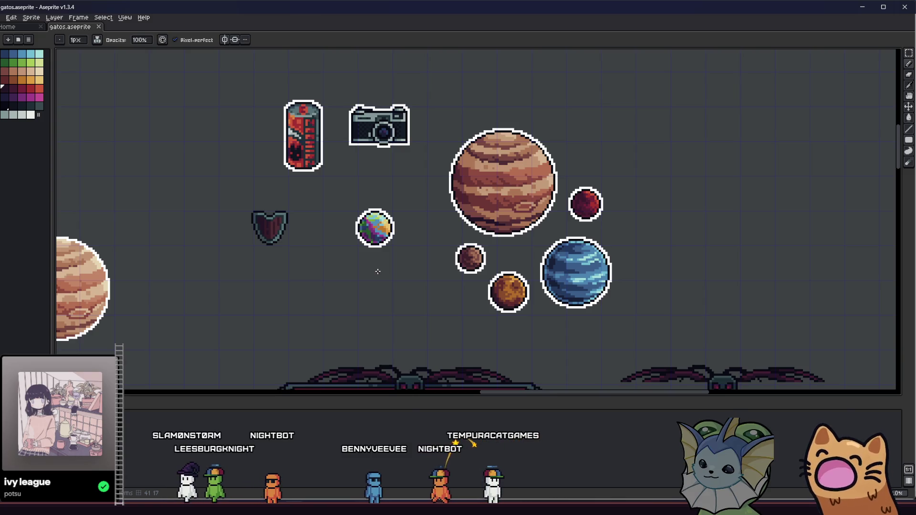
scroll(364, 268, "up", 2)
key("m")
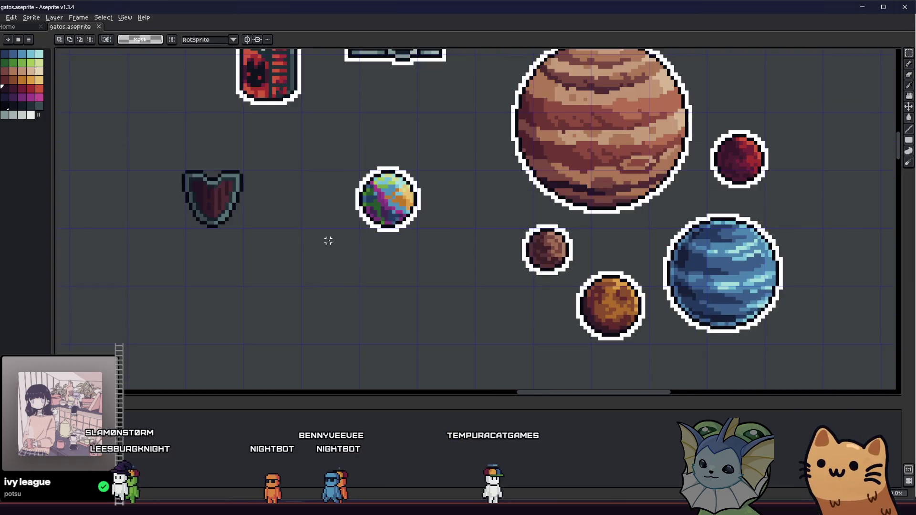
left_click_drag(170, 152, 276, 247)
- Preview an Outline on the shield using light grey c7cfcc (palette index 45)
key("shift+o")
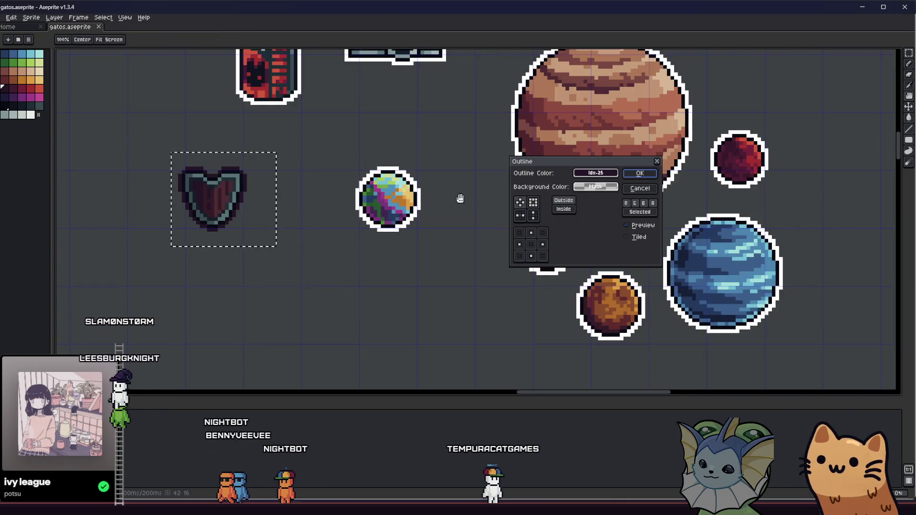
left_click(595, 187)
left_click(639, 210)
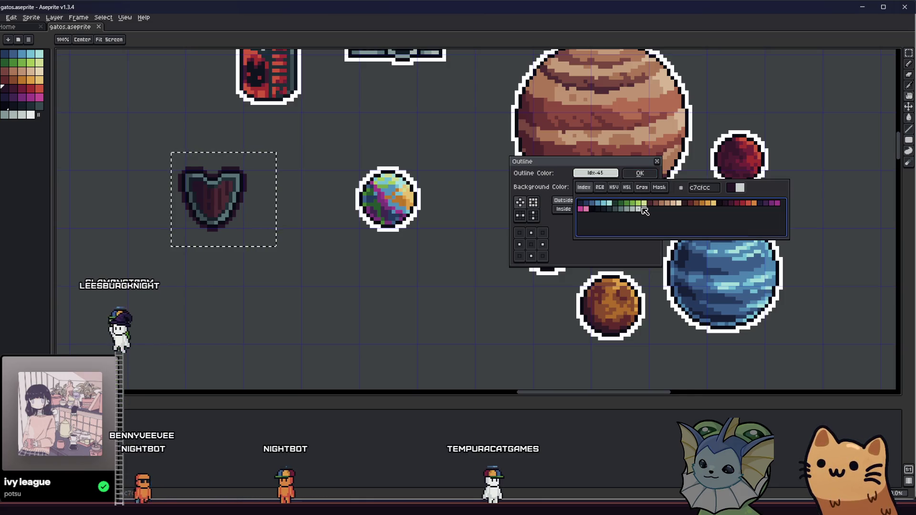